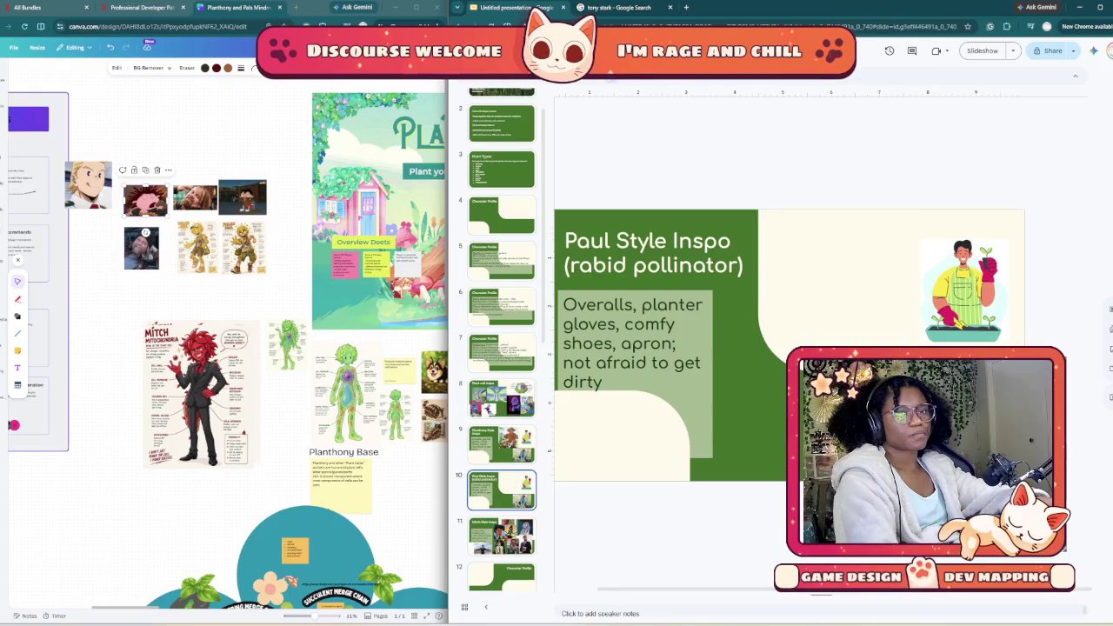
key("Delete")
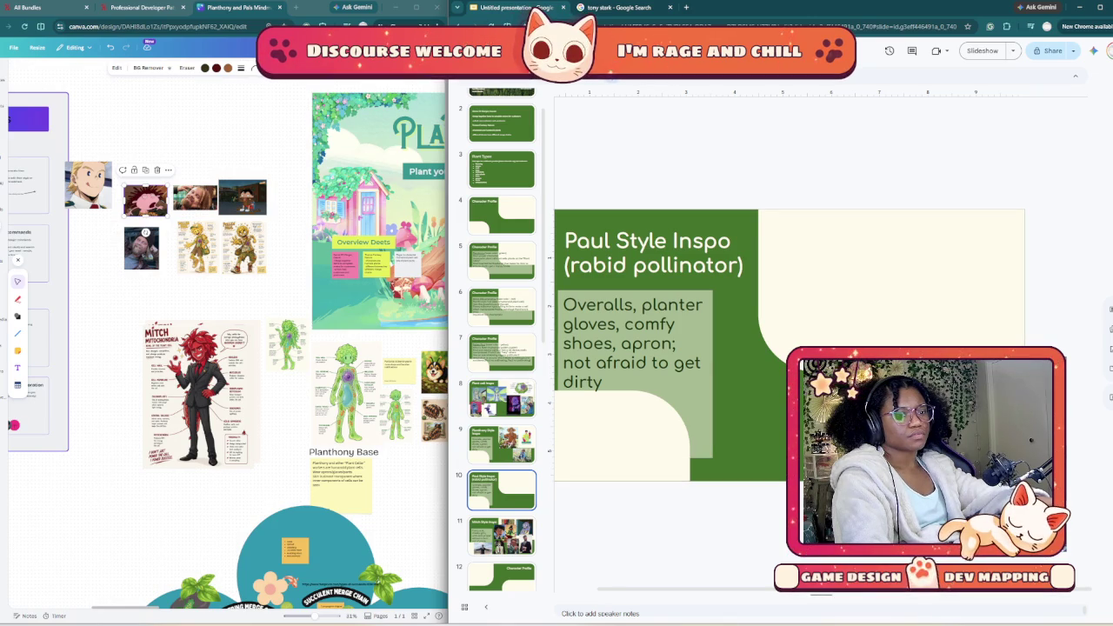
Step: Delete the woman photo and duplicate the Paul Style Inspo slide as slide 11
right_click(498, 496)
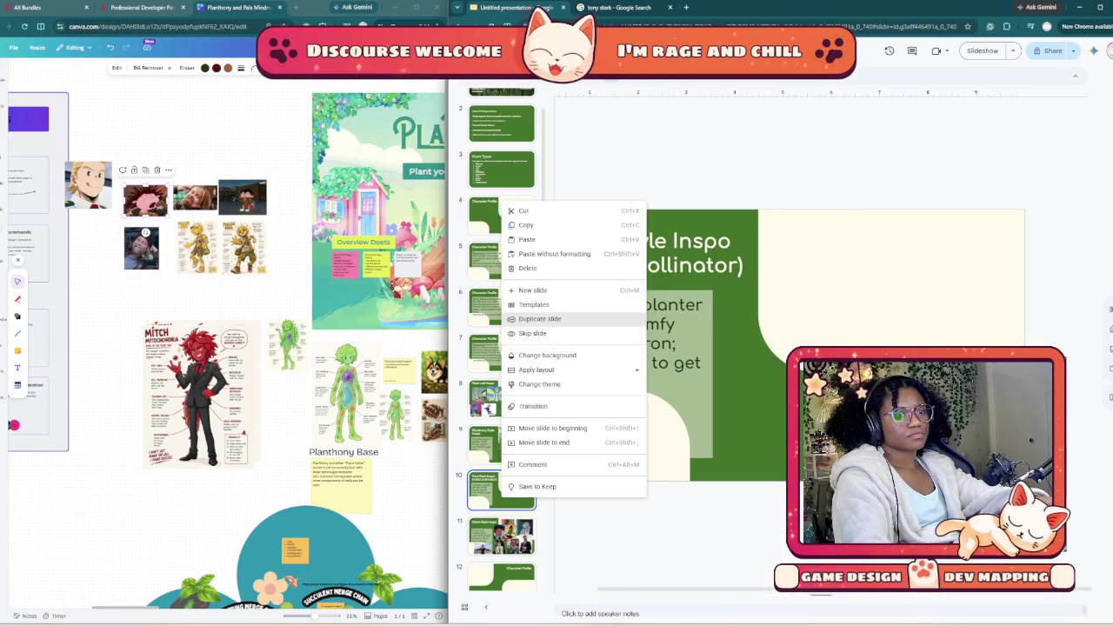
left_click(548, 319)
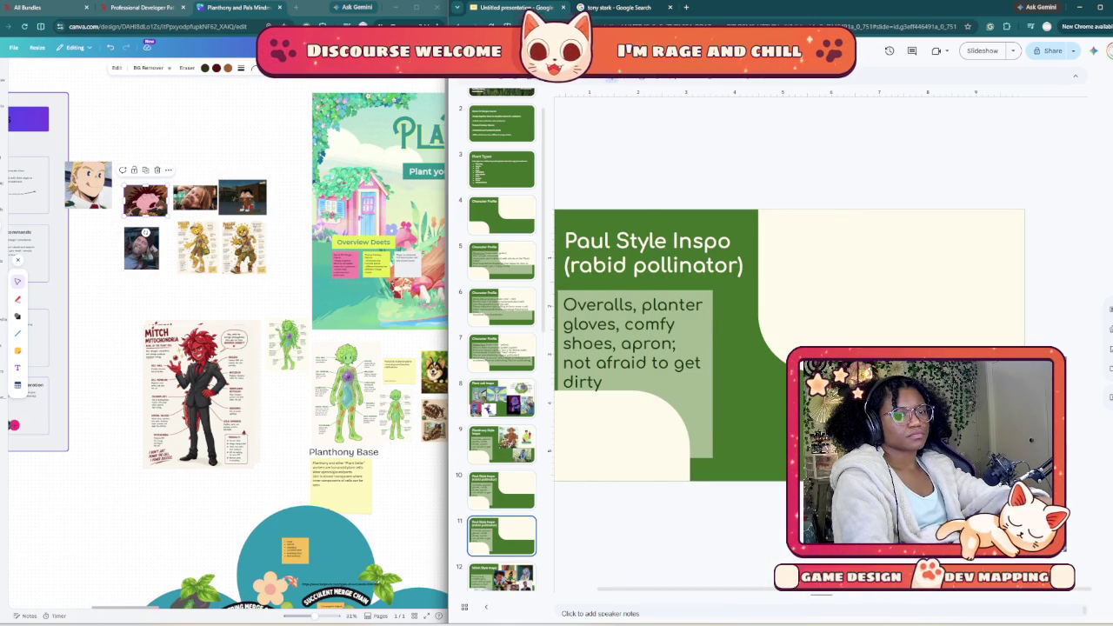
triple_click(608, 382)
Step: Rewrite slide 11's body text as 'Compulsive, feral, loss of control; no flower left behind'
left_click_drag(603, 382, 563, 305)
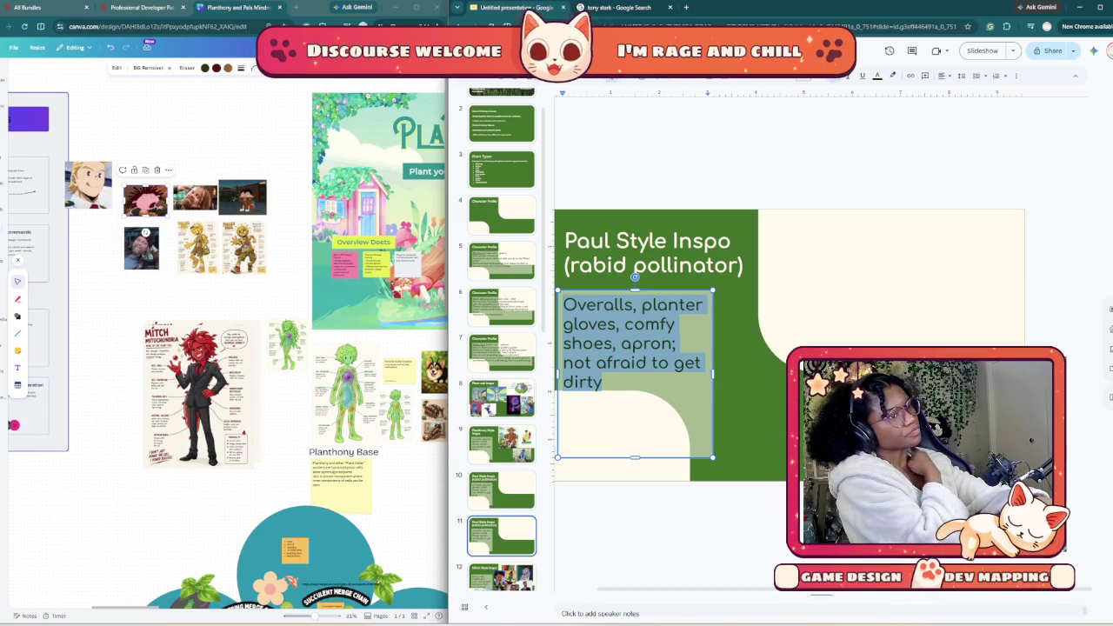
type("O")
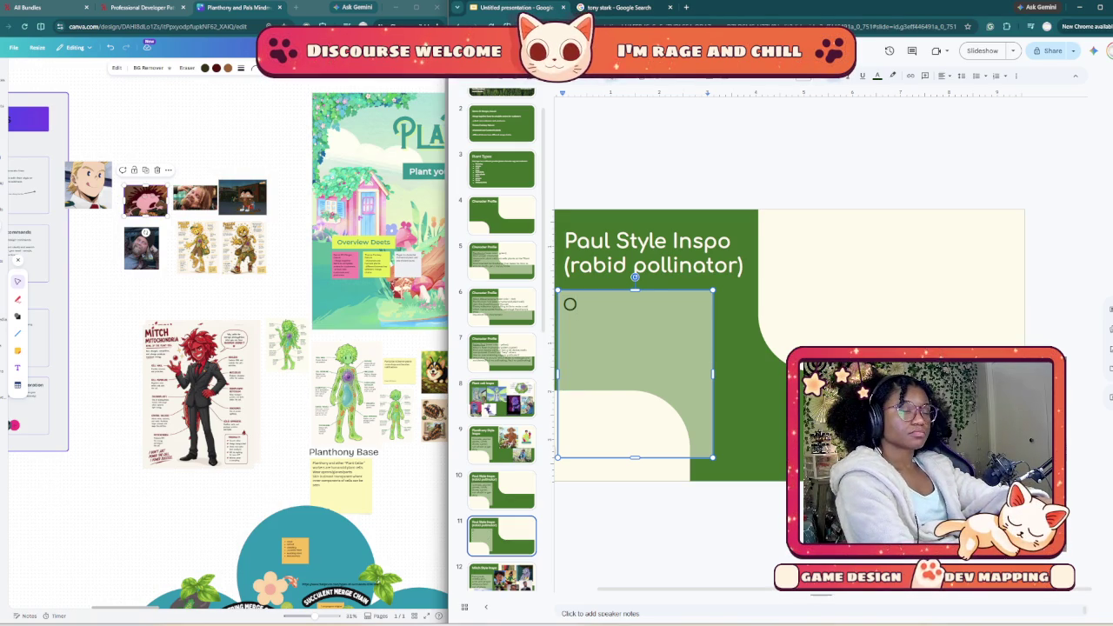
type("im")
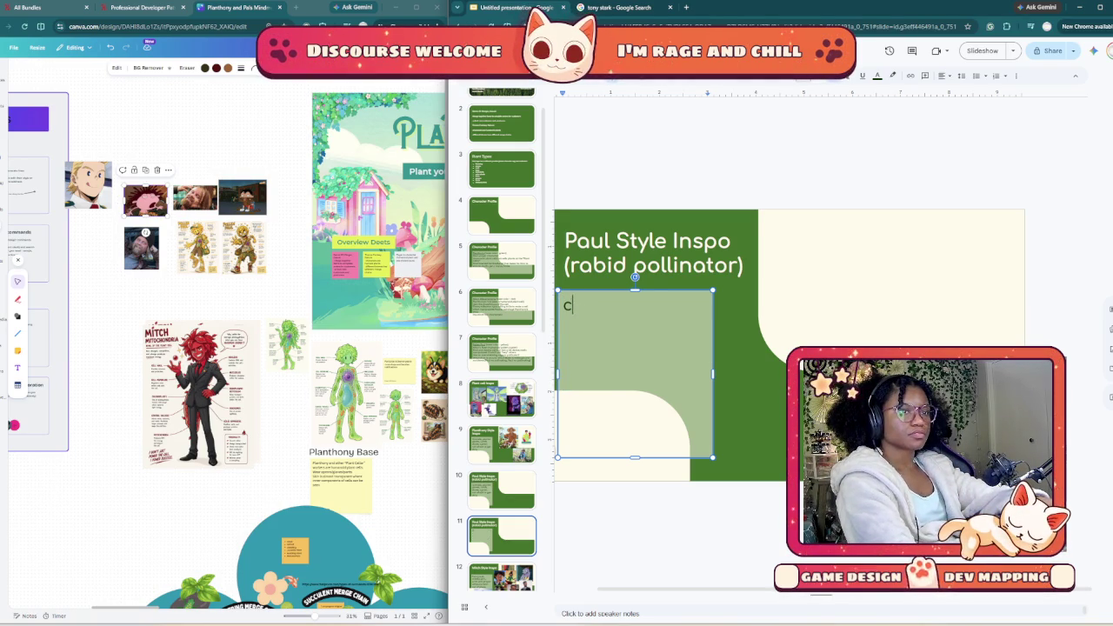
type("ompulsive")
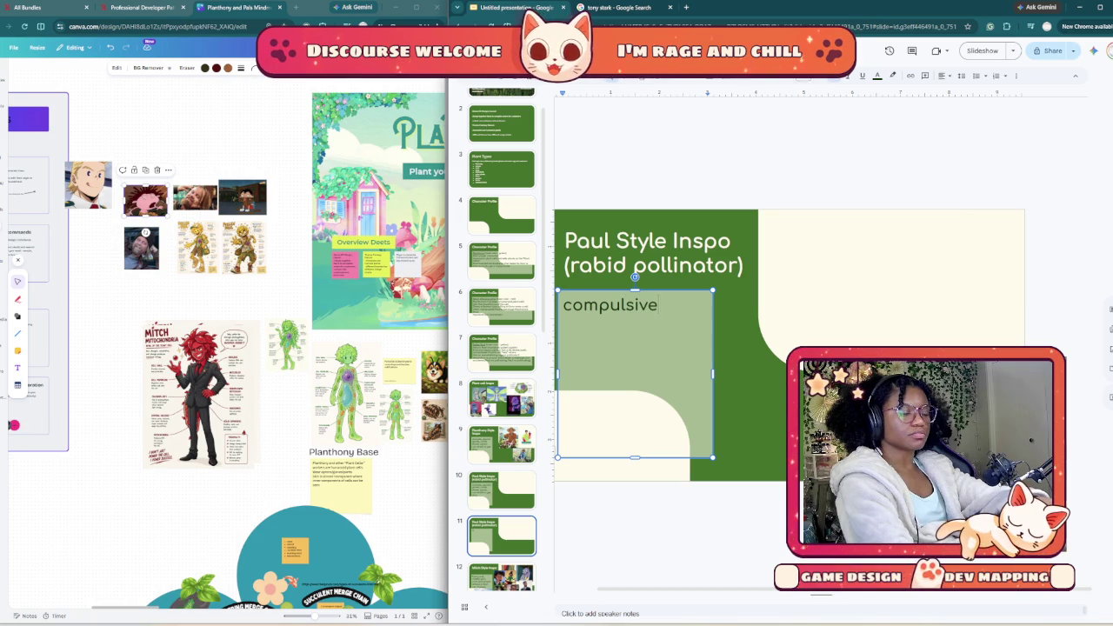
type(", ")
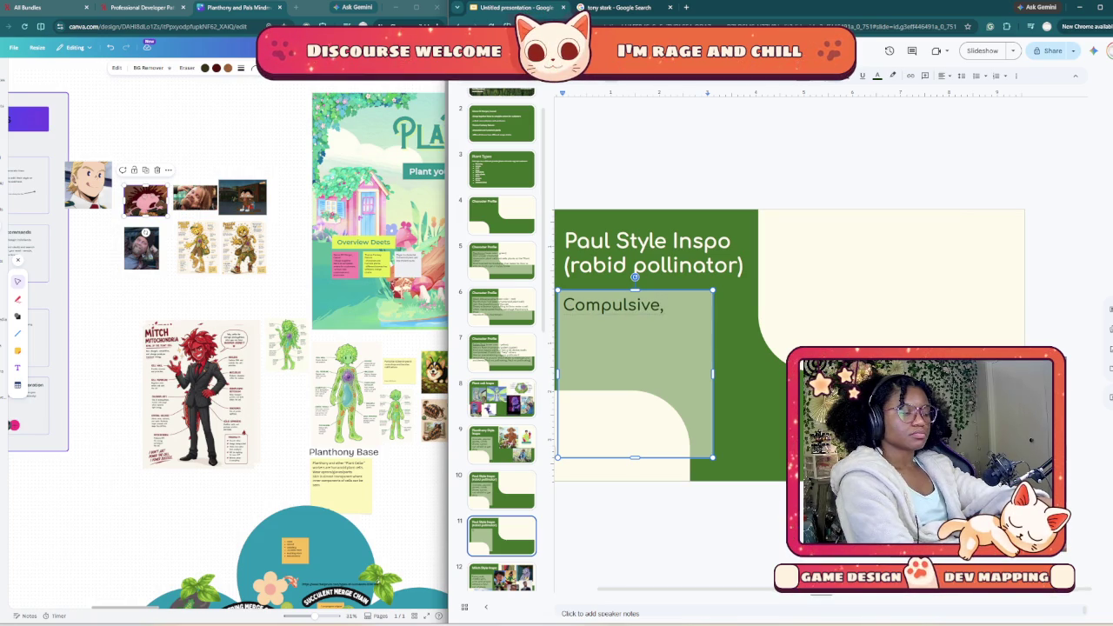
type("feral")
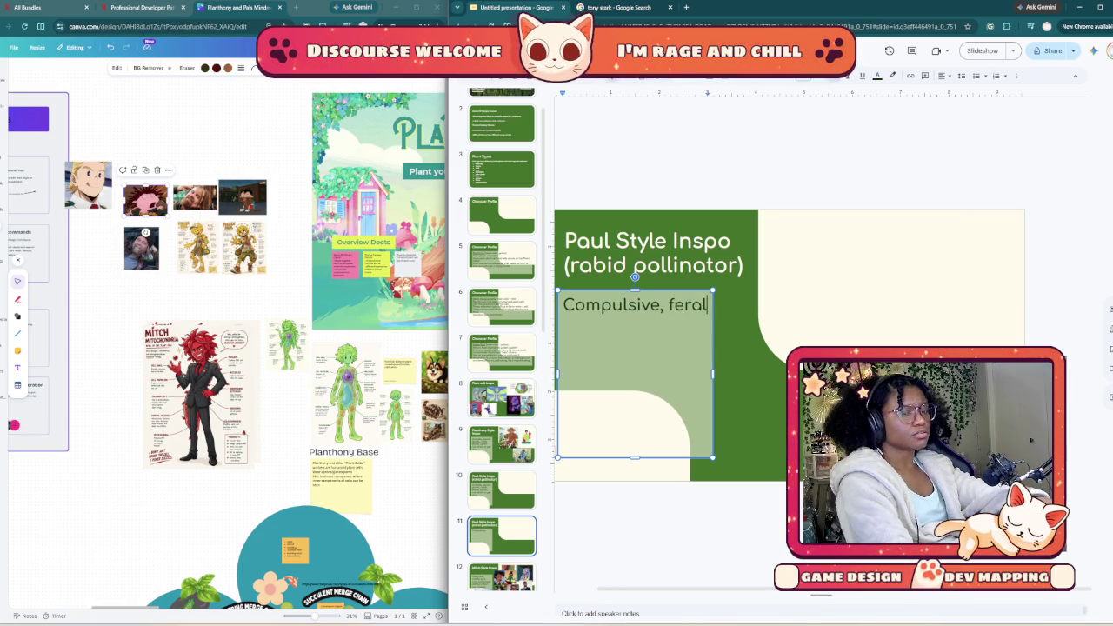
type(",")
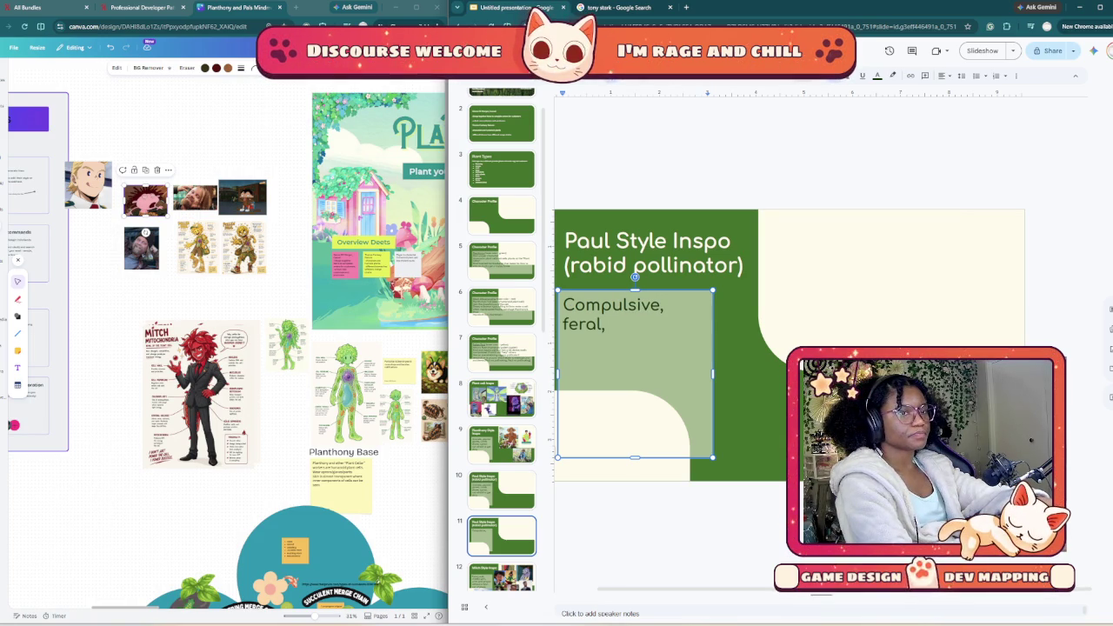
type("overco")
key("BackSpace")
key("BackSpace")
key("BackSpace")
key("BackSpace")
key("BackSpace")
key("BackSpace")
key("BackSpace")
type("lost o")
key("BackSpace")
key("BackSpace")
key("BackSpace")
type("s of ")
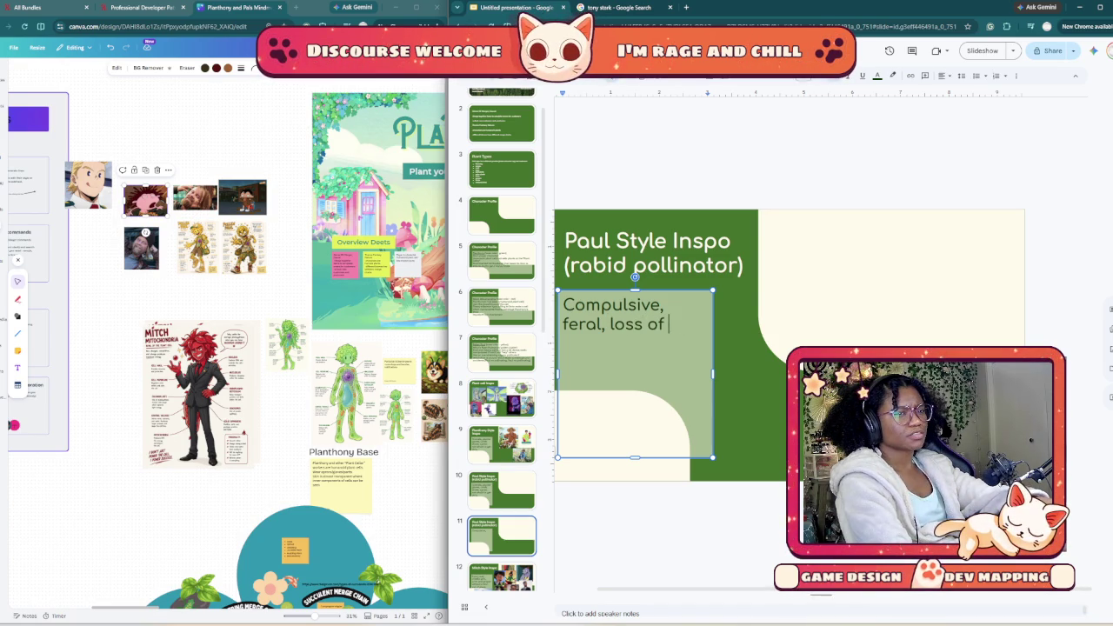
type("control")
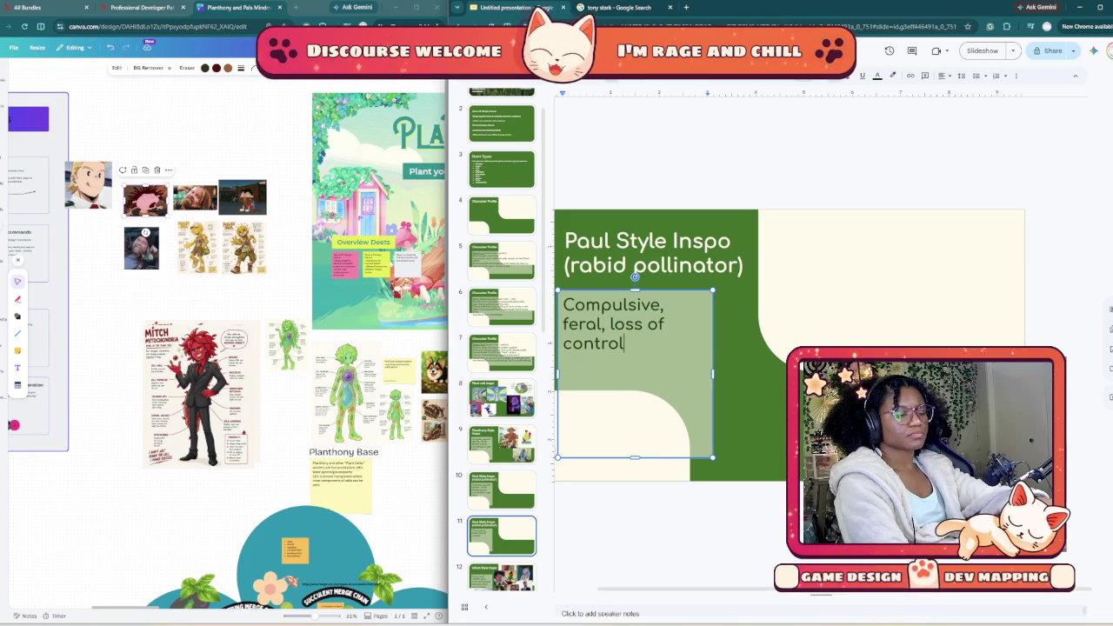
type("no flower left behind")
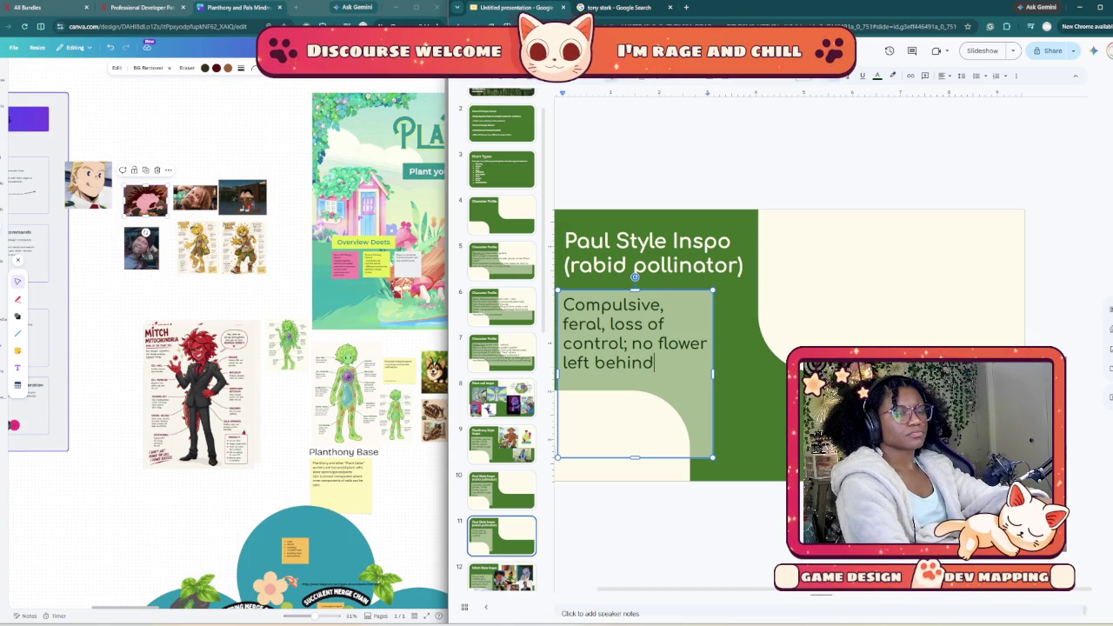
left_click(870, 435)
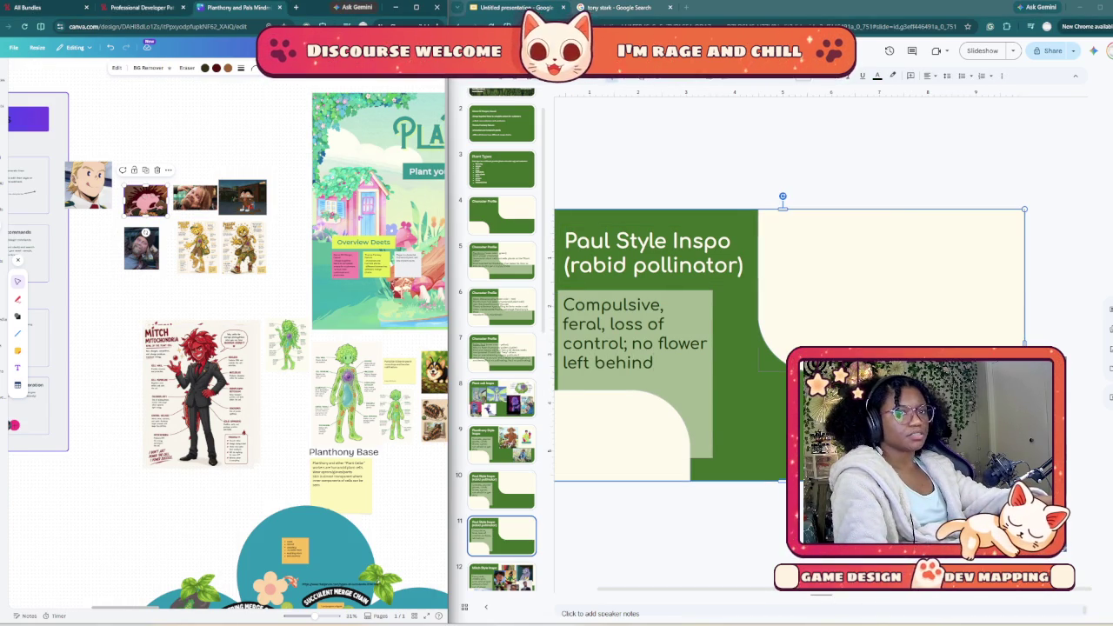
left_click(891, 279)
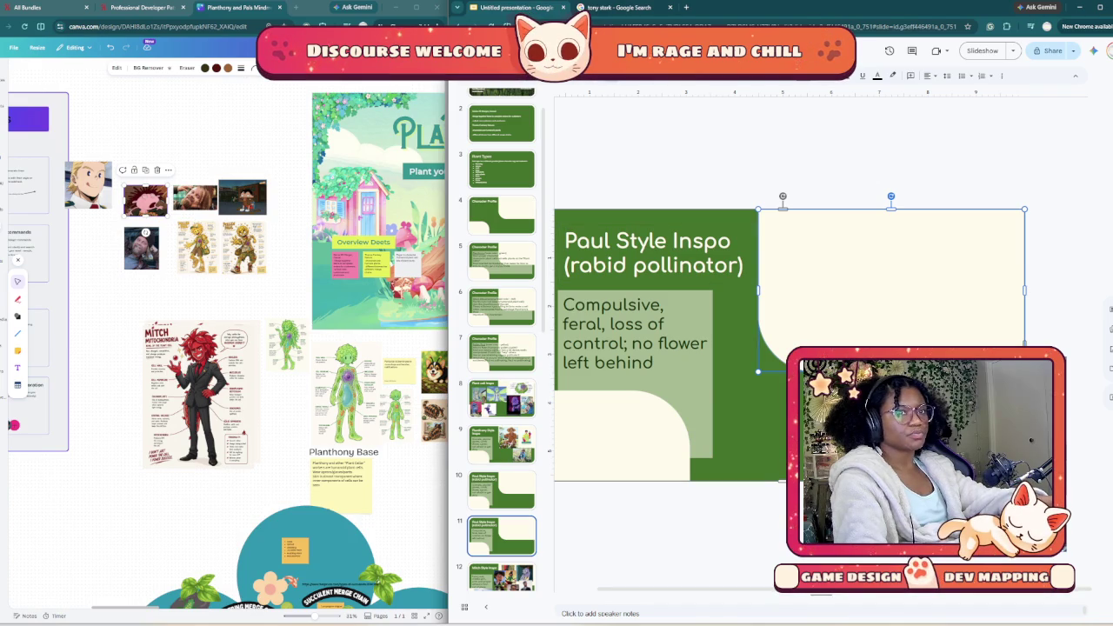
left_click(870, 434)
left_click(891, 278)
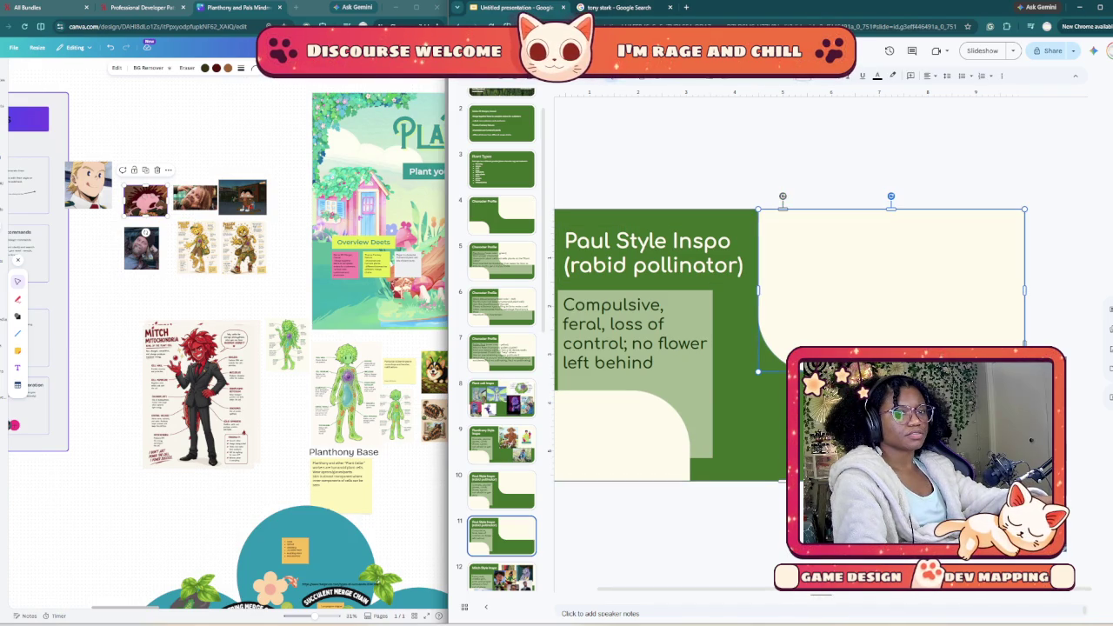
left_click(870, 435)
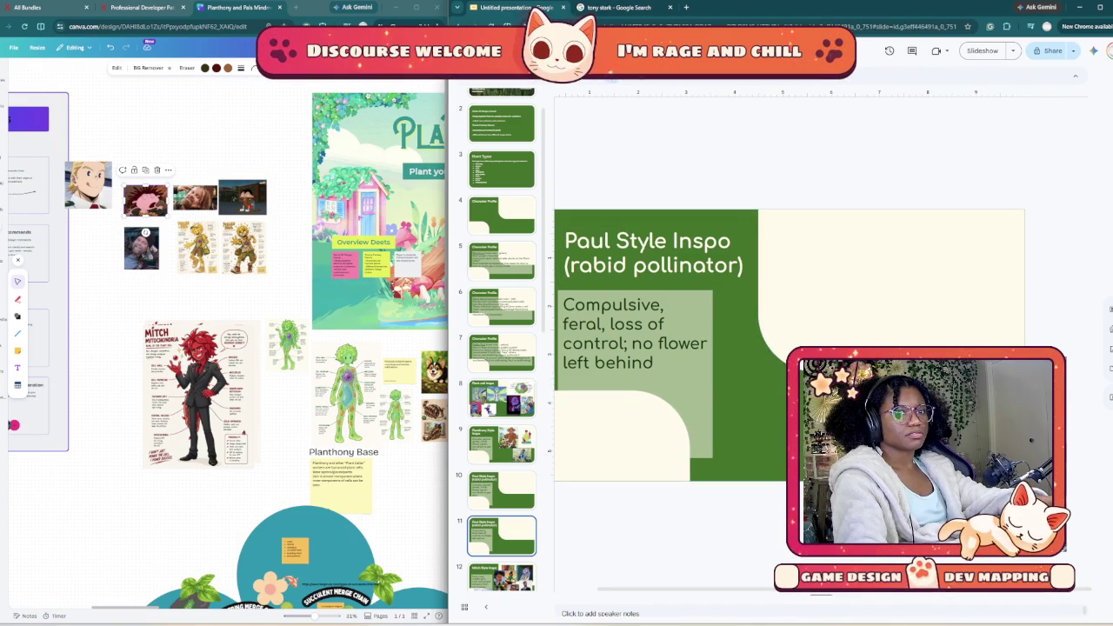
left_click(195, 198)
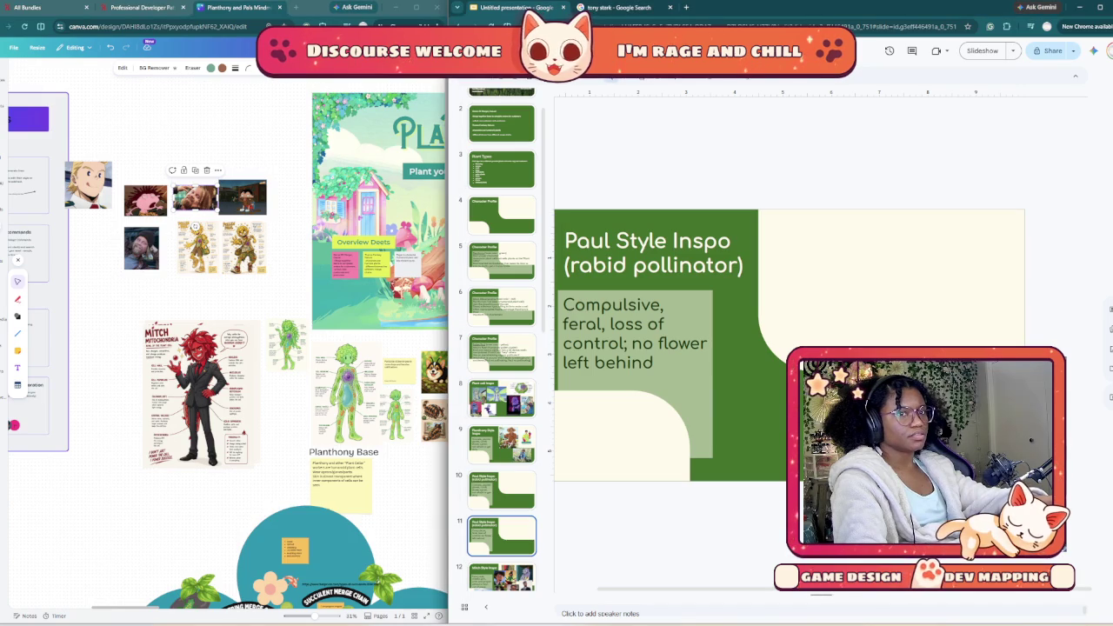
left_click(896, 261)
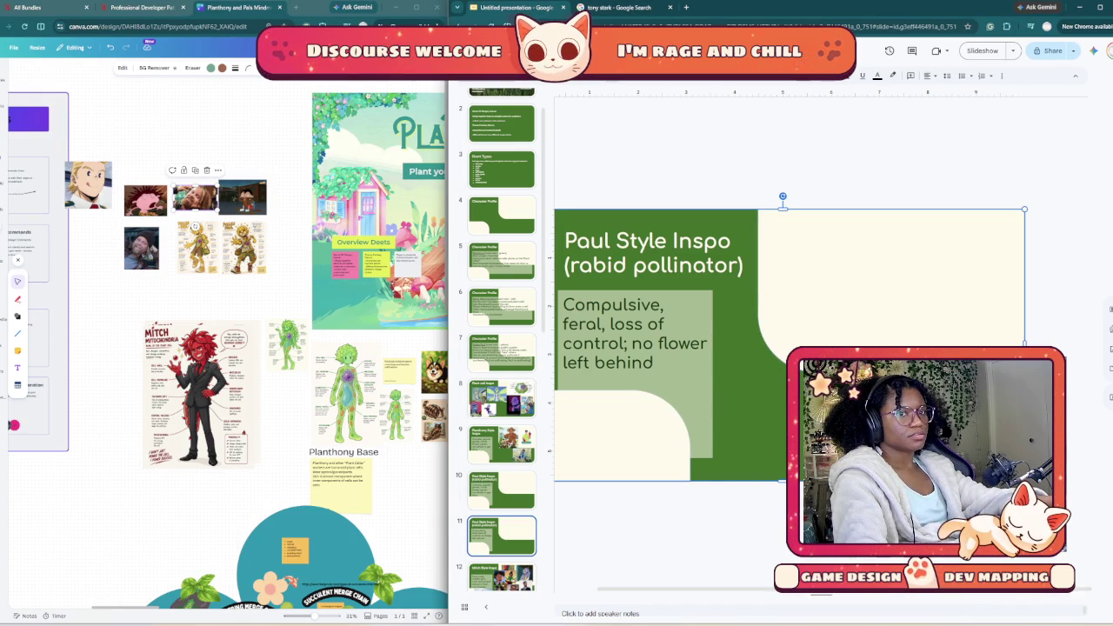
key("Down")
key("Up")
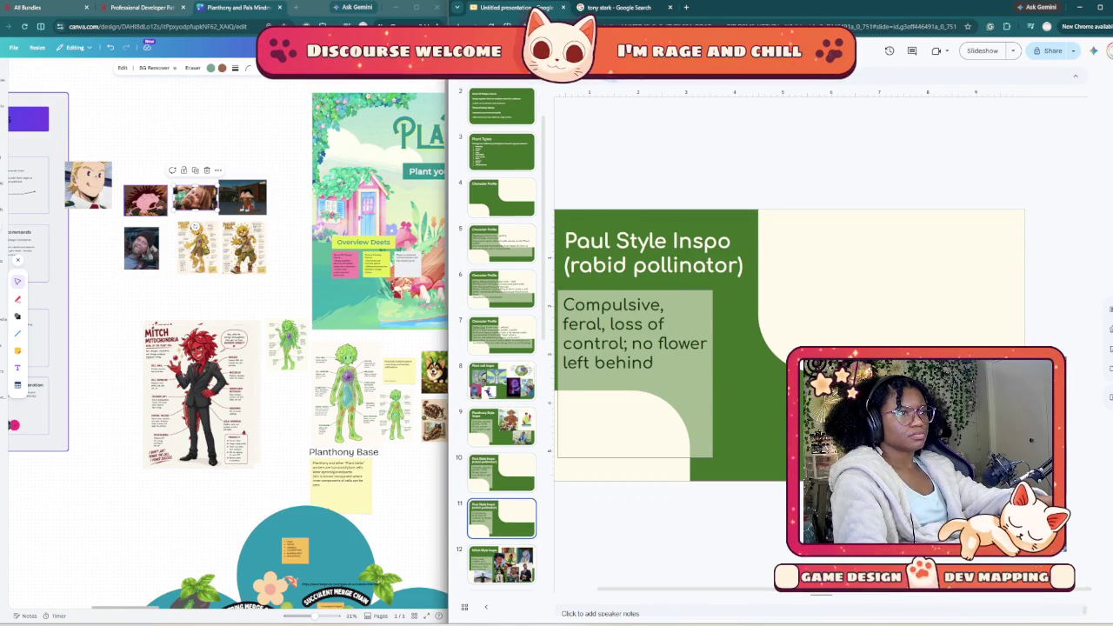
right_click(160, 204)
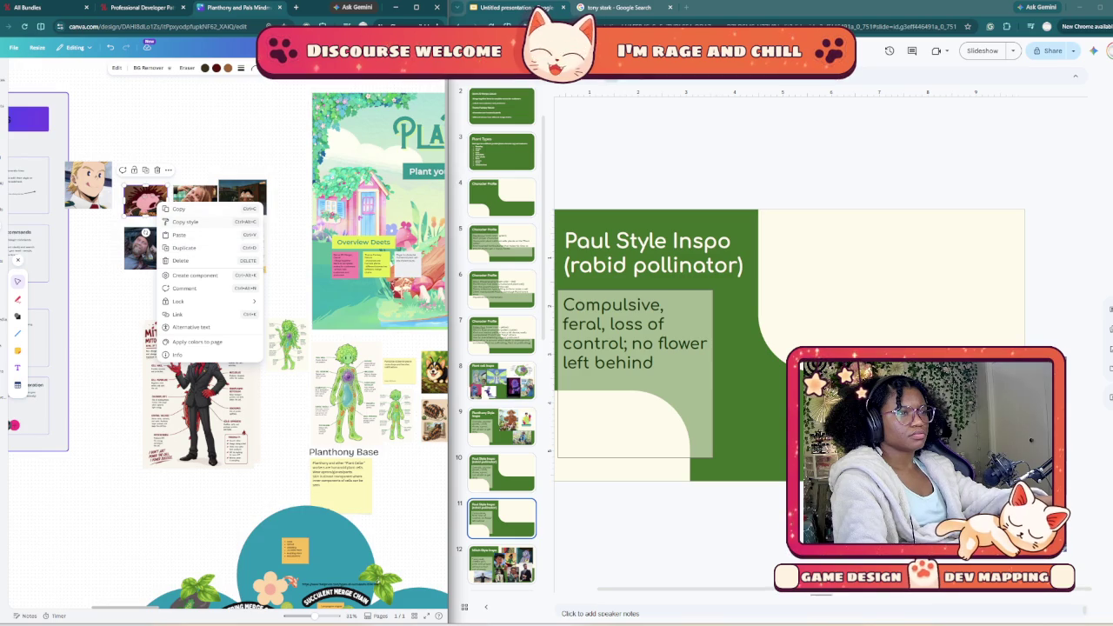
left_click(179, 208)
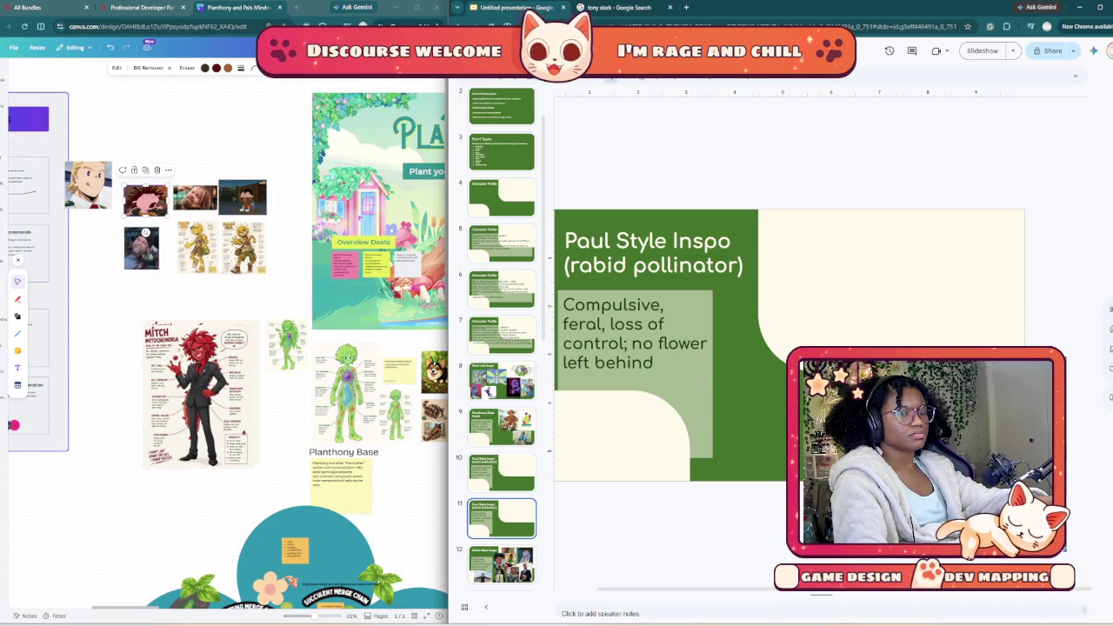
key("Down")
key("Up")
key("Up")
key("Down")
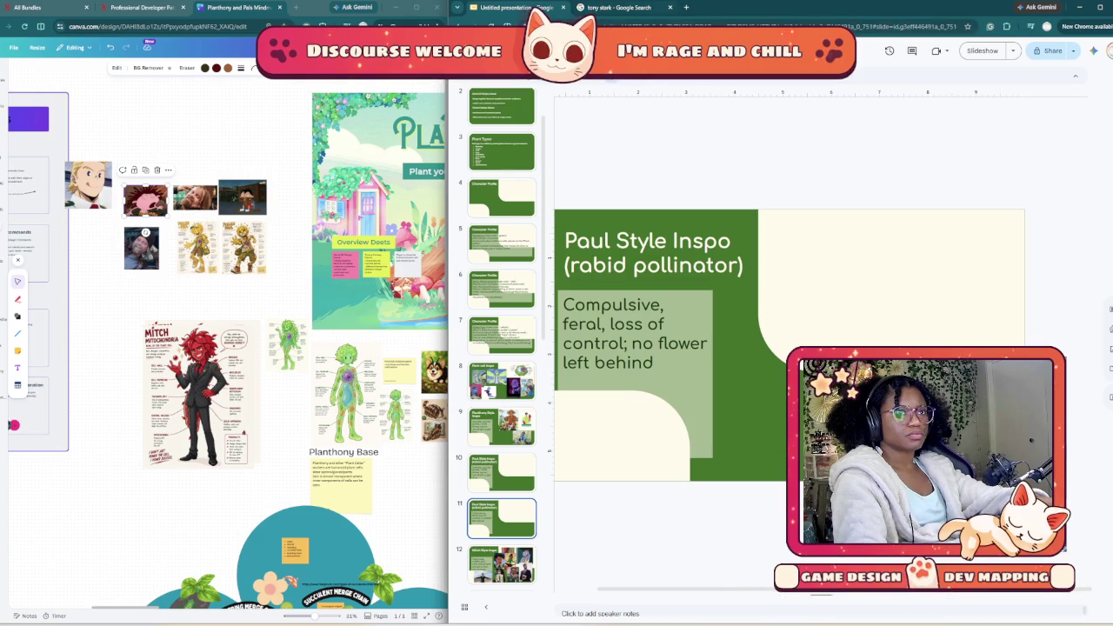
left_click(613, 7)
left_click(661, 57)
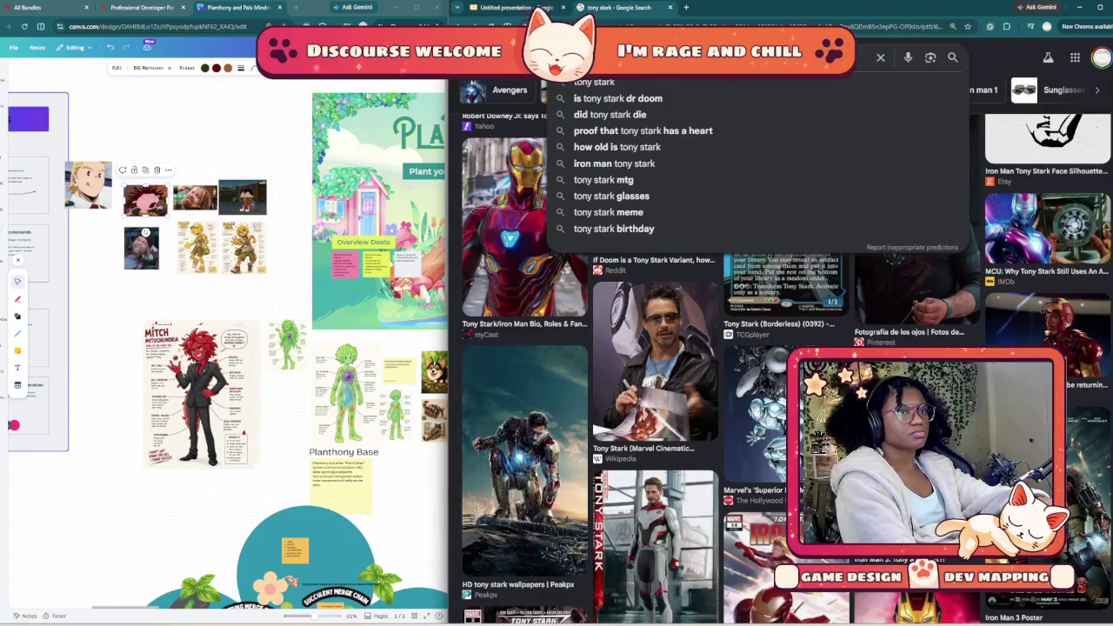
Step: Replace the Tony Stark query with a 'wild thornberrys donnie' image search
key("BackSpace")
key("BackSpace")
key("BackSpace")
key("BackSpace")
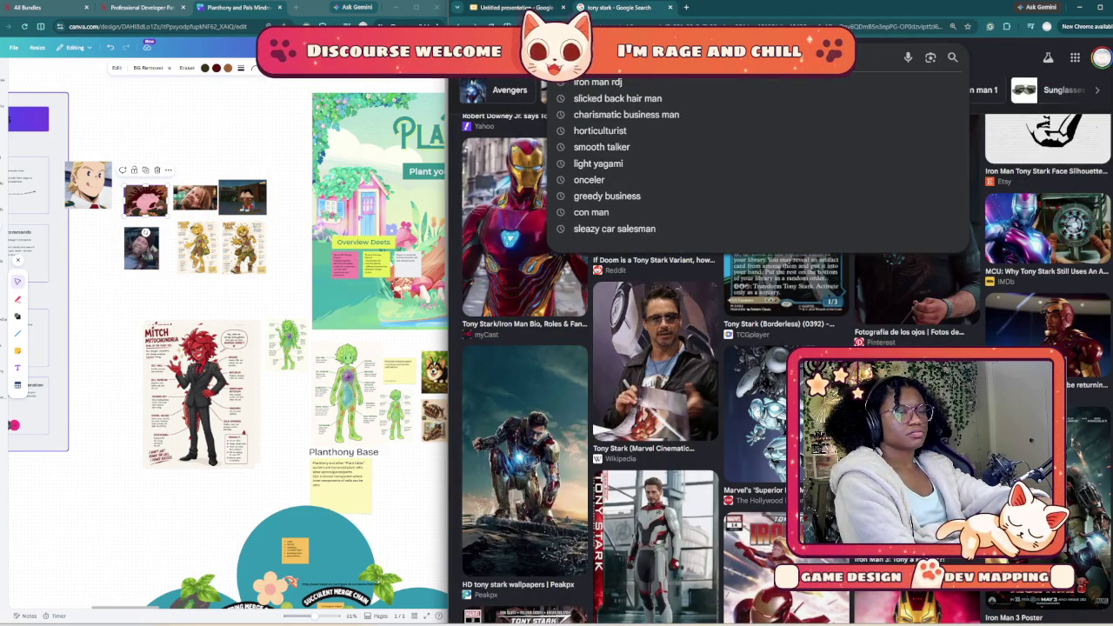
type("whil")
key("BackSpace")
key("BackSpace")
key("BackSpace")
type("ill")
key("BackSpace")
type("dthorn")
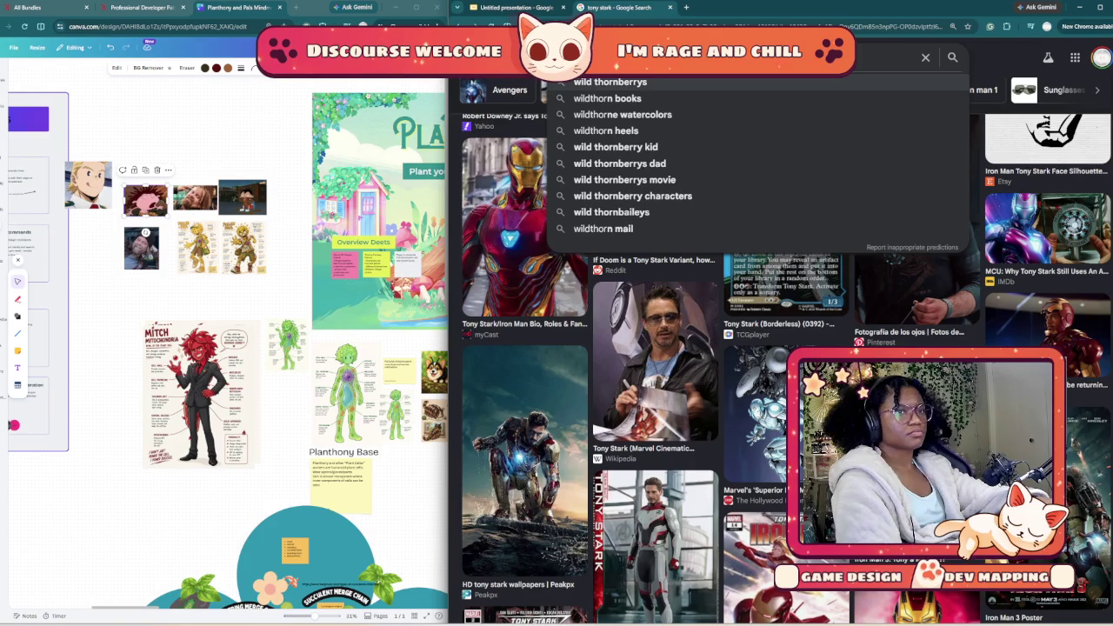
type("b")
key("Escape")
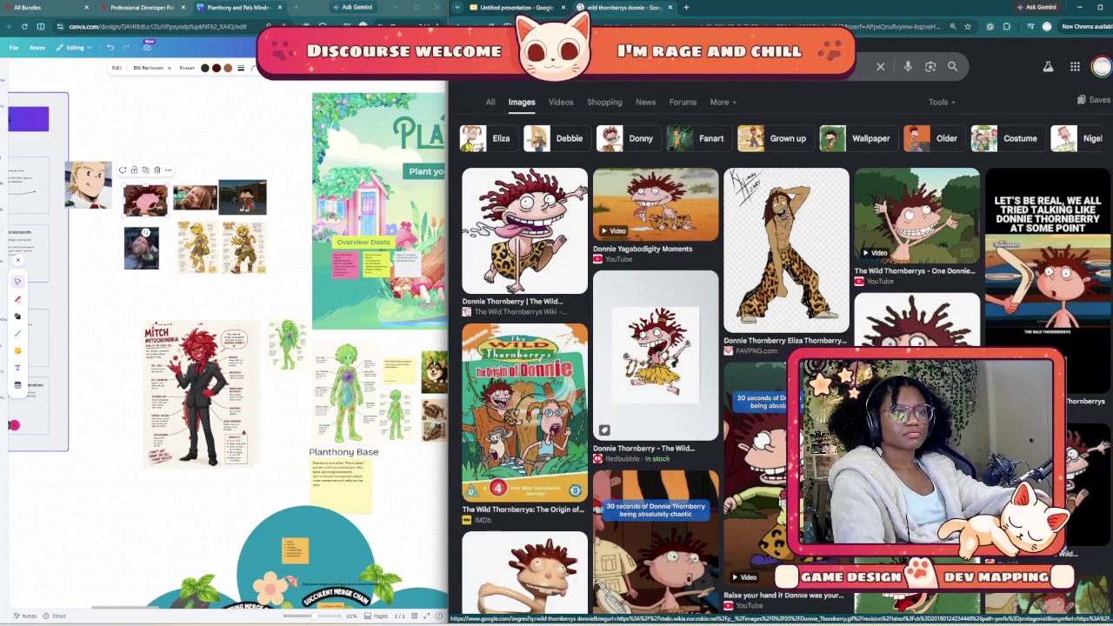
Step: Scroll down through the Donnie Thornberry image results and back to the top
scroll(782, 348, "down", 1)
scroll(783, 348, "down", 1)
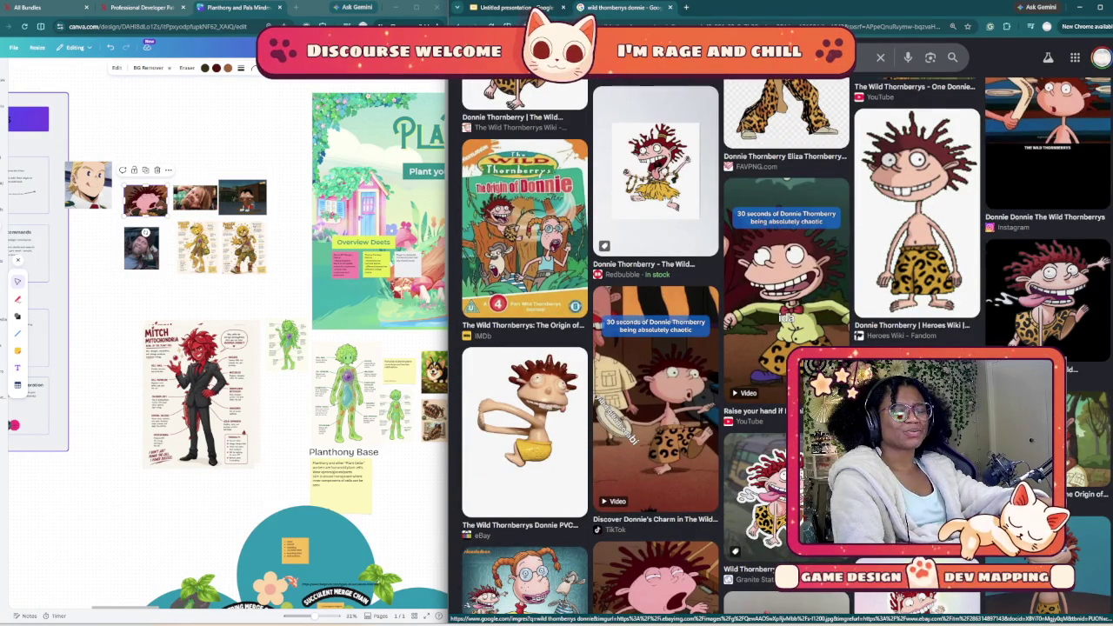
scroll(783, 348, "down", 2)
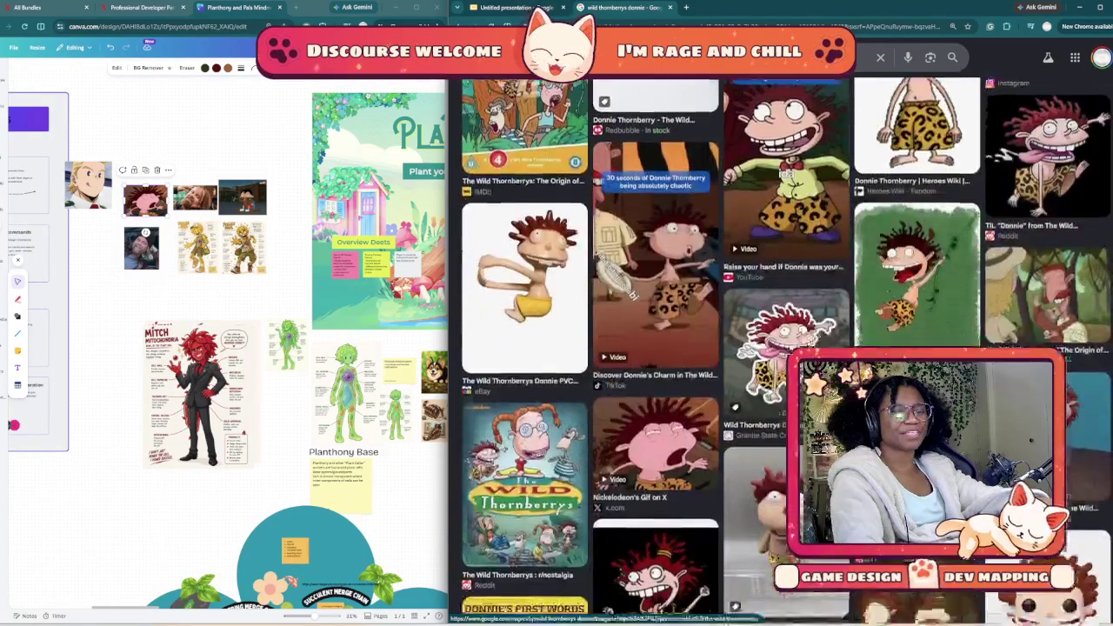
scroll(783, 348, "down", 1)
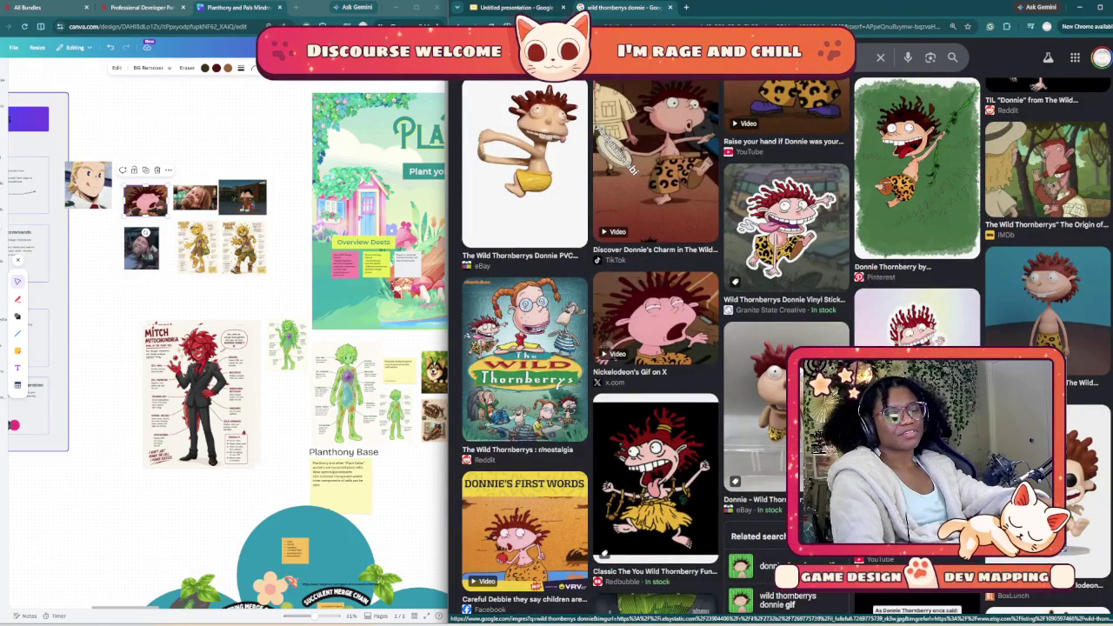
scroll(783, 348, "up", 1)
scroll(783, 348, "up", 1)
scroll(783, 348, "up", 1)
scroll(782, 348, "up", 2)
scroll(783, 348, "up", 2)
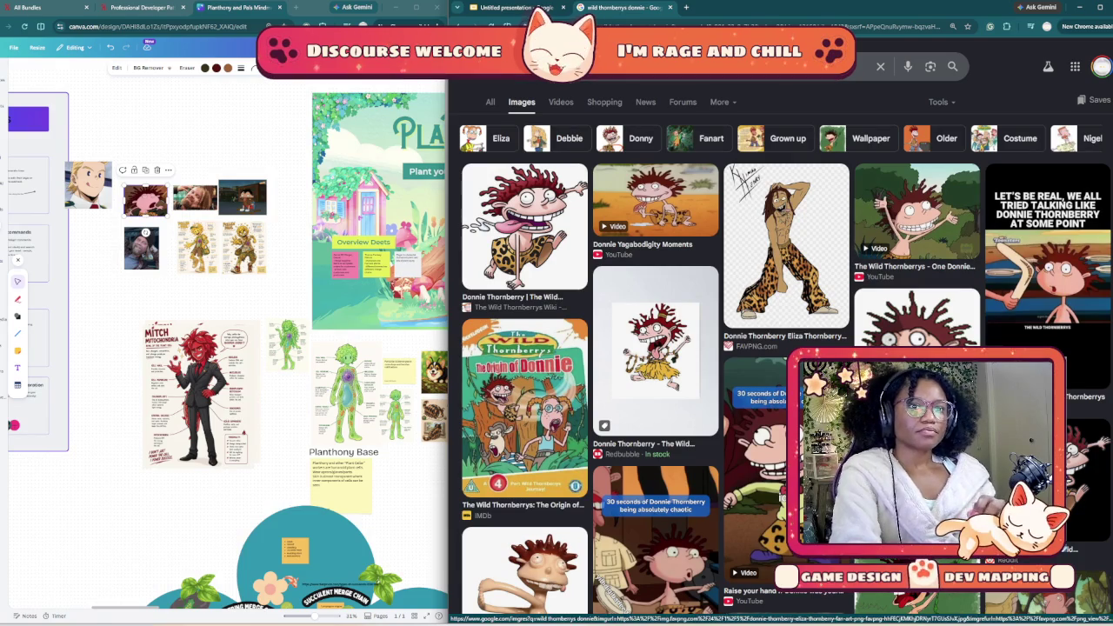
Step: Bring up the context menu on the first Donnie Thornberry image
right_click(517, 226)
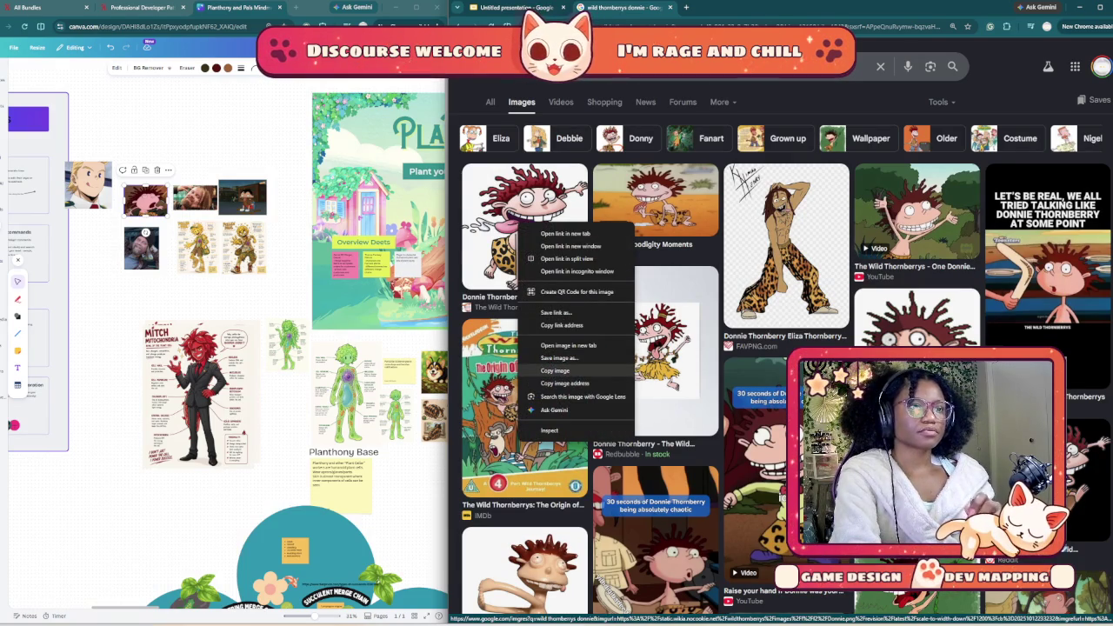
Step: Paste the first Donnie image onto slide 11, shrunk and placed top-right
left_click(555, 371)
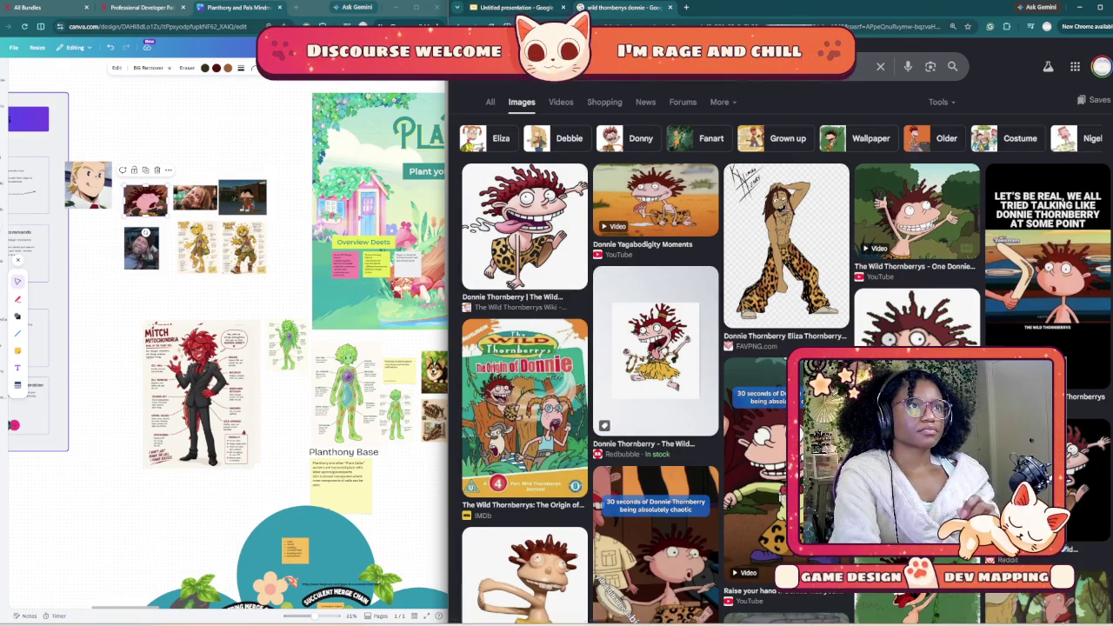
left_click(517, 7)
right_click(799, 299)
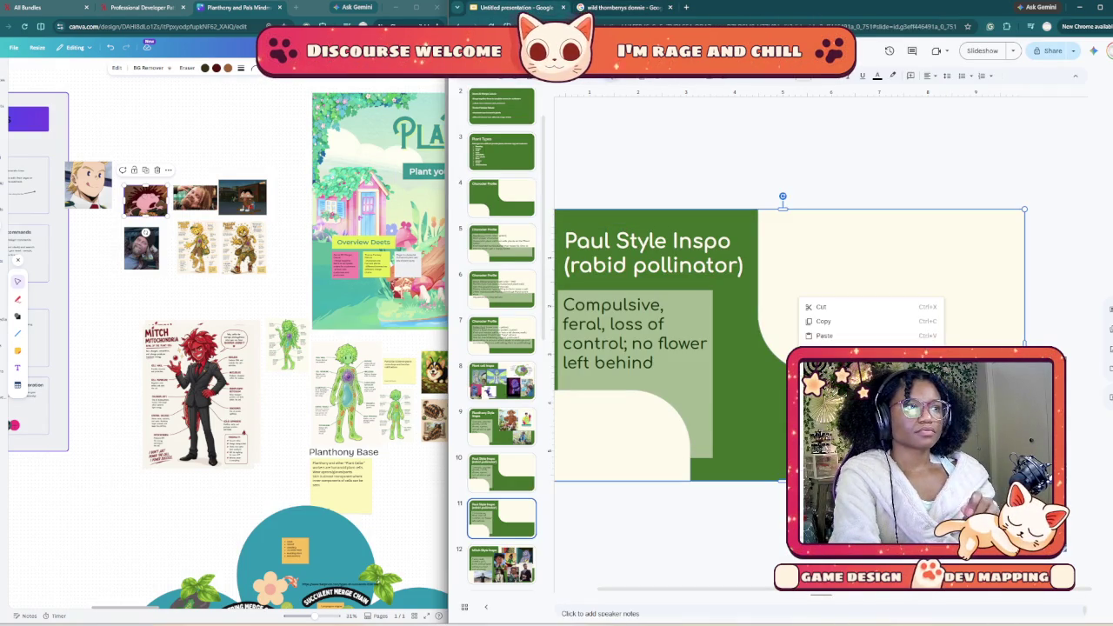
left_click(823, 336)
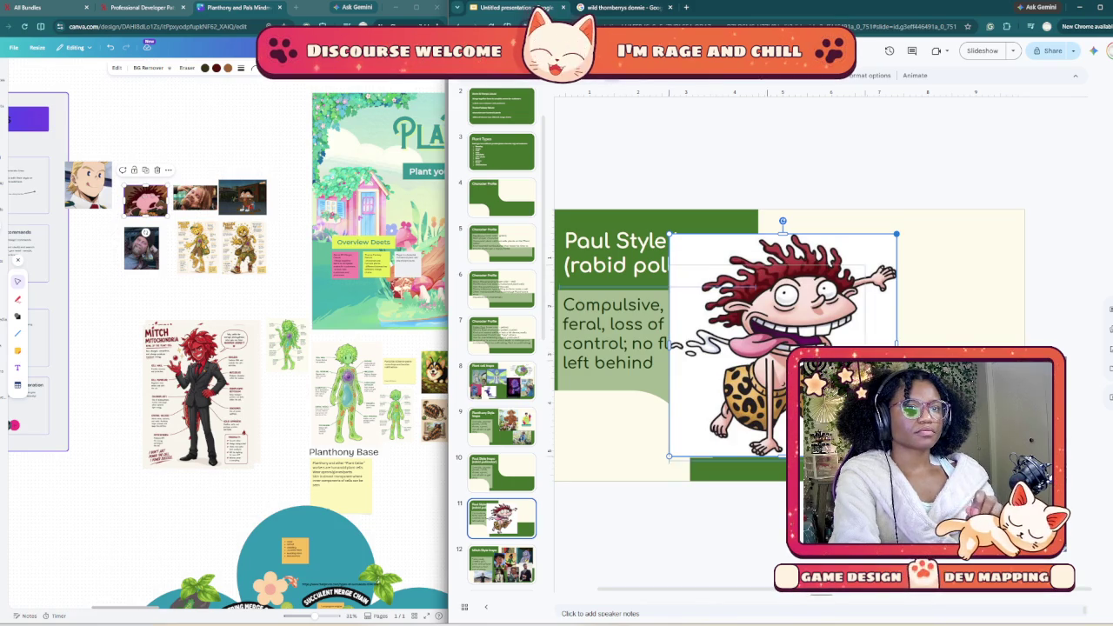
left_click_drag(896, 234, 794, 334)
left_click_drag(730, 396, 945, 278)
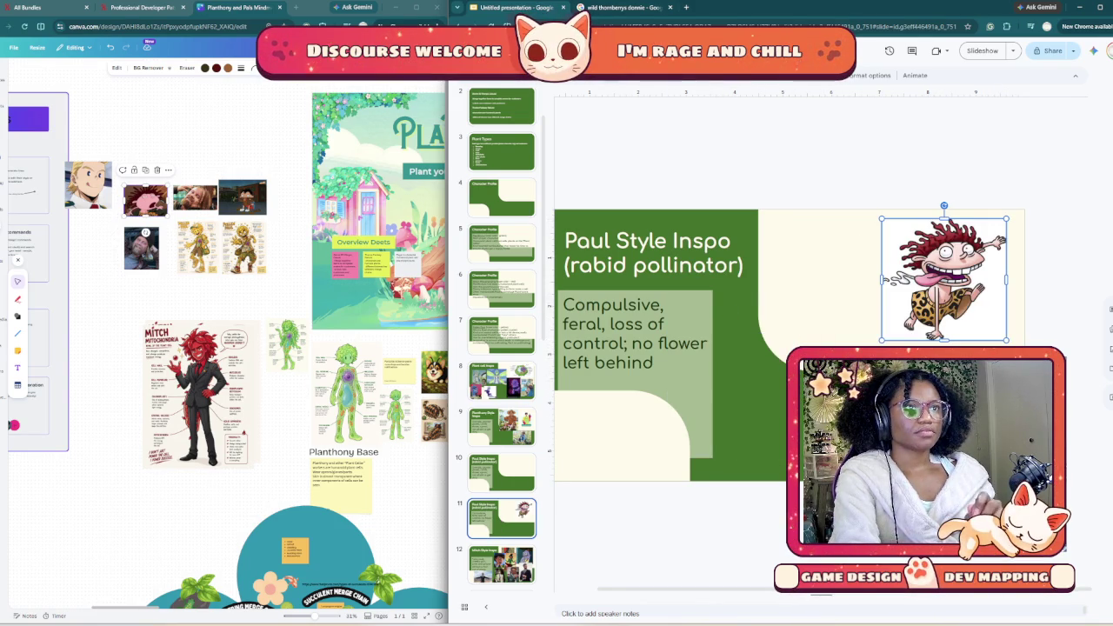
key("ctrl+Tab")
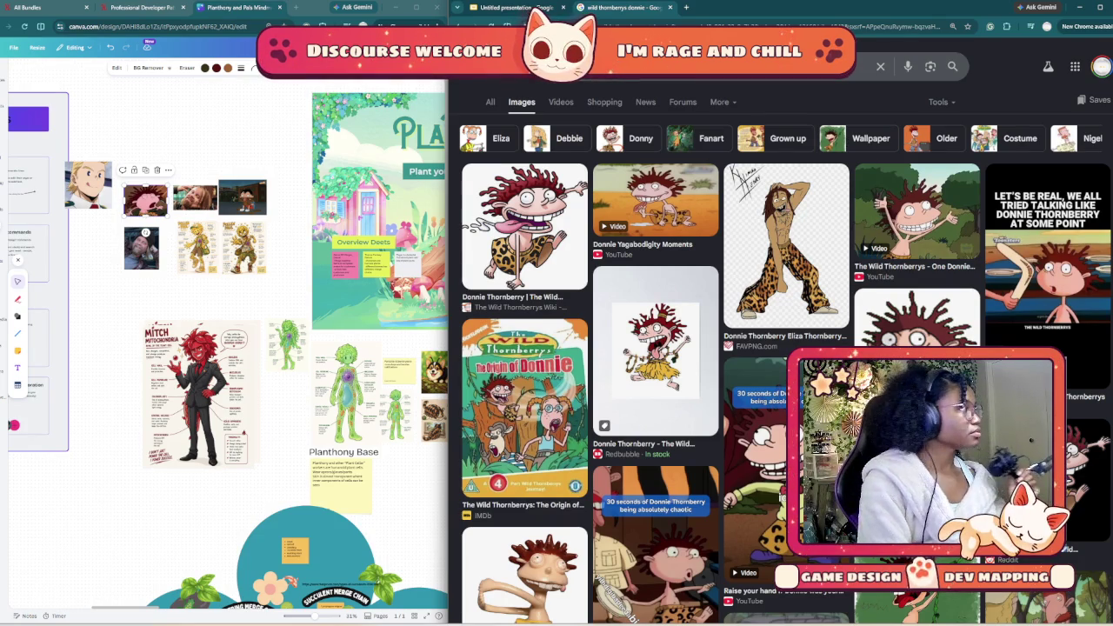
Step: Search images for 'tasmanian devil' and narrow the results to Taz
type("tazma")
key("Down")
key("Down")
key("Return")
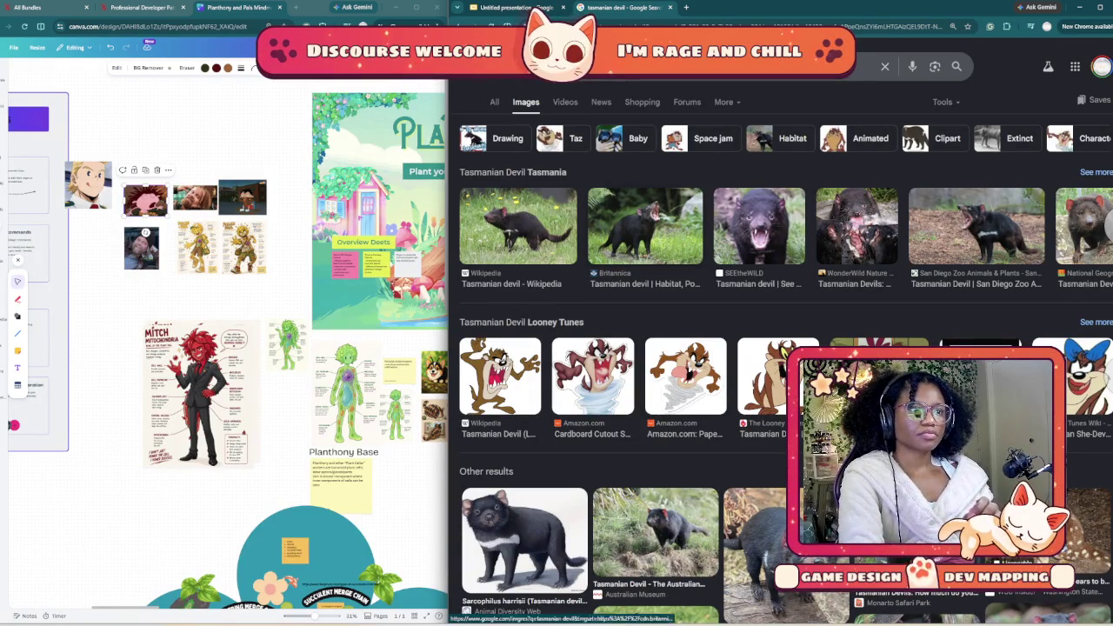
left_click(569, 138)
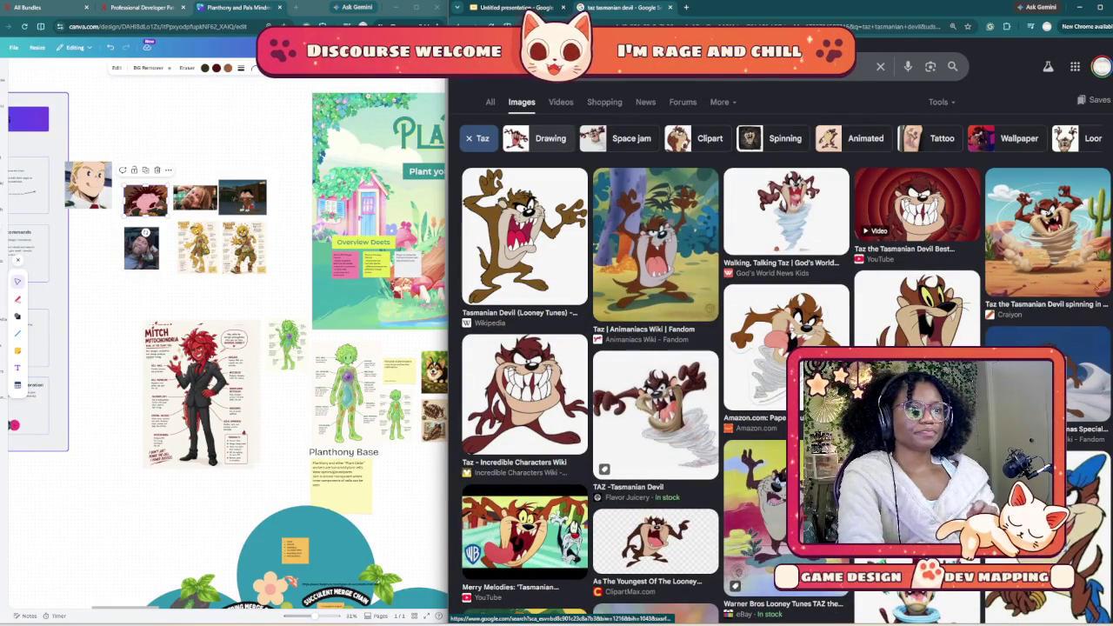
scroll(652, 347, "down", 2)
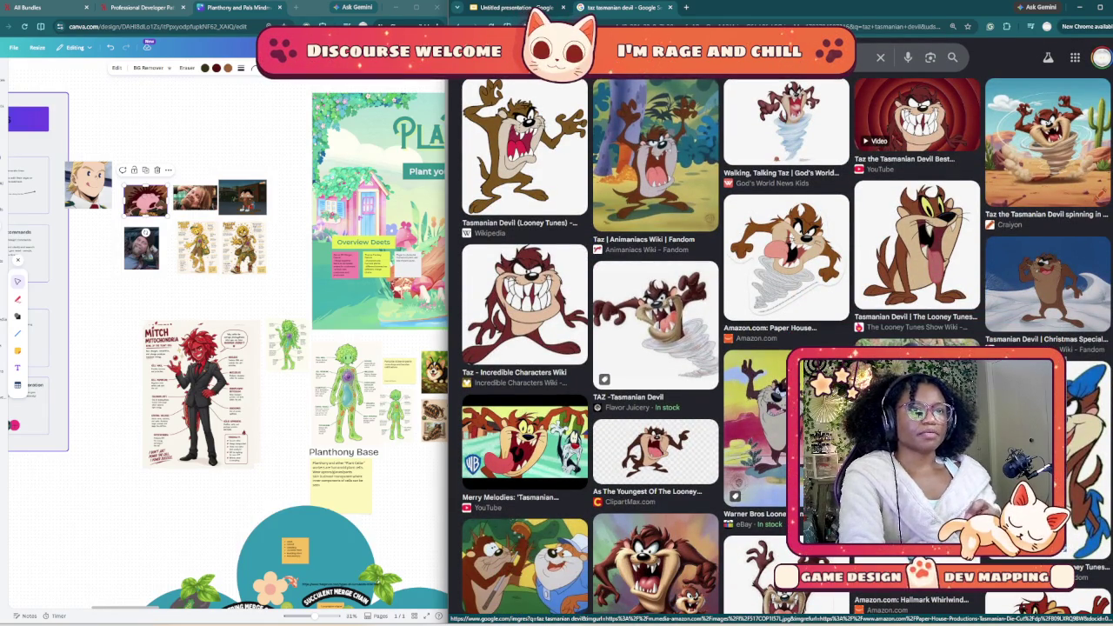
Step: Copy the Craiyon image of Taz spinning in the desert
left_click(786, 256)
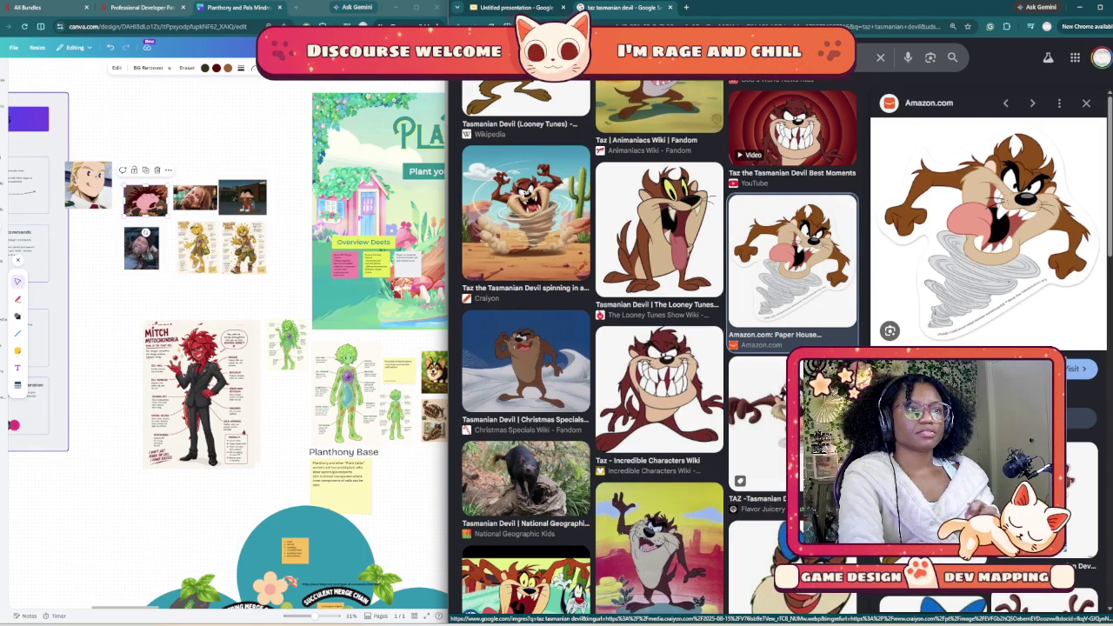
left_click(526, 217)
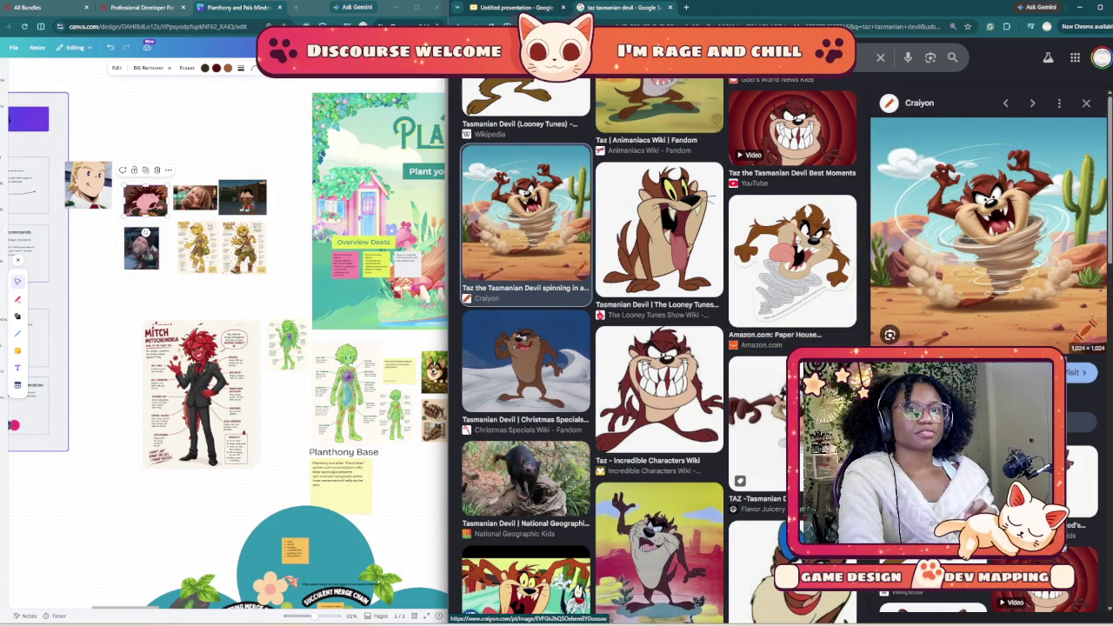
right_click(1011, 252)
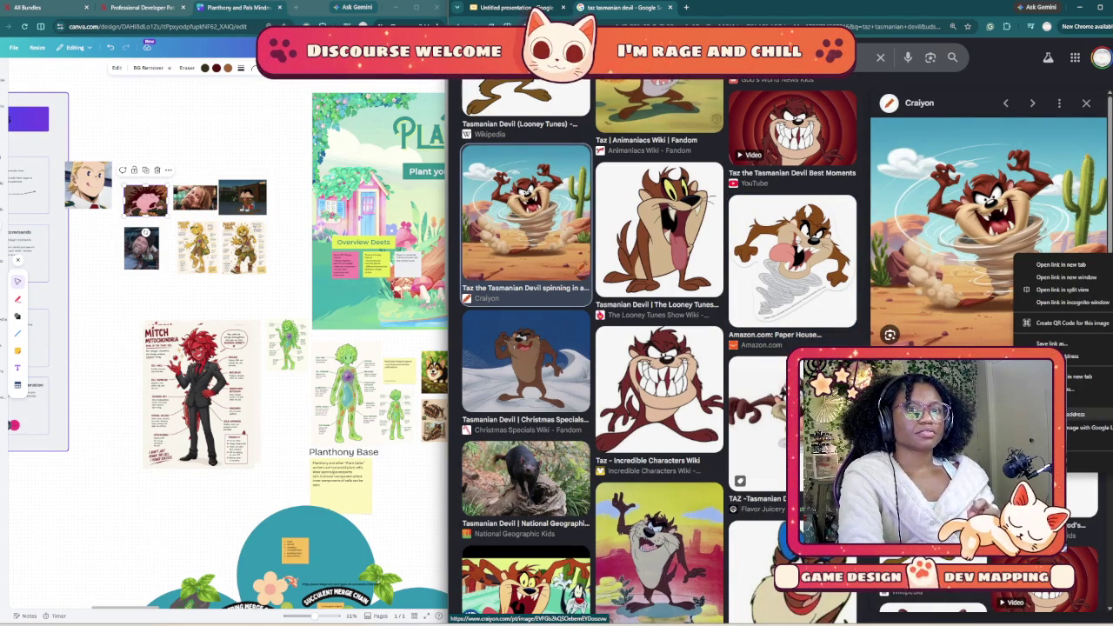
left_click(1087, 401)
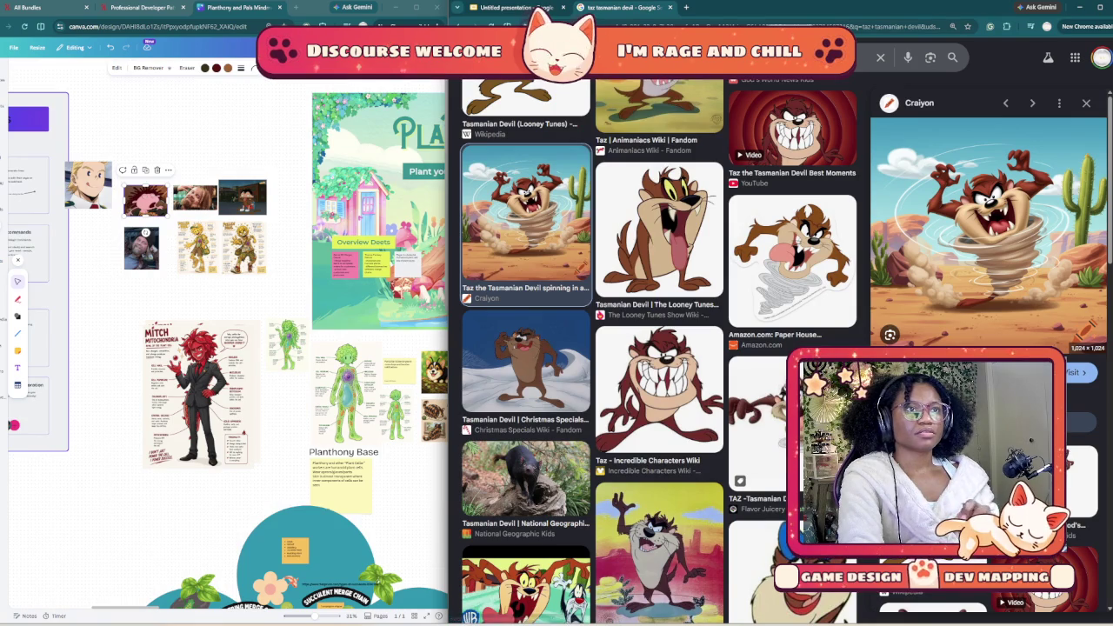
key("ctrl+Page_Up")
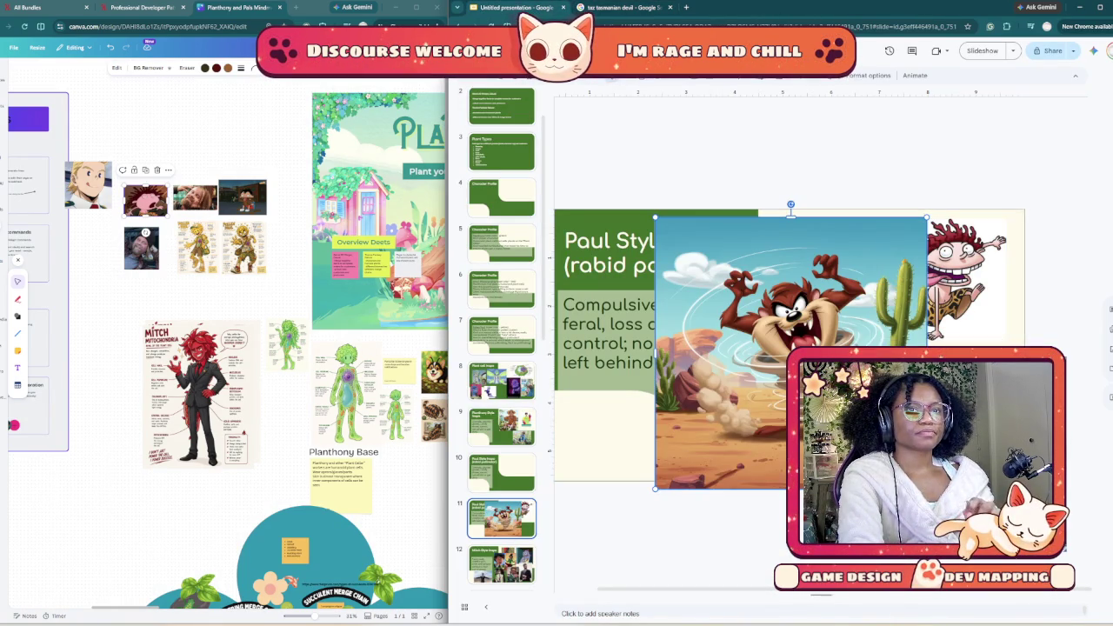
Step: Shrink the pasted Taz image and place it beside the title, left of Donnie
left_click_drag(927, 217, 808, 334)
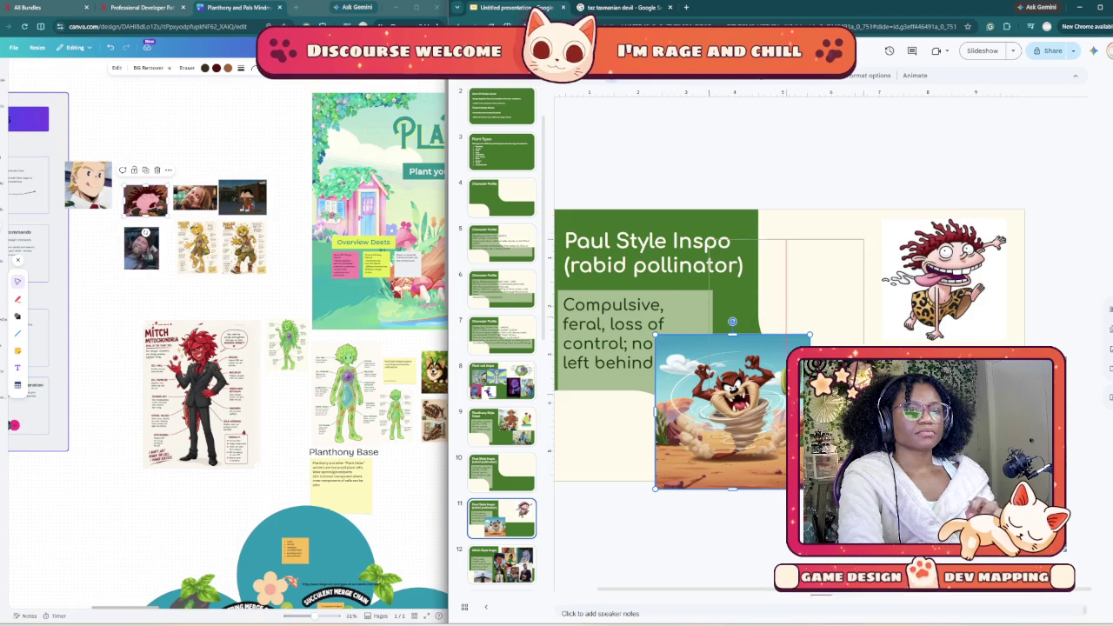
left_click_drag(732, 412, 812, 301)
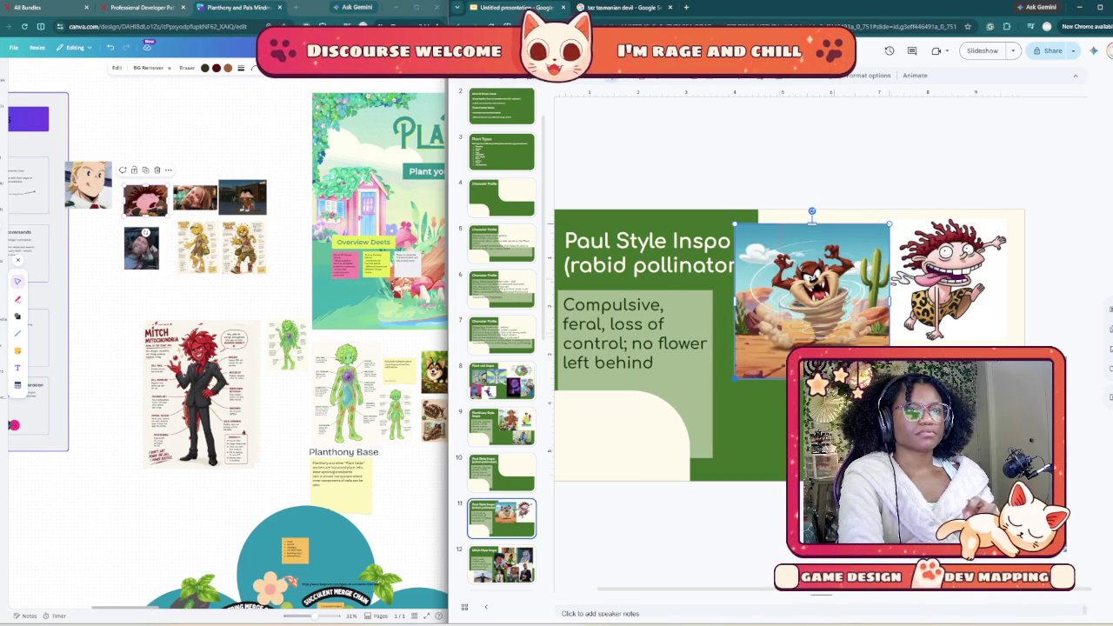
left_click_drag(735, 379, 782, 330)
left_click_drag(836, 277, 812, 279)
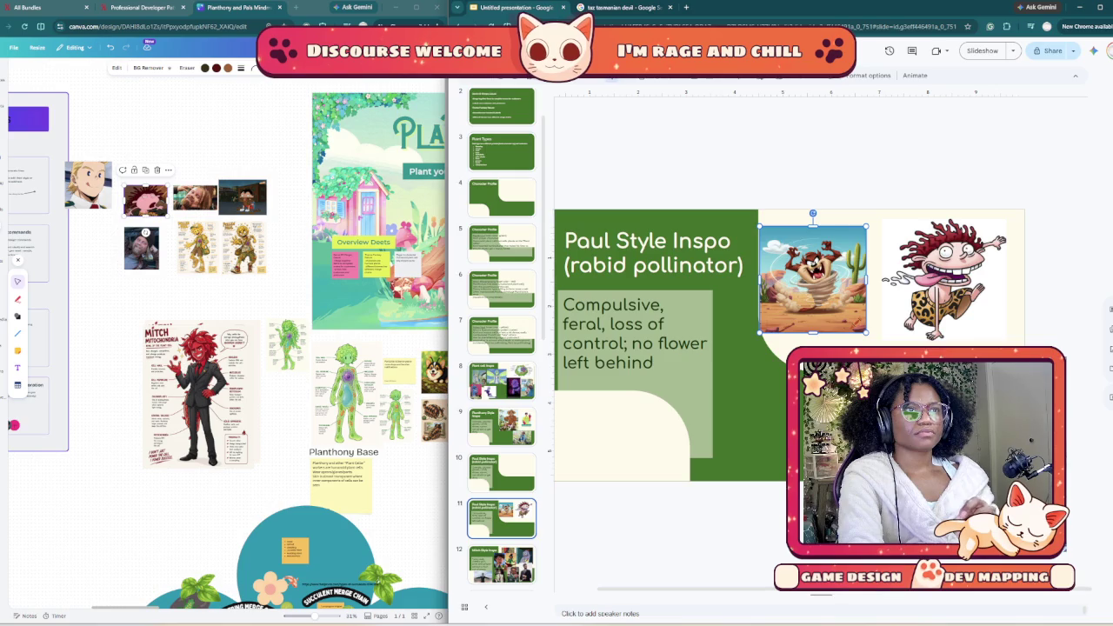
left_click(619, 7)
Step: Replace the Taz query with an image search for 'dora the explorer swiper'
left_click(696, 58)
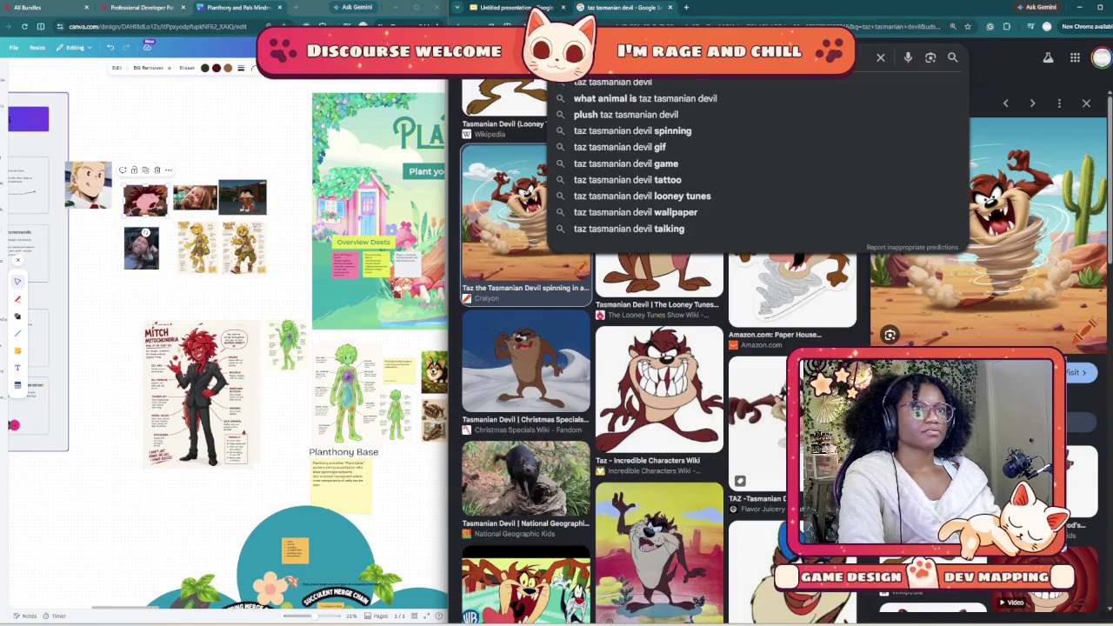
key("ctrl+a")
type("dora ")
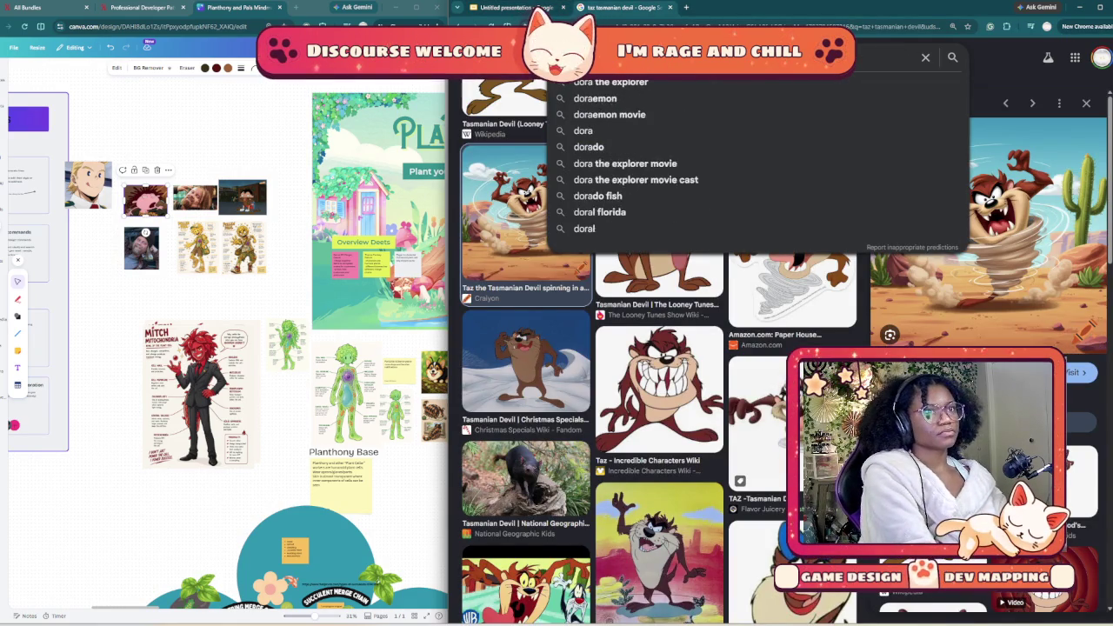
type("the explorer sw")
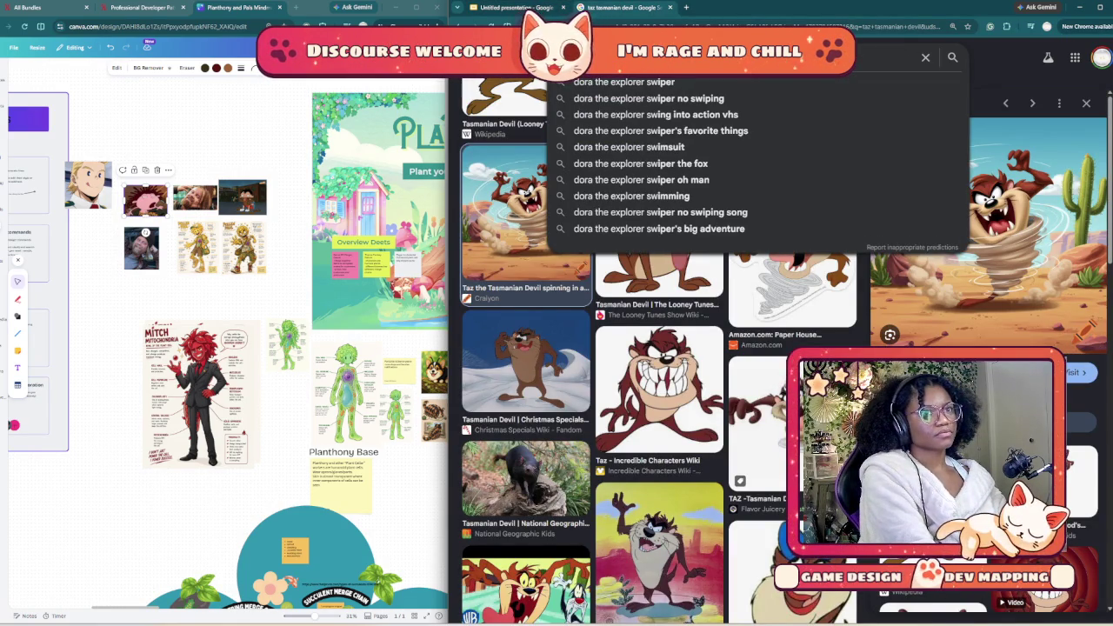
key("Down")
key("Return")
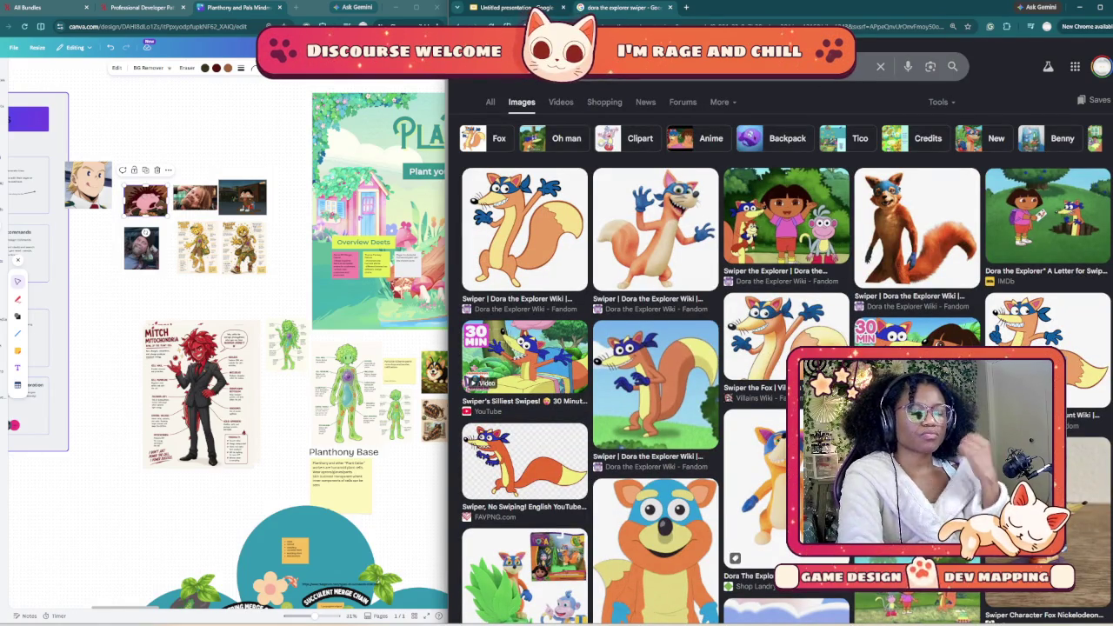
Step: Copy the FAVPNG Swiper image, trial-paste it on the slide, then remove it
left_click(657, 548)
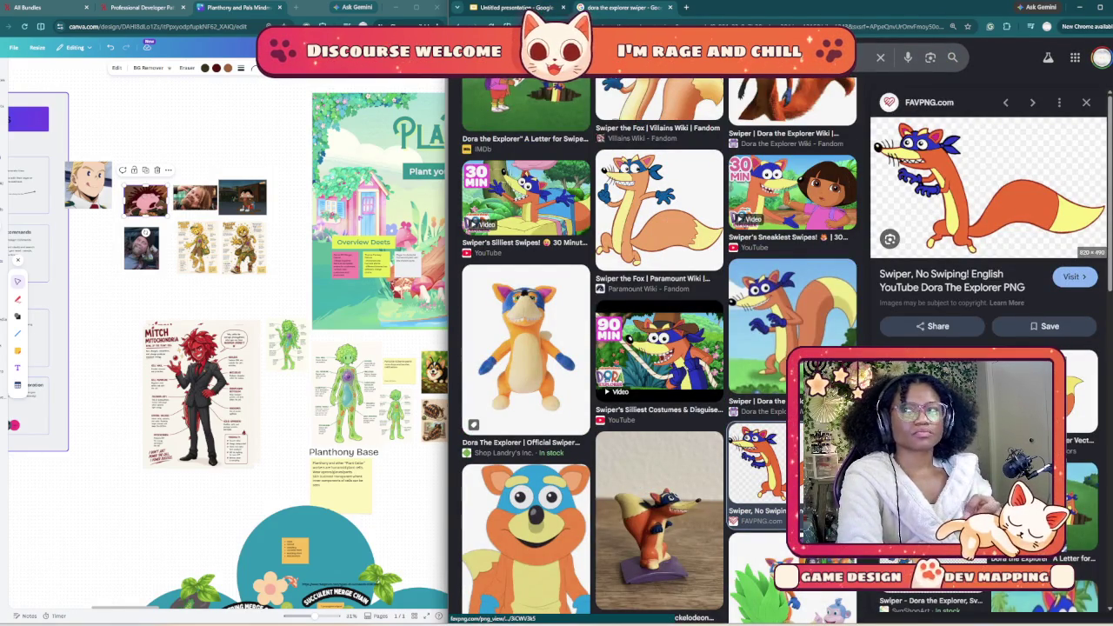
right_click(938, 214)
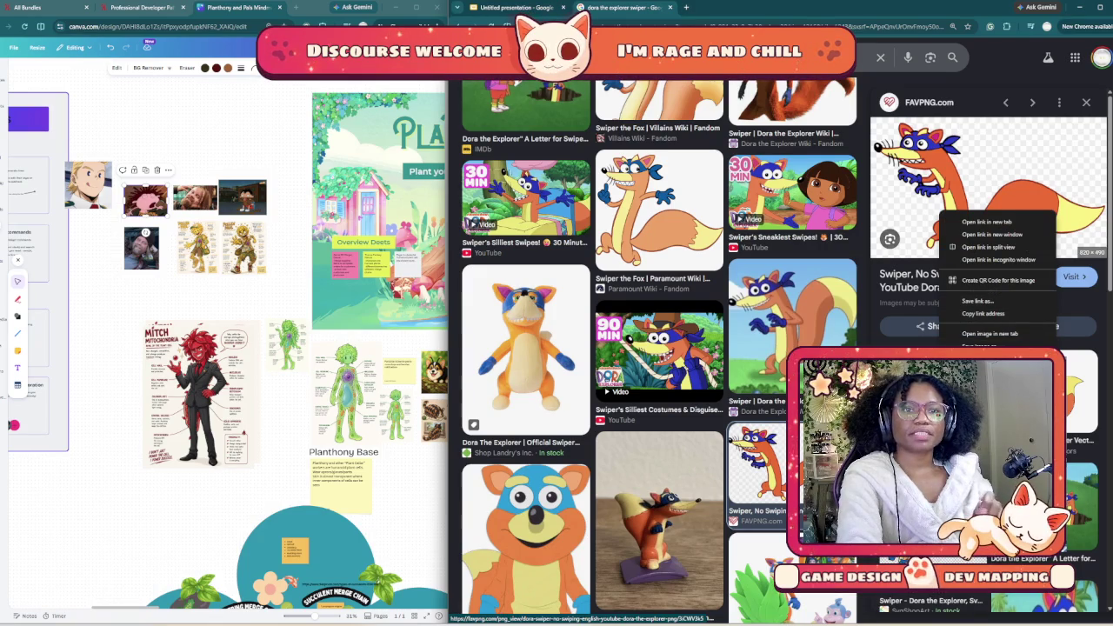
left_click(991, 370)
left_click(513, 7)
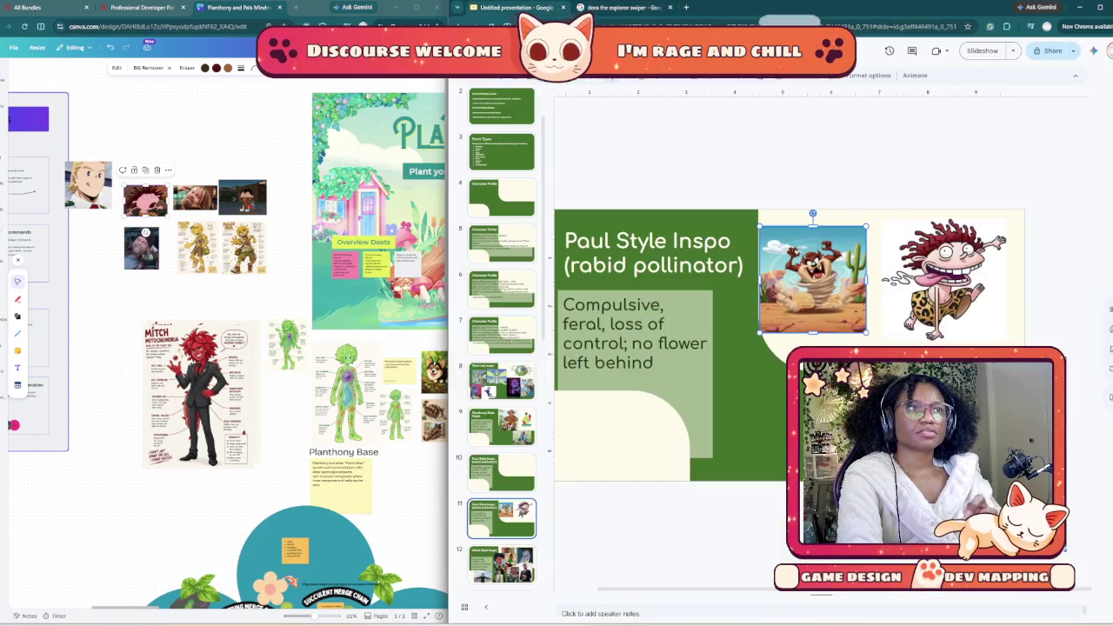
key("Escape")
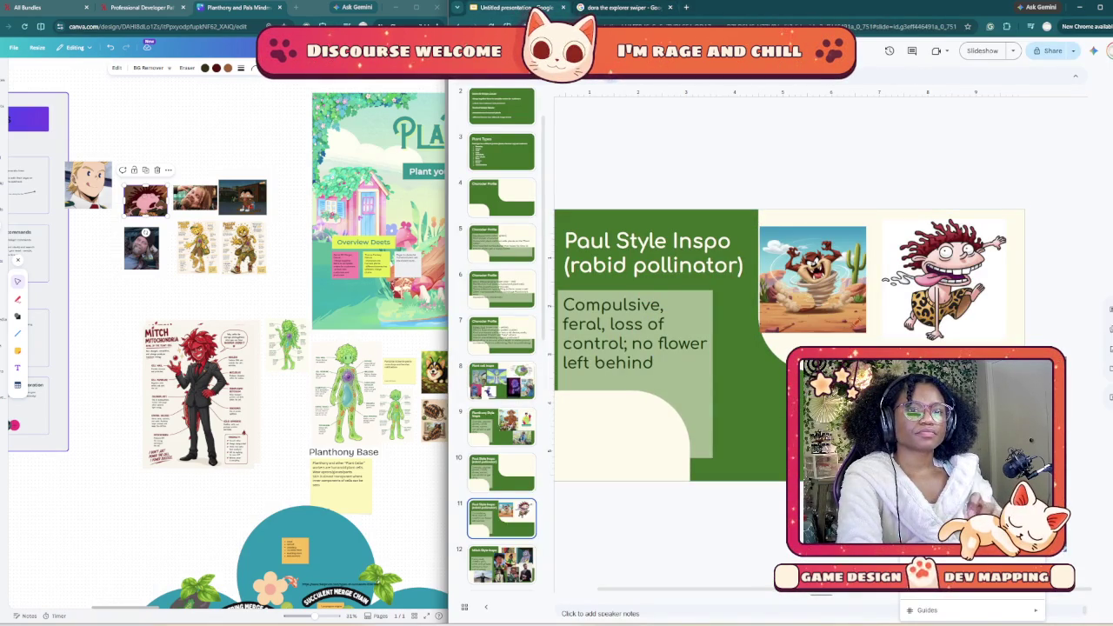
key("ctrl+v")
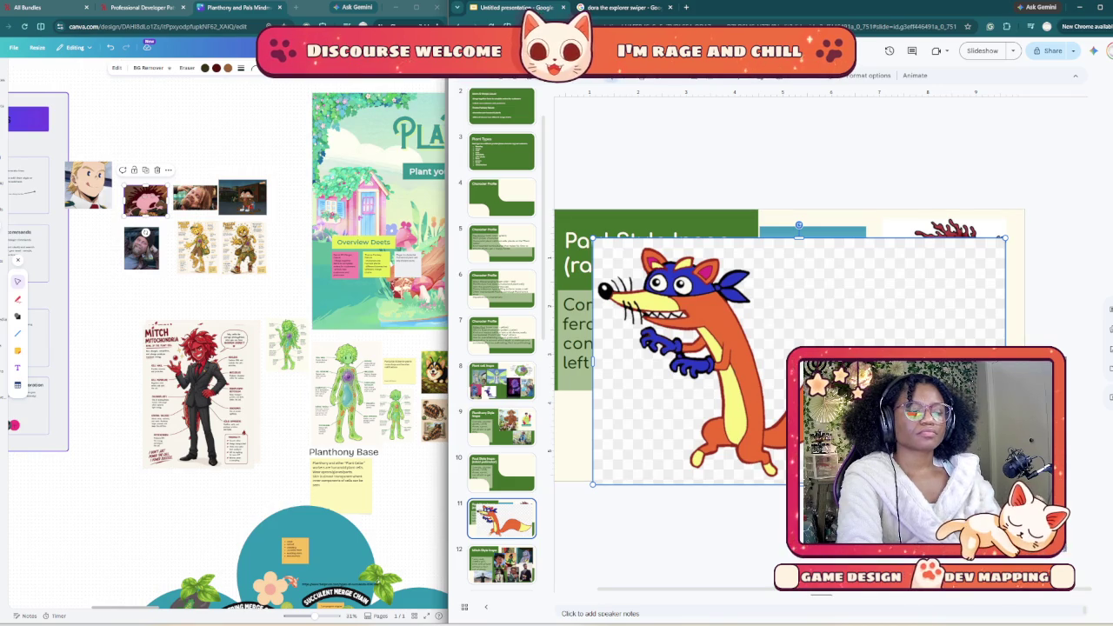
key("Delete")
key("ctrl+Tab")
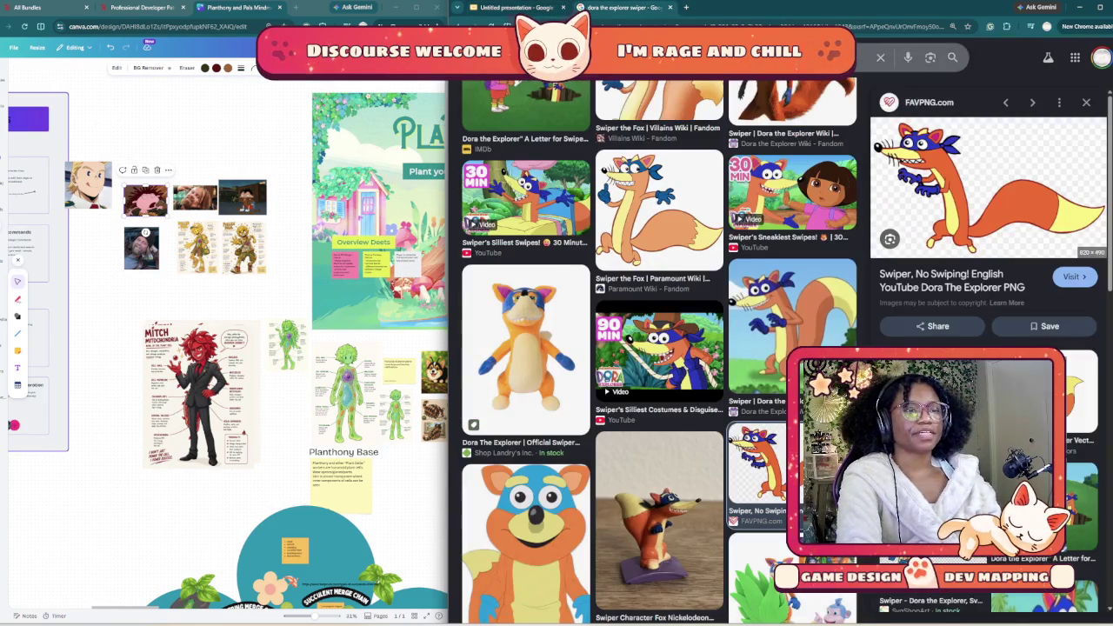
Step: Preview the larger Geo G. Wiki Swiper picture in the image results
scroll(658, 348, "down", 5)
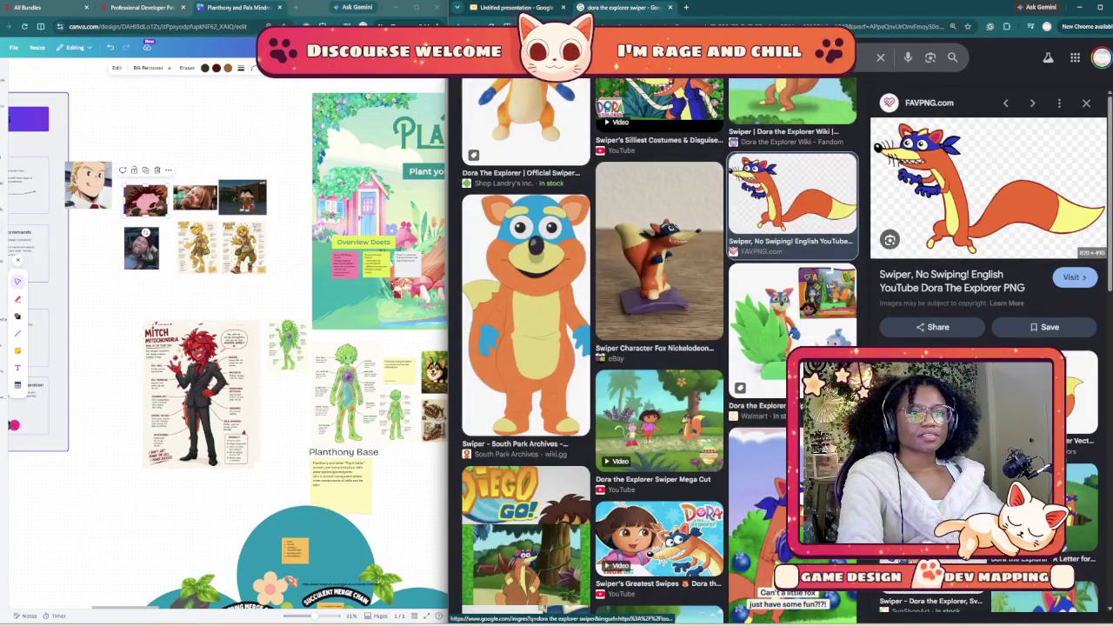
scroll(658, 374, "down", 5)
scroll(659, 374, "down", 2)
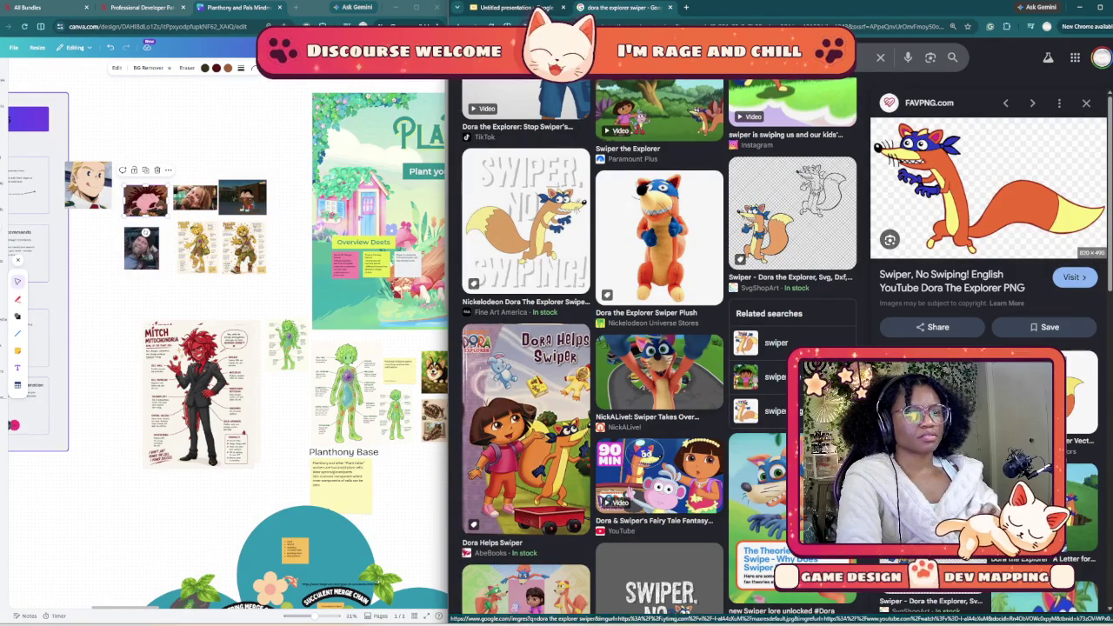
scroll(659, 417, "up", 5)
scroll(658, 418, "up", 5)
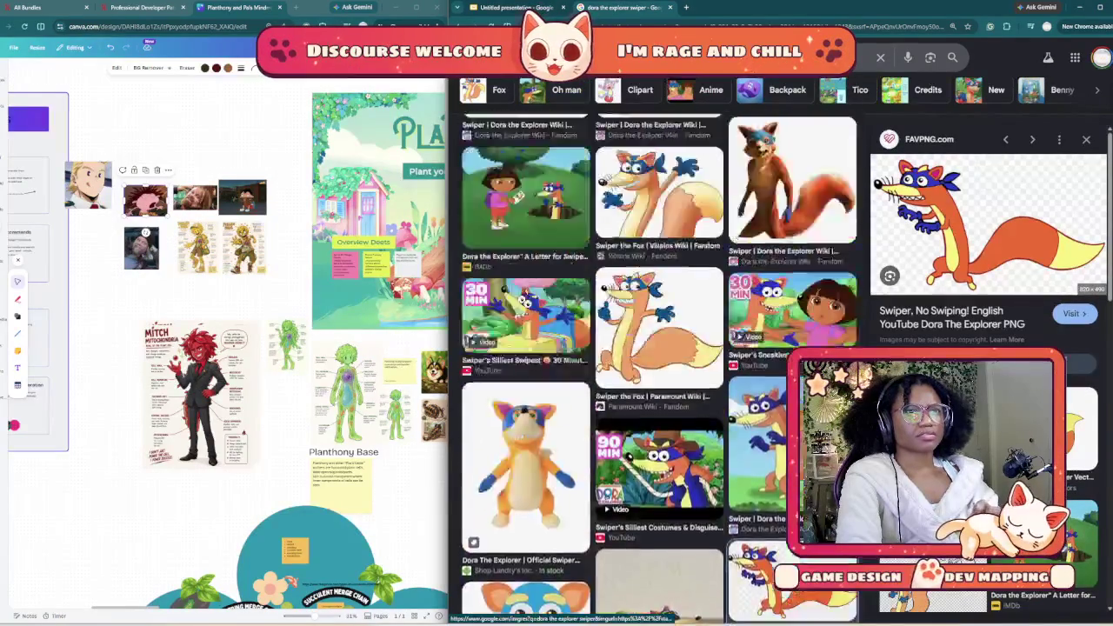
scroll(658, 418, "up", 5)
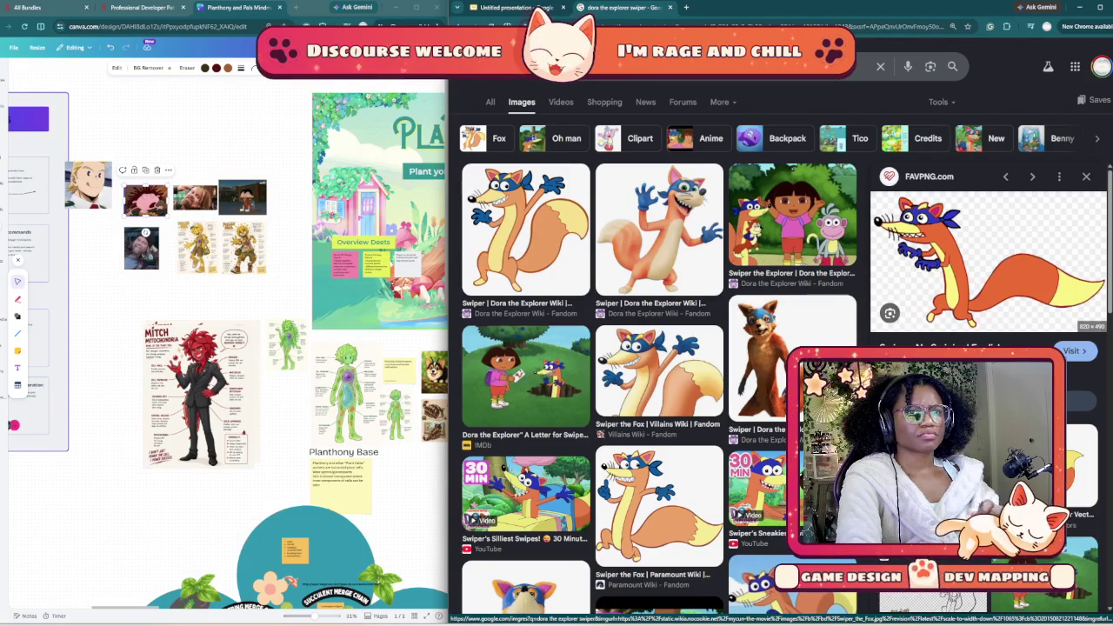
left_click(956, 469)
right_click(941, 264)
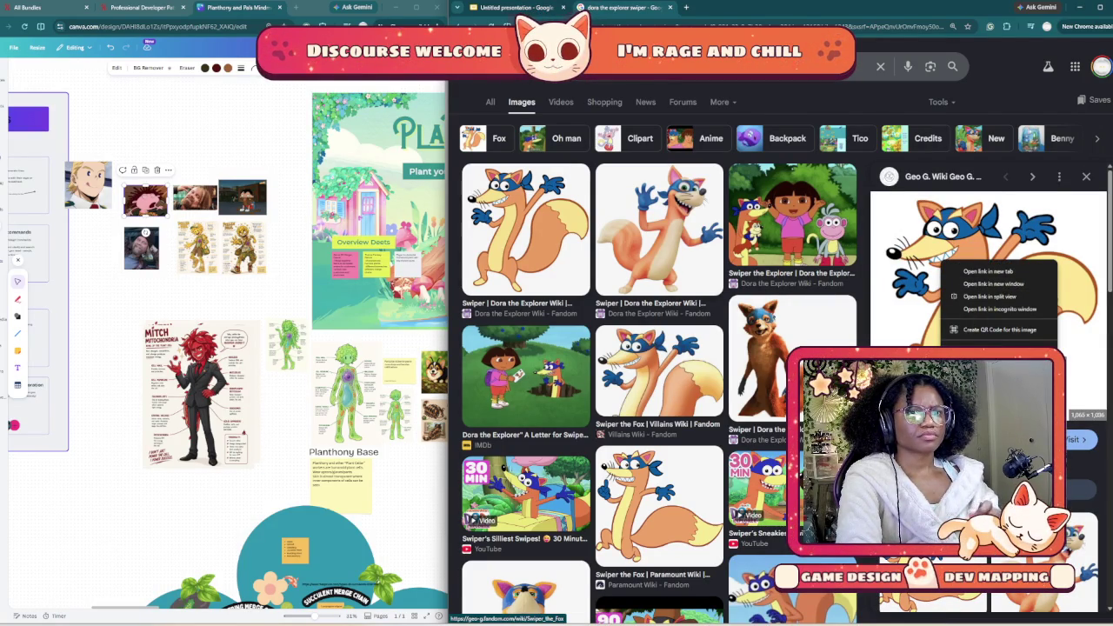
key("Escape")
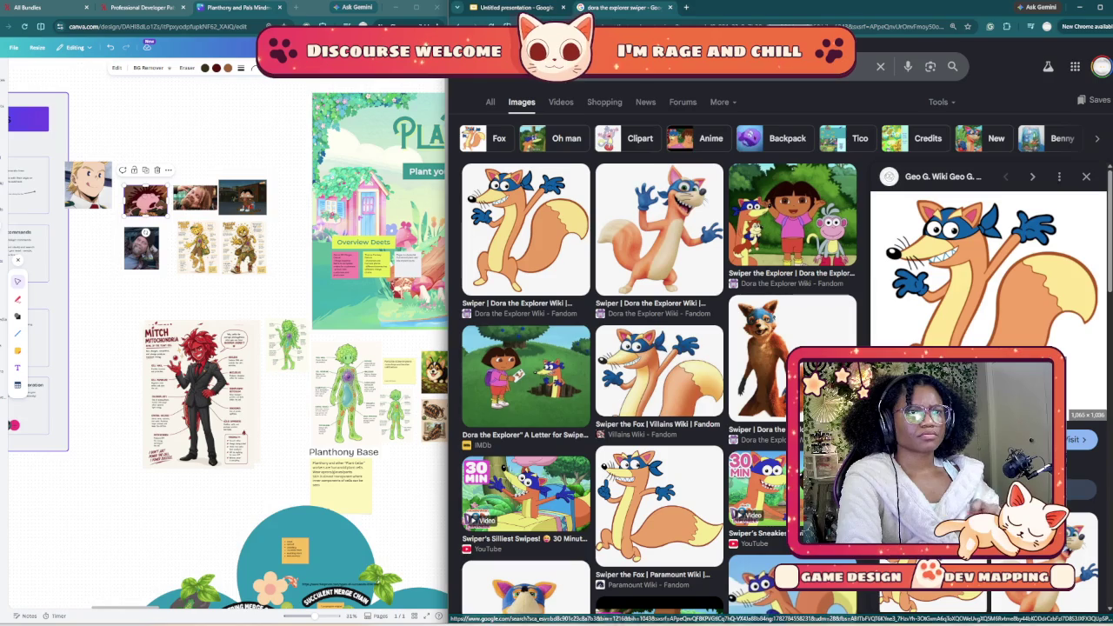
Step: Trial-paste Swiper on the slide, shrink it, then delete it again
key("ctrl+shift+Tab")
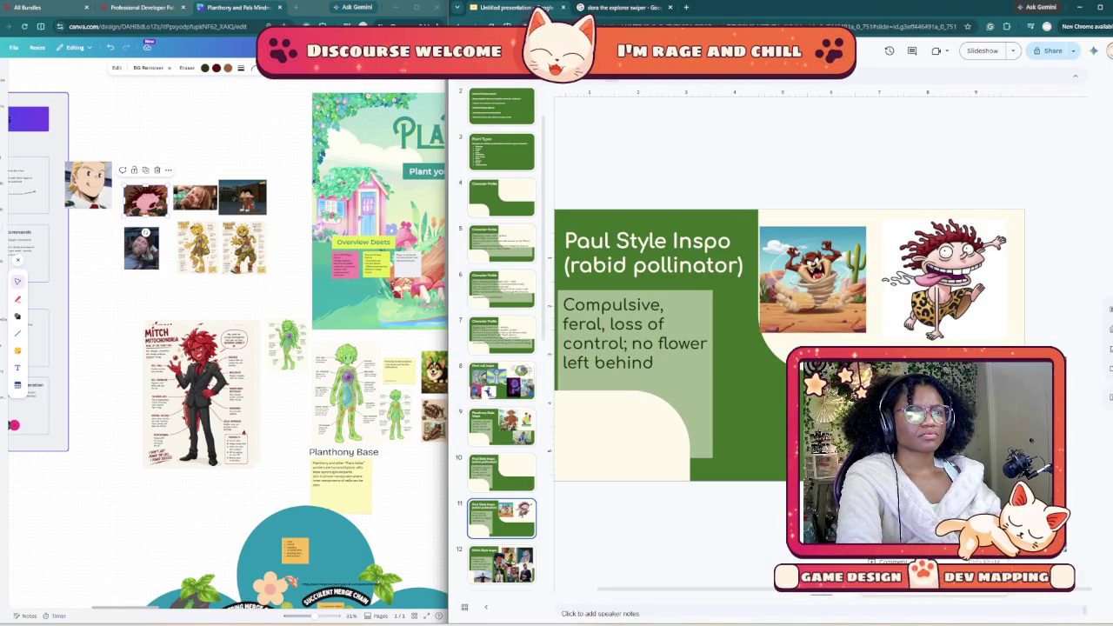
key("ctrl+v")
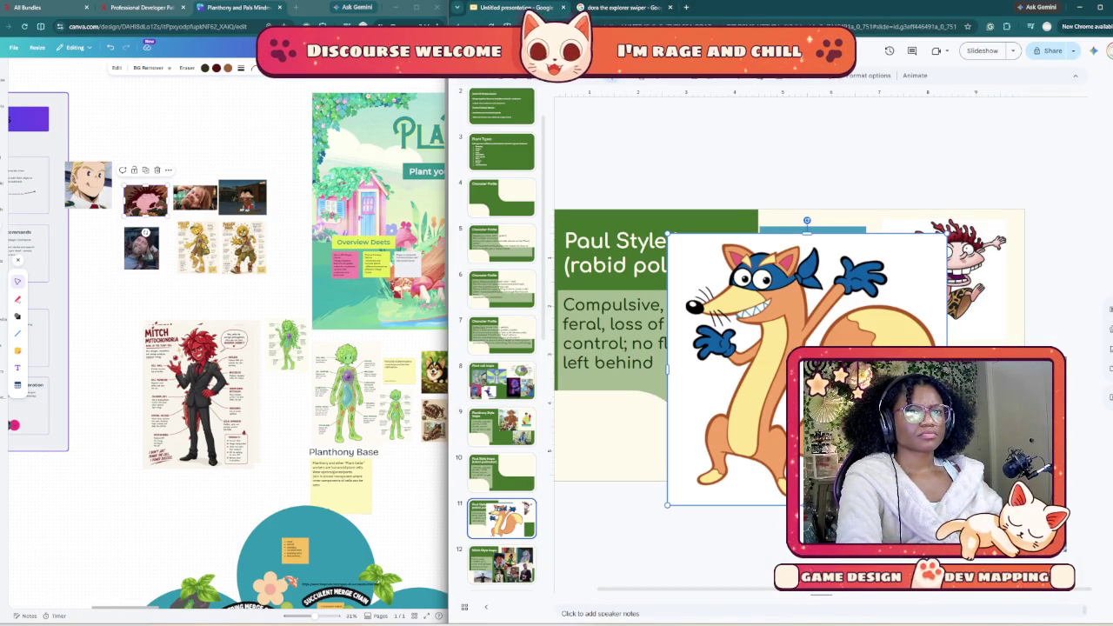
left_click_drag(948, 233, 780, 396)
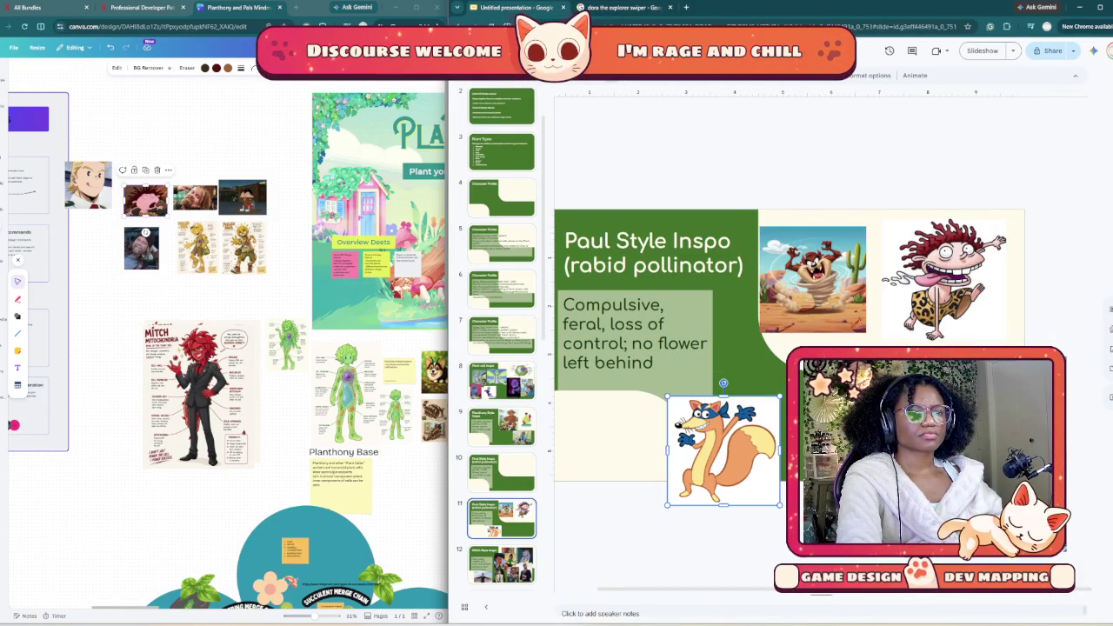
key("Delete")
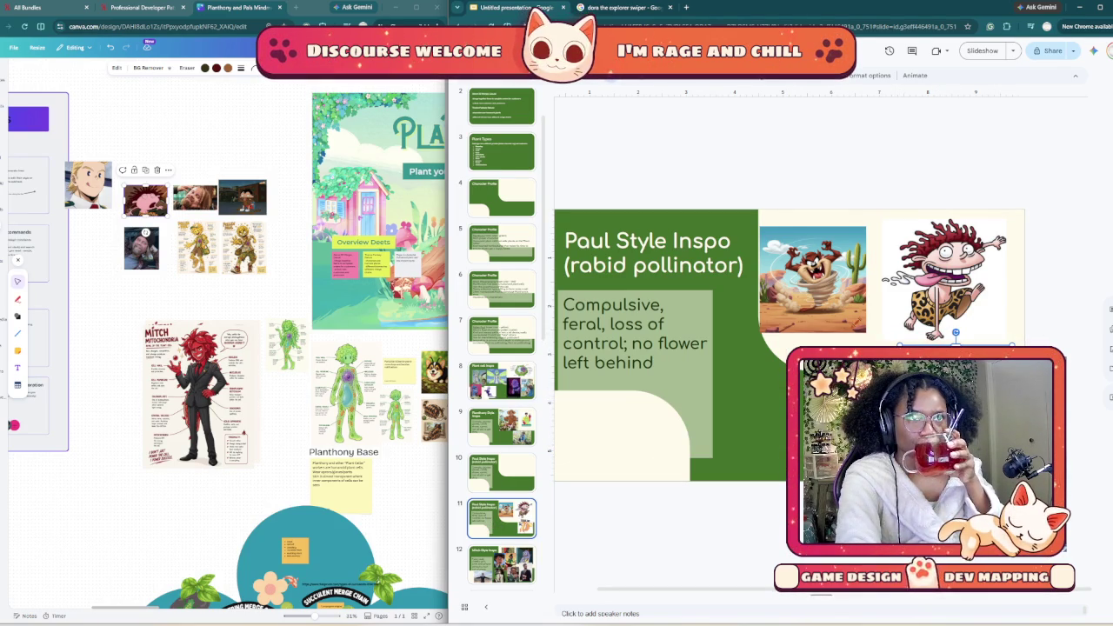
key("ctrl+Tab")
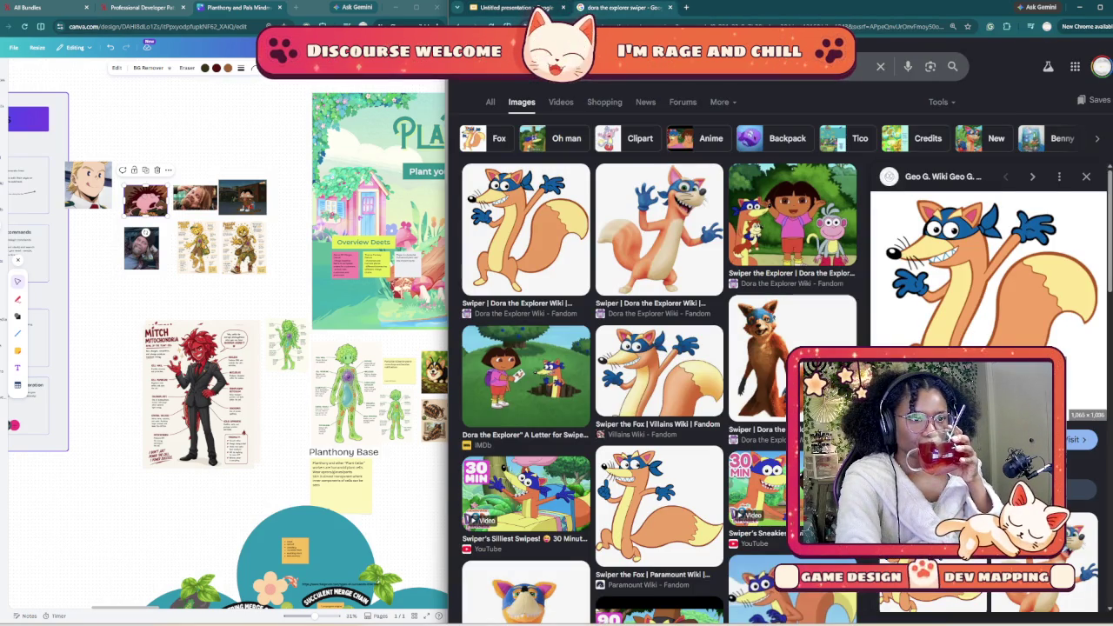
Step: Run a Google Images search for 'rickety cricket'
scroll(658, 348, "down", 3)
scroll(658, 348, "down", 3)
scroll(658, 348, "down", 3)
scroll(659, 348, "down", 3)
scroll(659, 348, "down", 3)
scroll(659, 348, "down", 3)
scroll(658, 348, "down", 3)
scroll(659, 348, "down", 3)
scroll(658, 348, "down", 2)
scroll(658, 348, "down", 3)
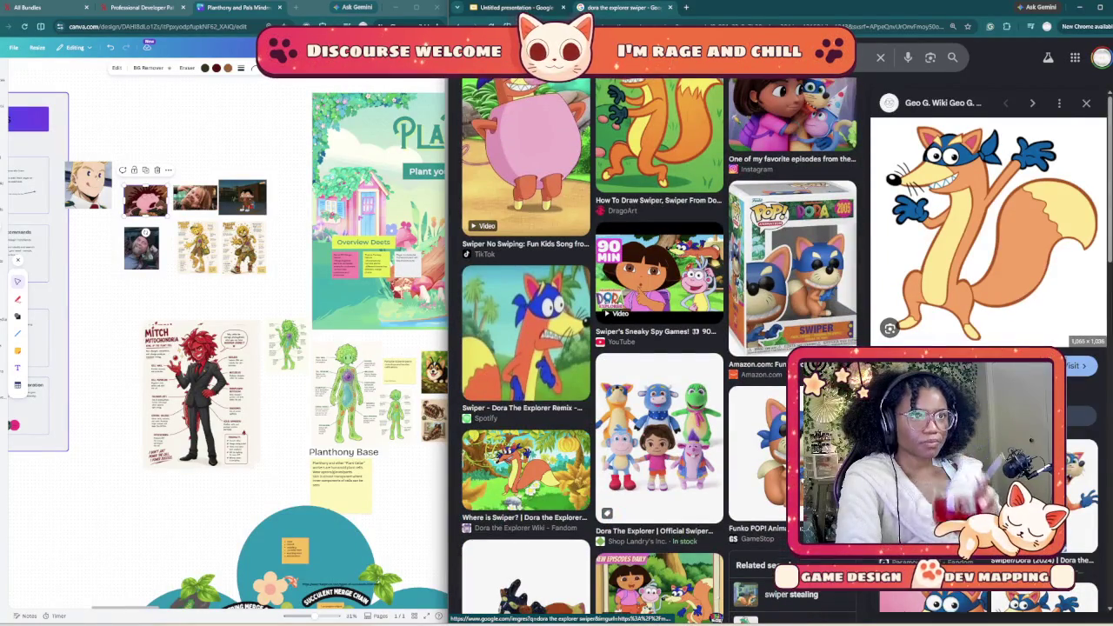
scroll(658, 348, "up", 2)
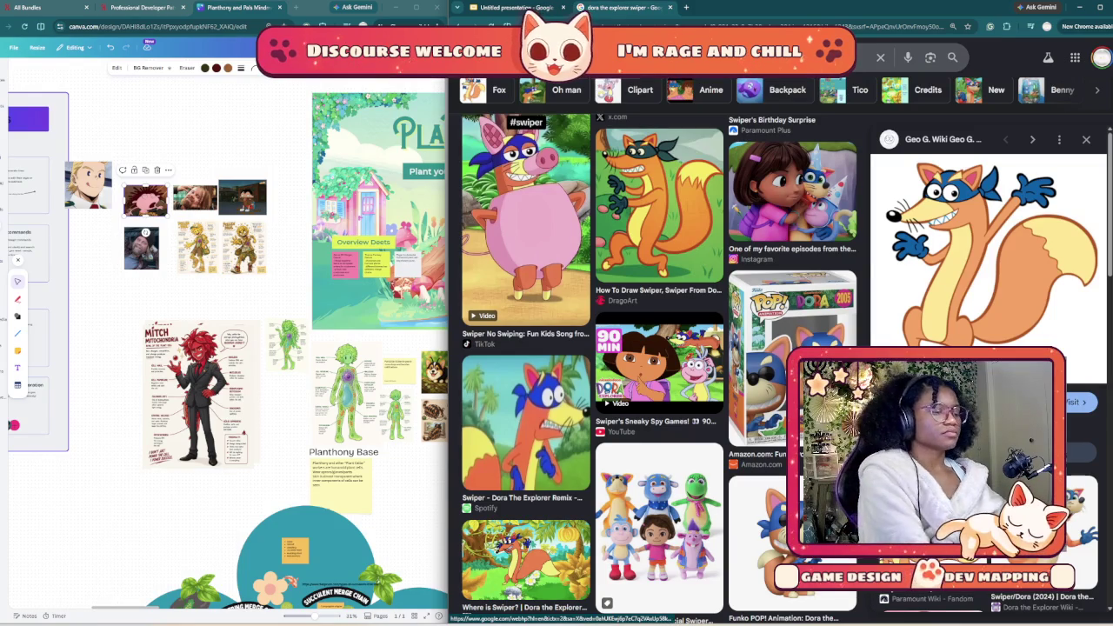
type("rick")
key("Down")
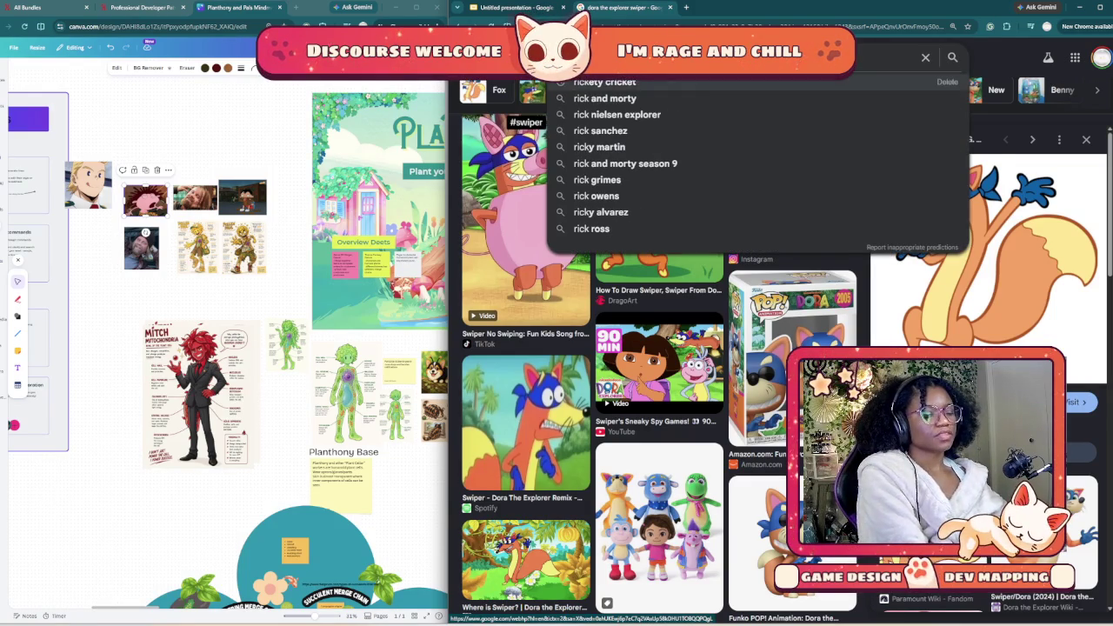
key("Return")
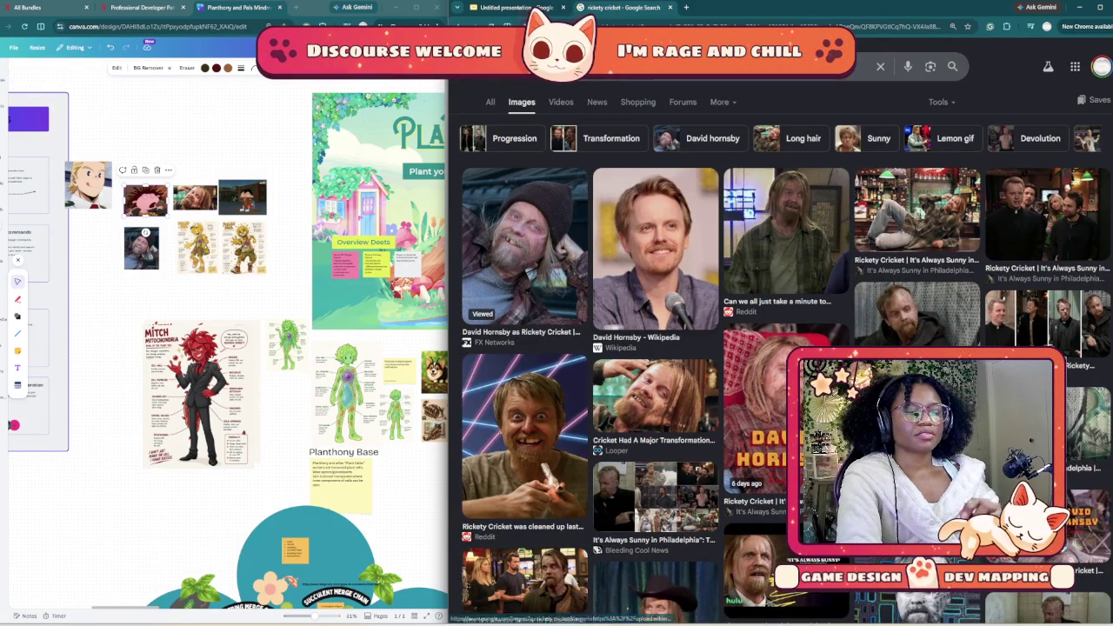
Step: Copy the first Rickety Cricket beanie photo for the slide deck
scroll(652, 366, "down", 1)
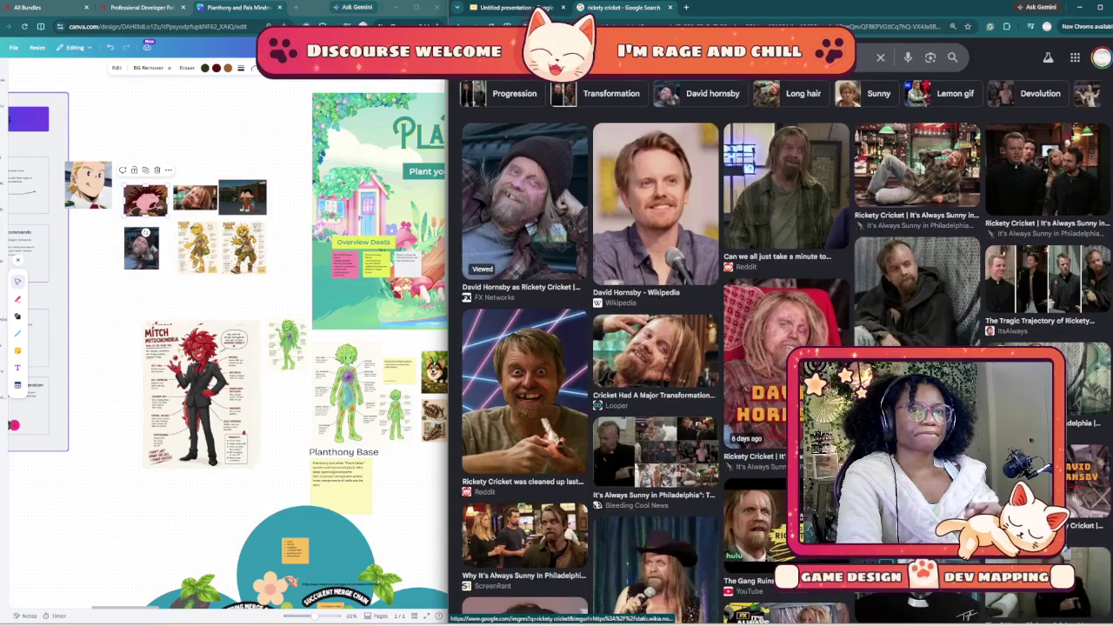
scroll(652, 365, "down", 5)
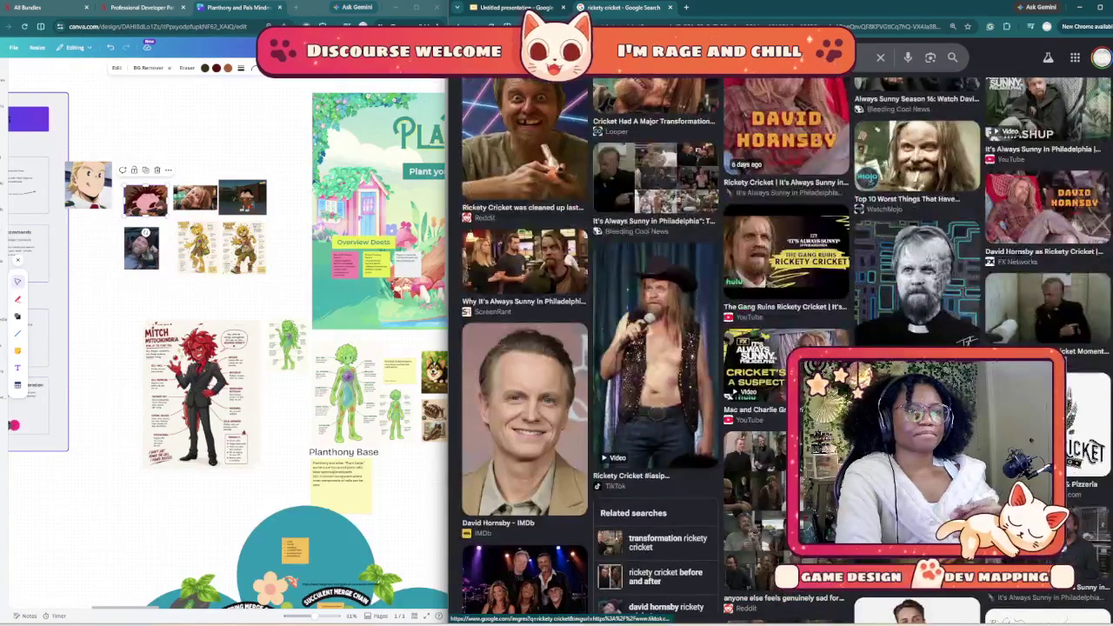
scroll(522, 224, "up", 5)
scroll(523, 225, "up", 2)
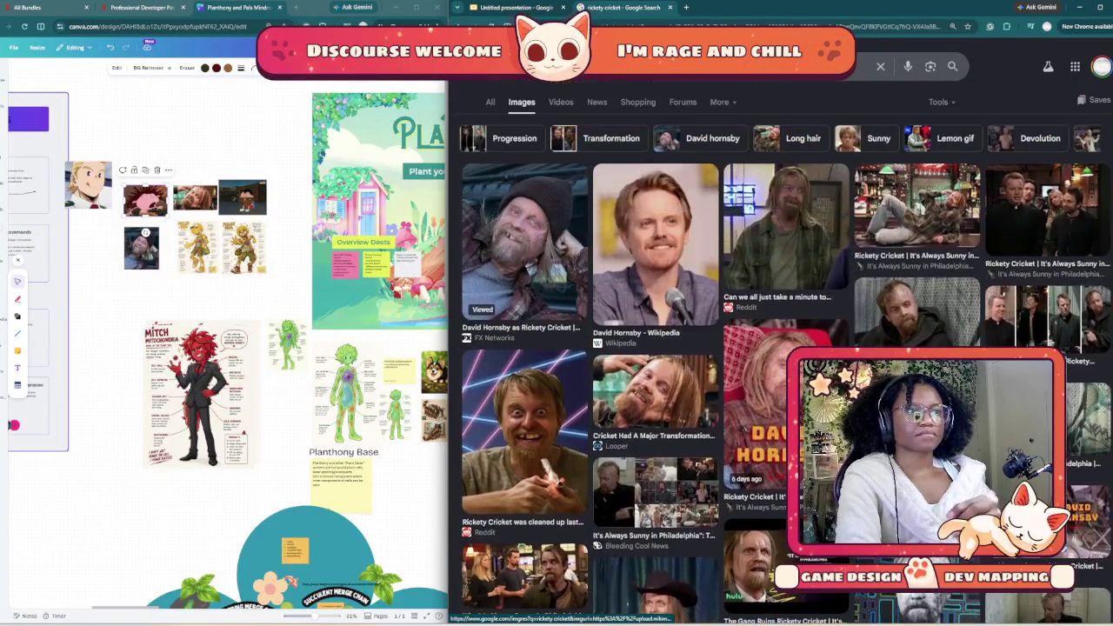
right_click(523, 225)
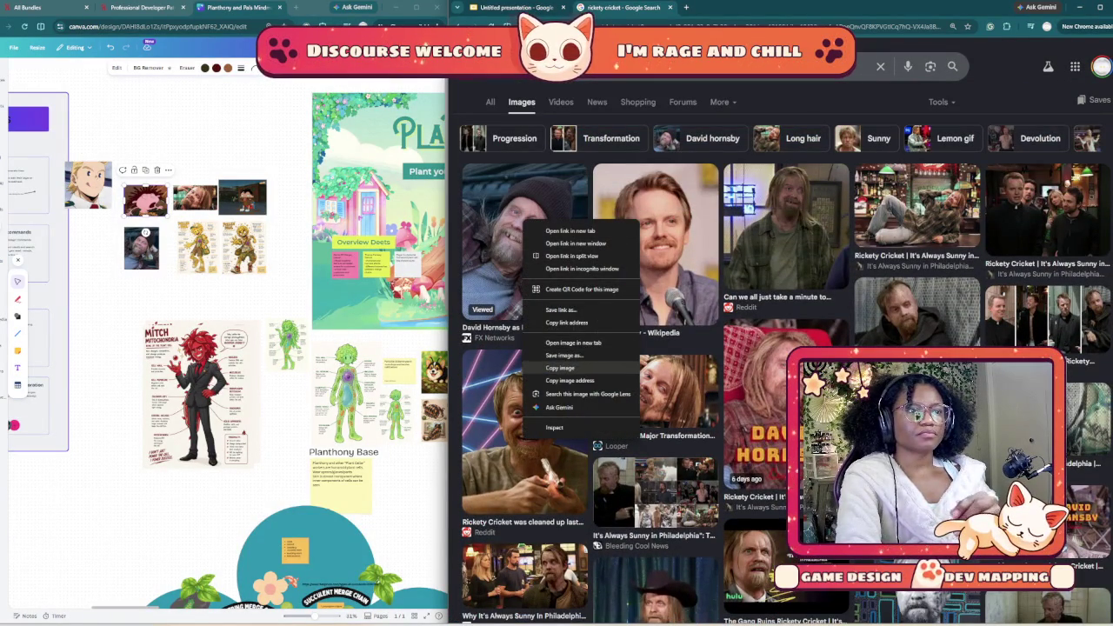
left_click(560, 368)
key("ctrl+shift+Tab")
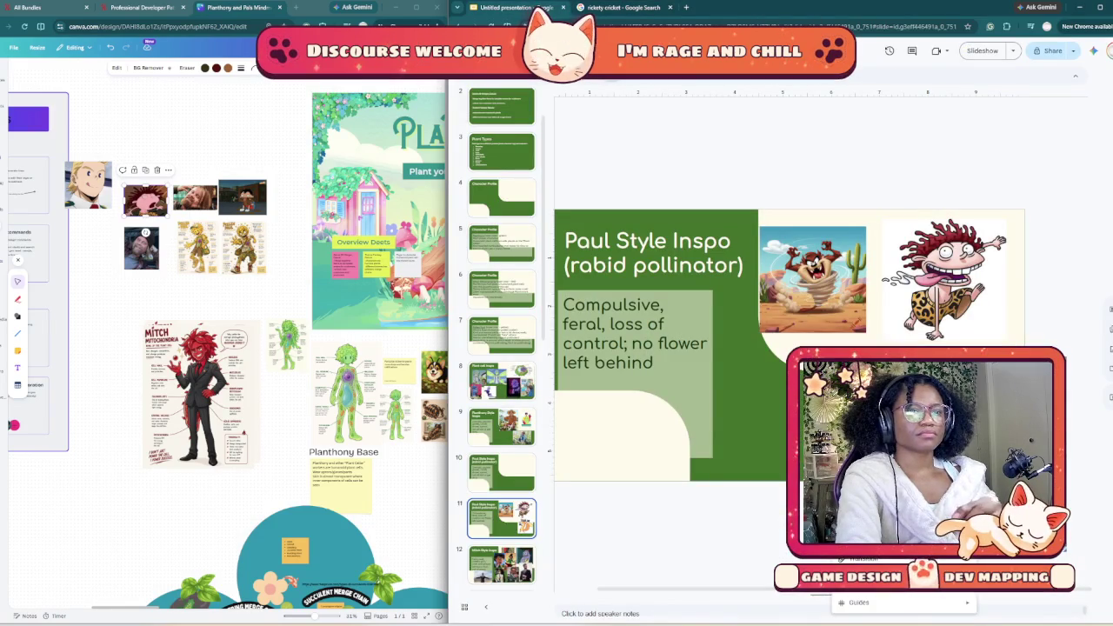
Step: Paste the Rickety Cricket beanie photo, shrink it, and place it beneath the Taz picture
key("ctrl+v")
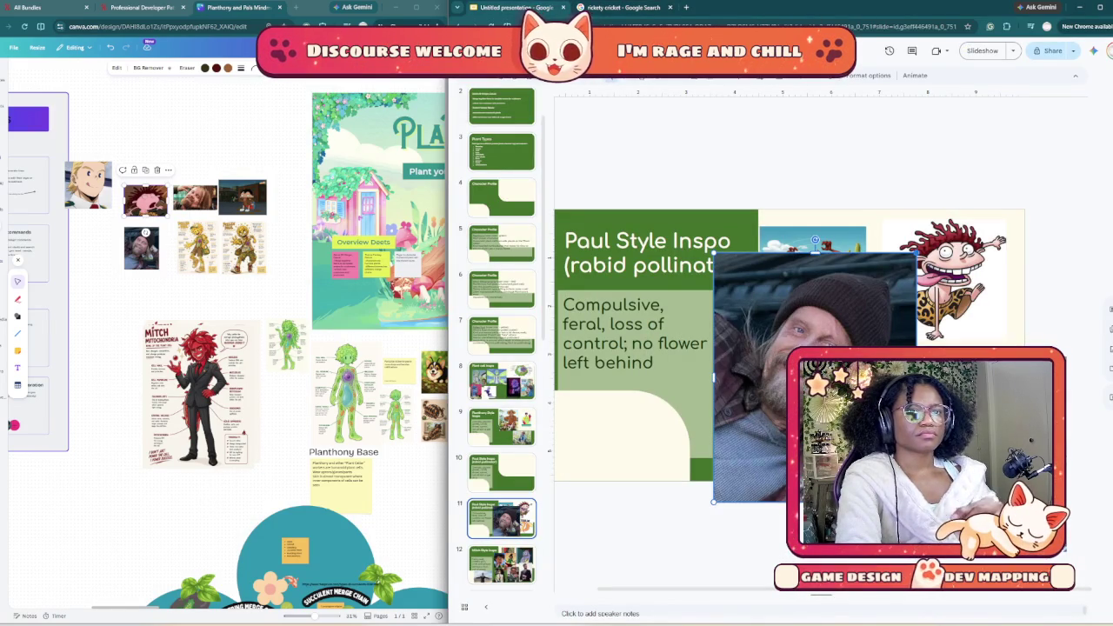
left_click_drag(916, 252, 801, 396)
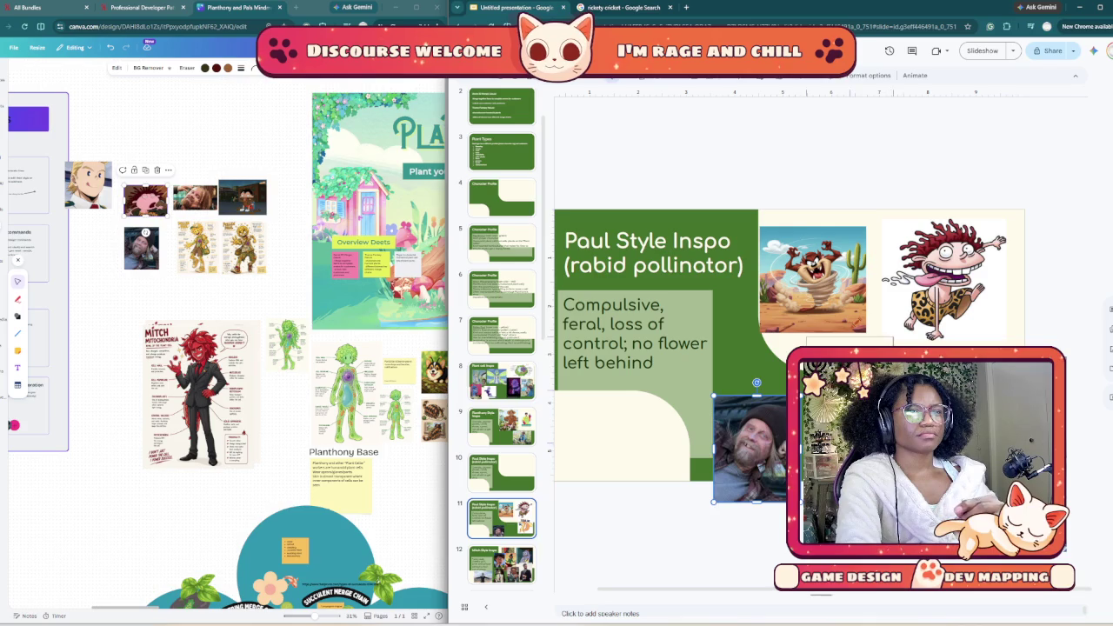
left_click_drag(752, 448, 843, 392)
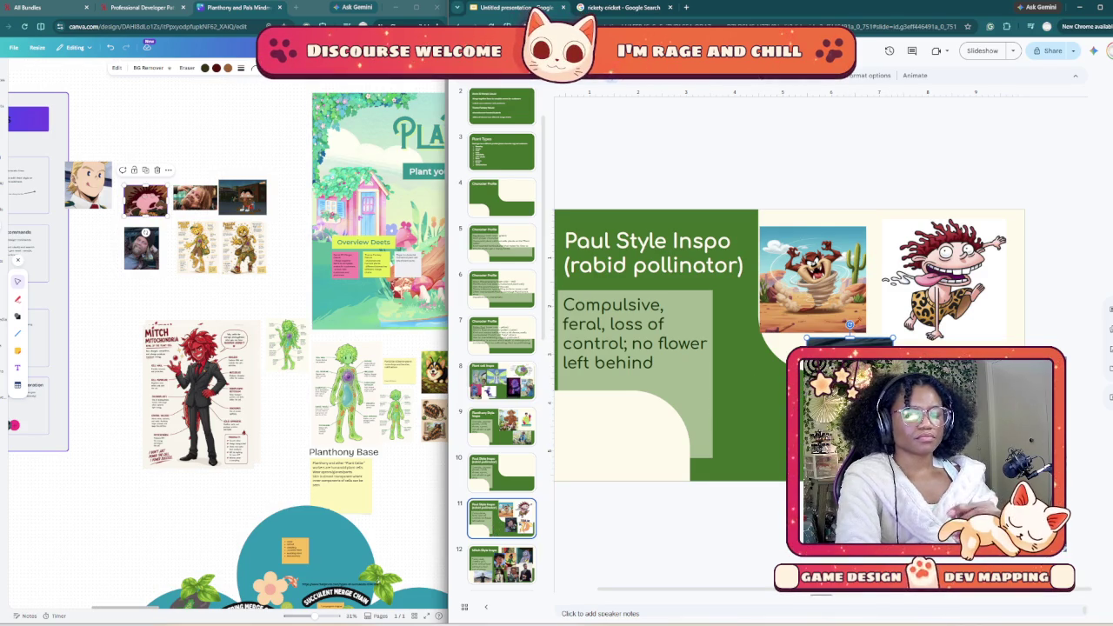
Step: Add '; bumbling but cute' after 'left behind' in the Paul slide's trait description
left_click(654, 363)
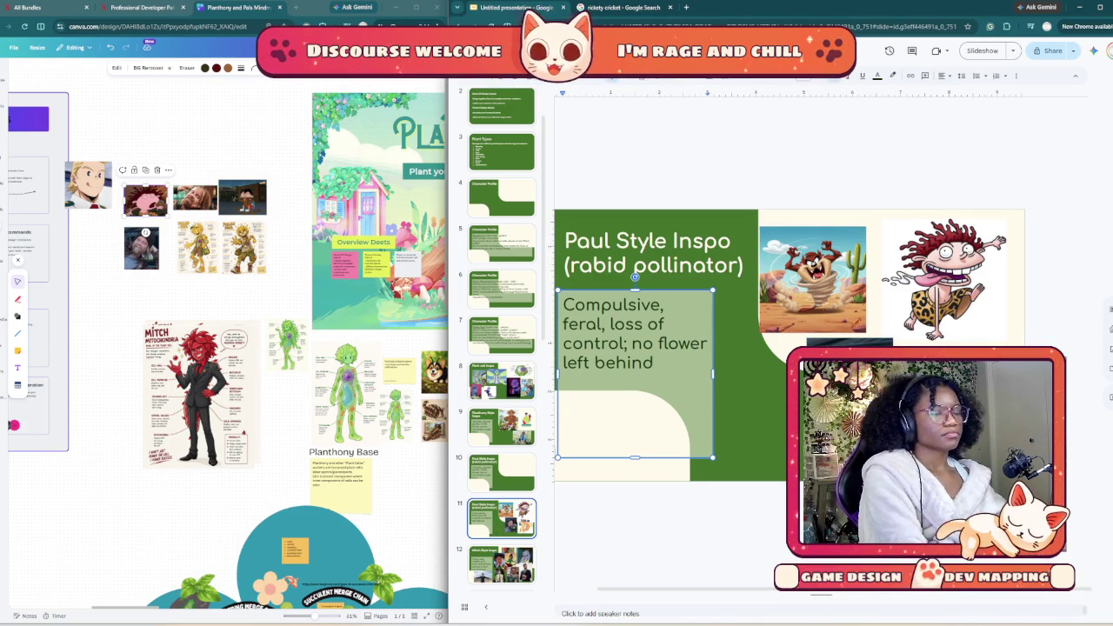
type(";bumbling but ")
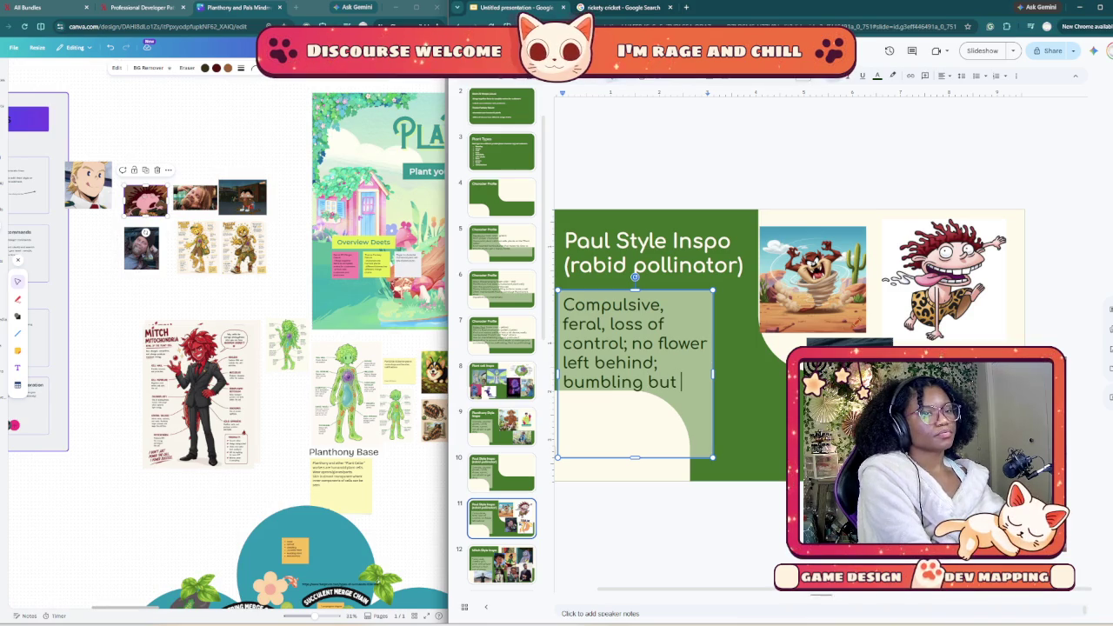
type("cute")
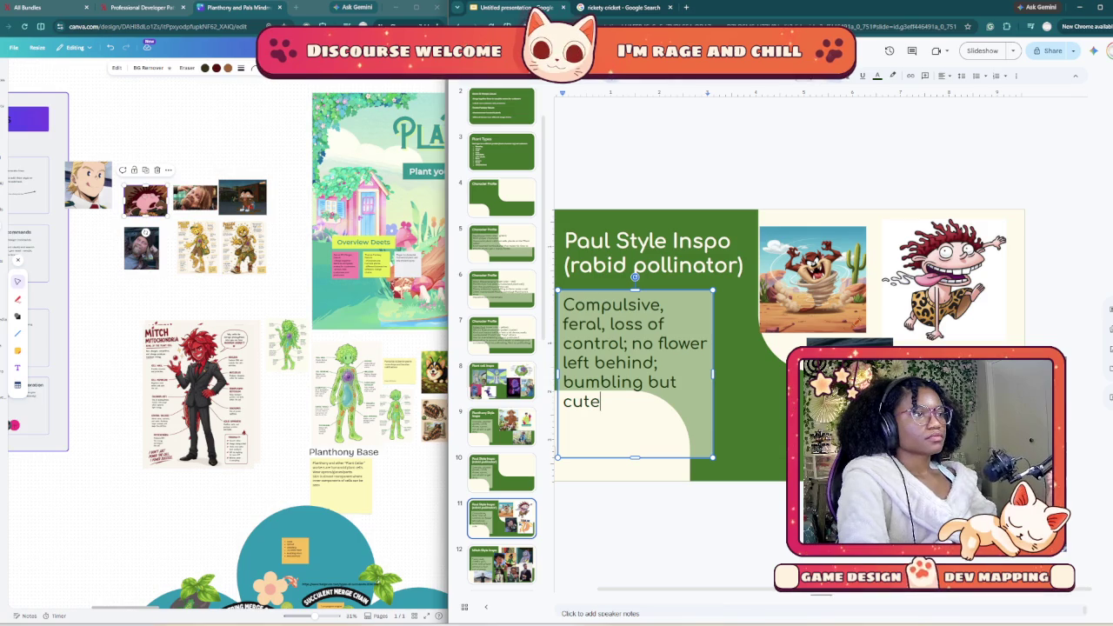
Step: Search Google Images for 'chocolate kid hey arnold'
key("ctrl+Tab")
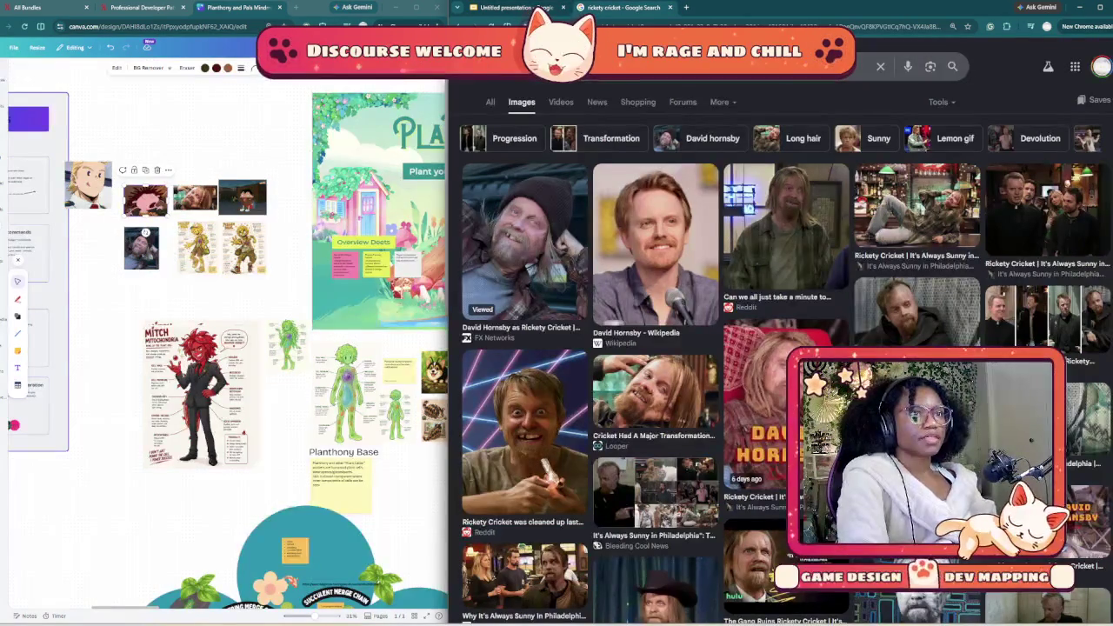
type("choc")
key("Down")
key("Down")
key("Return")
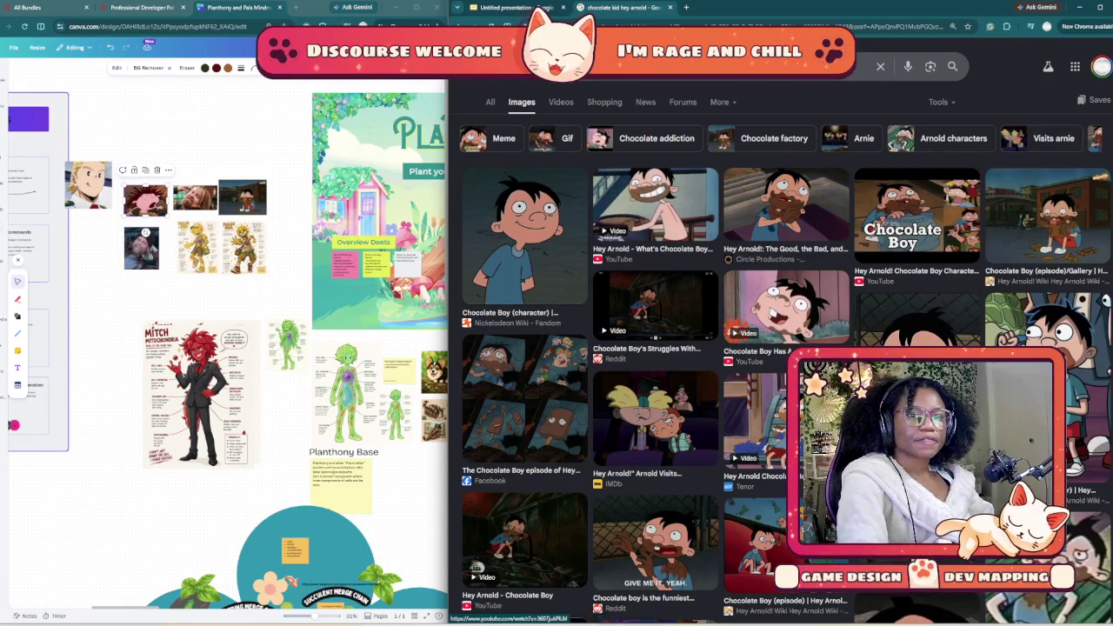
Step: Copy the Reddit 'GIVE ME IT. YEAH.' Chocolate Boy image from the results
scroll(783, 348, "down", 2)
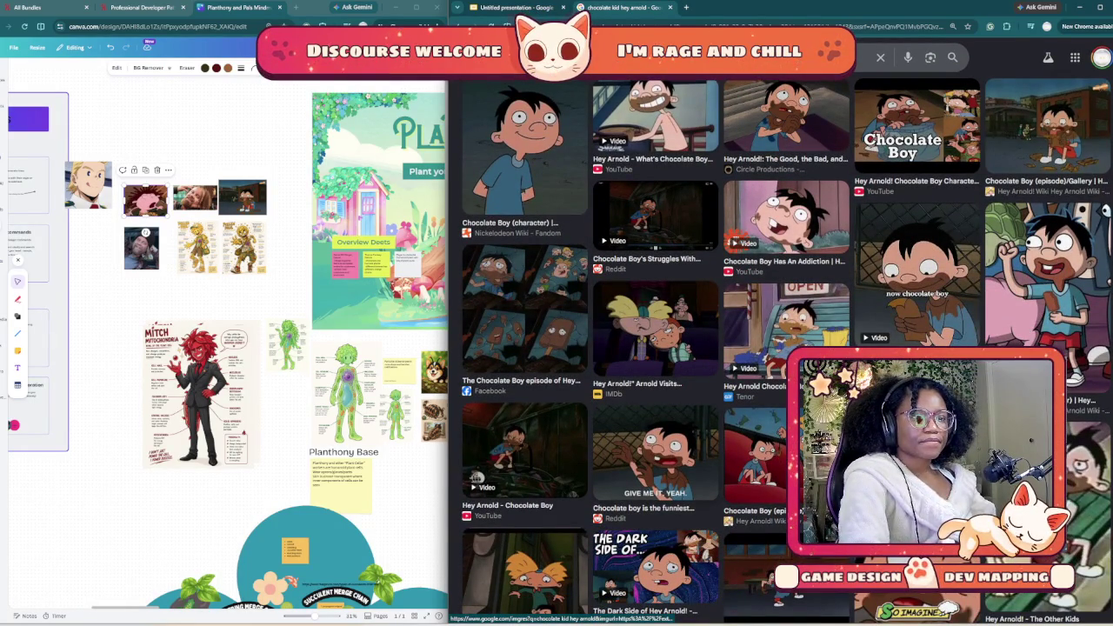
scroll(783, 348, "down", 1)
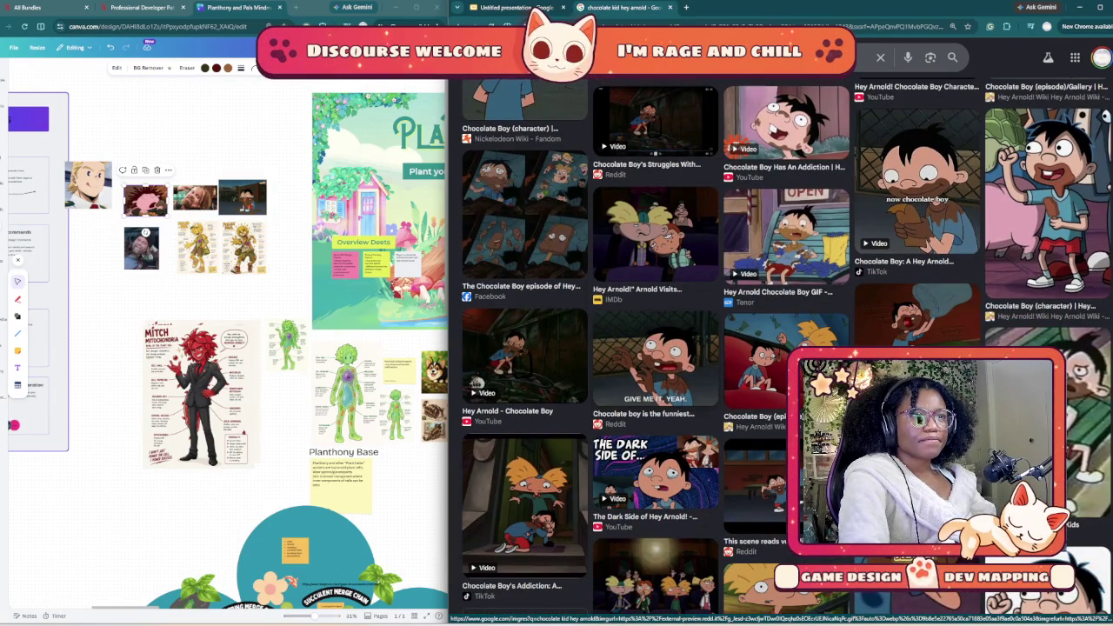
scroll(782, 348, "down", 1)
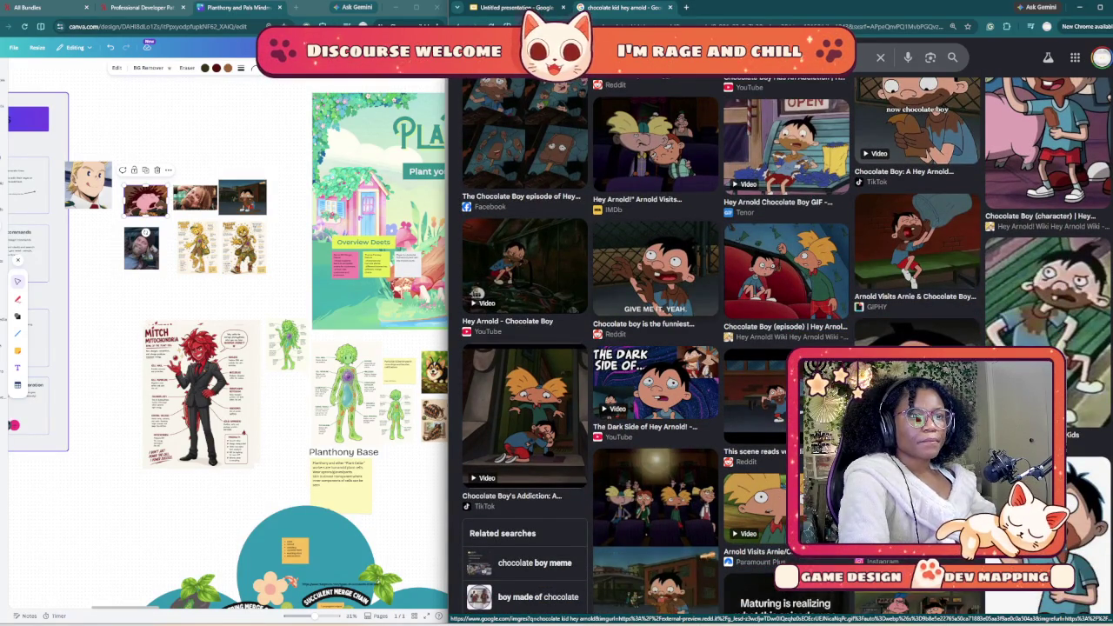
left_click(655, 270)
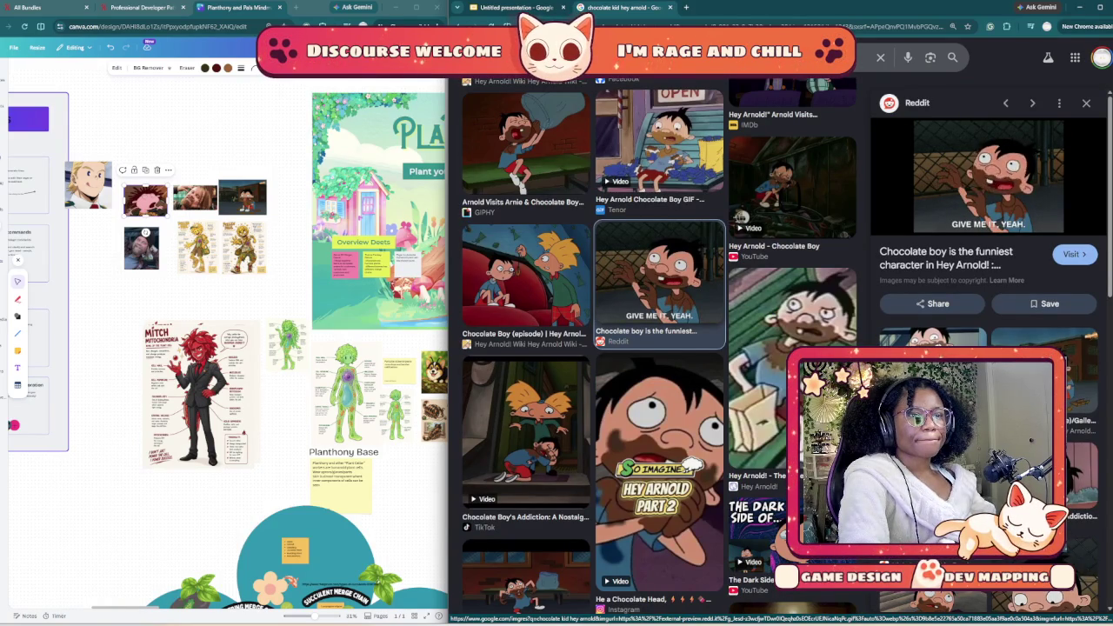
right_click(658, 283)
left_click(722, 431)
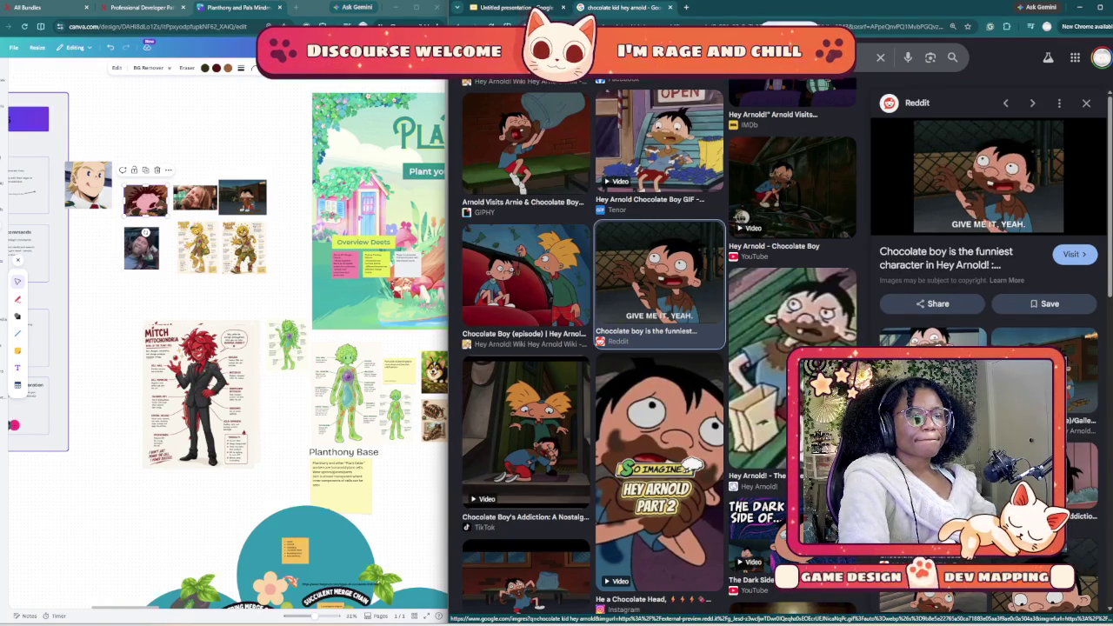
Step: Paste the Chocolate Boy image small under Taz on slide 11, then go to slide 10
key("ctrl+shift+Tab")
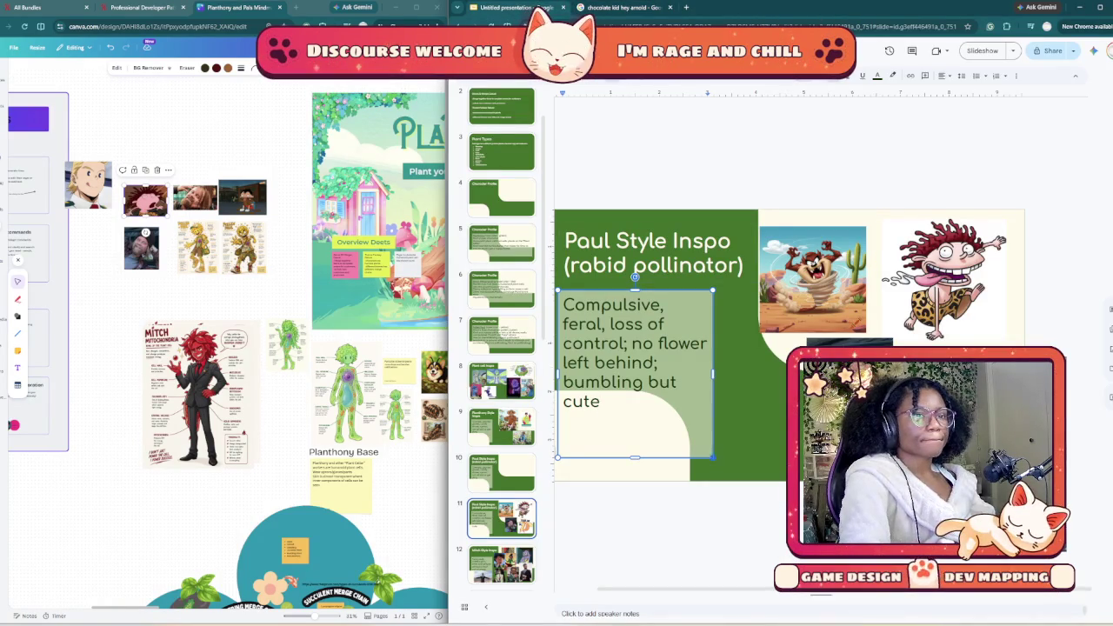
key("ctrl+v")
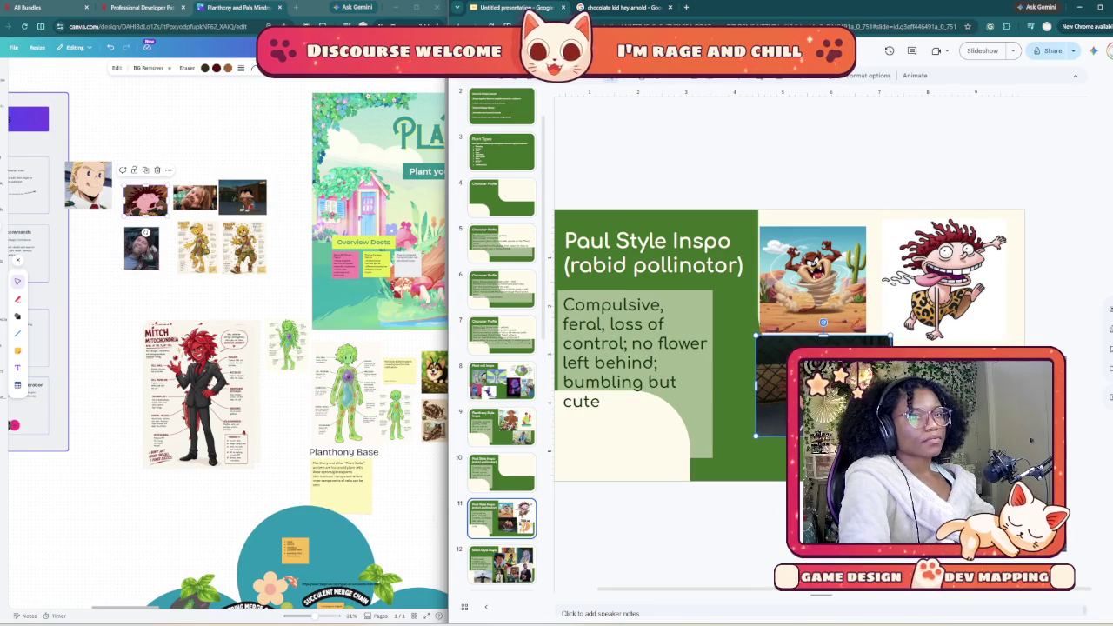
left_click_drag(772, 387, 691, 422)
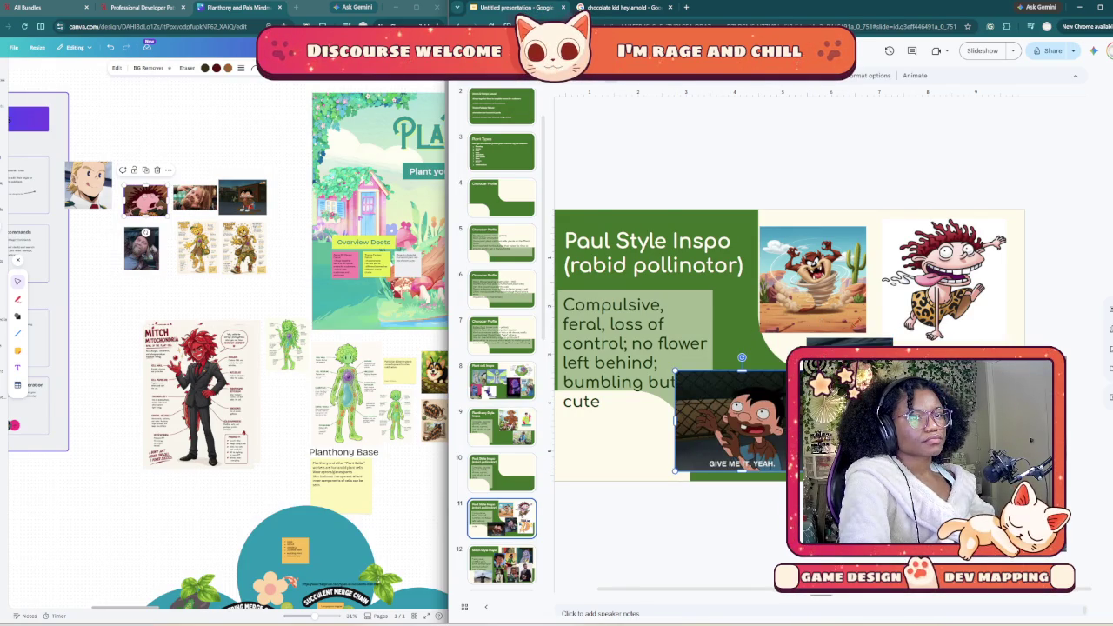
left_click_drag(786, 370, 766, 404)
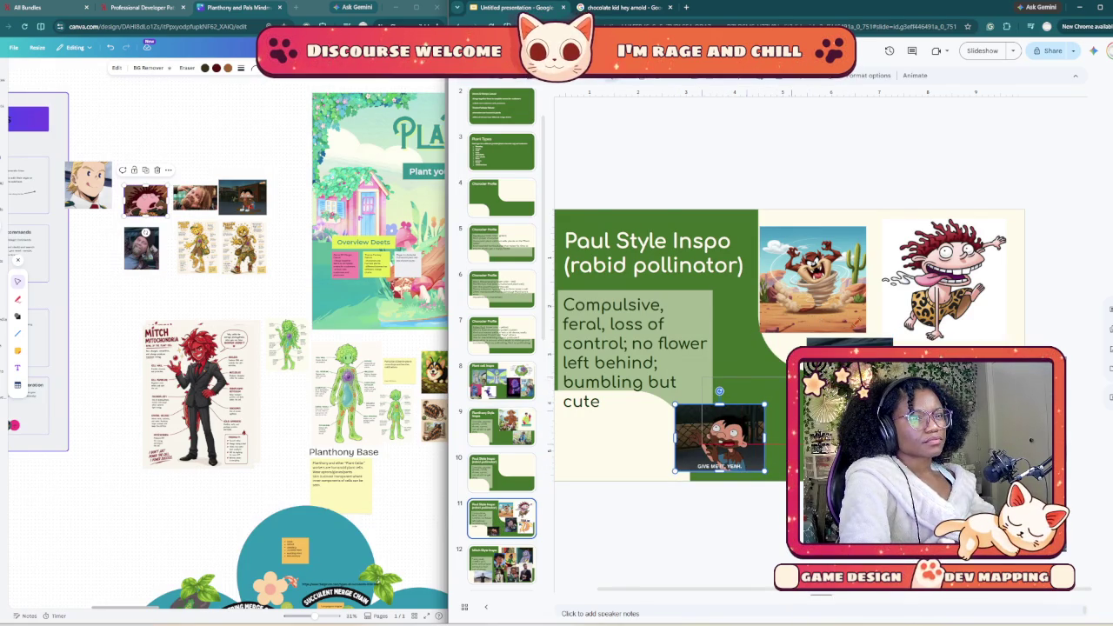
left_click_drag(720, 438, 755, 404)
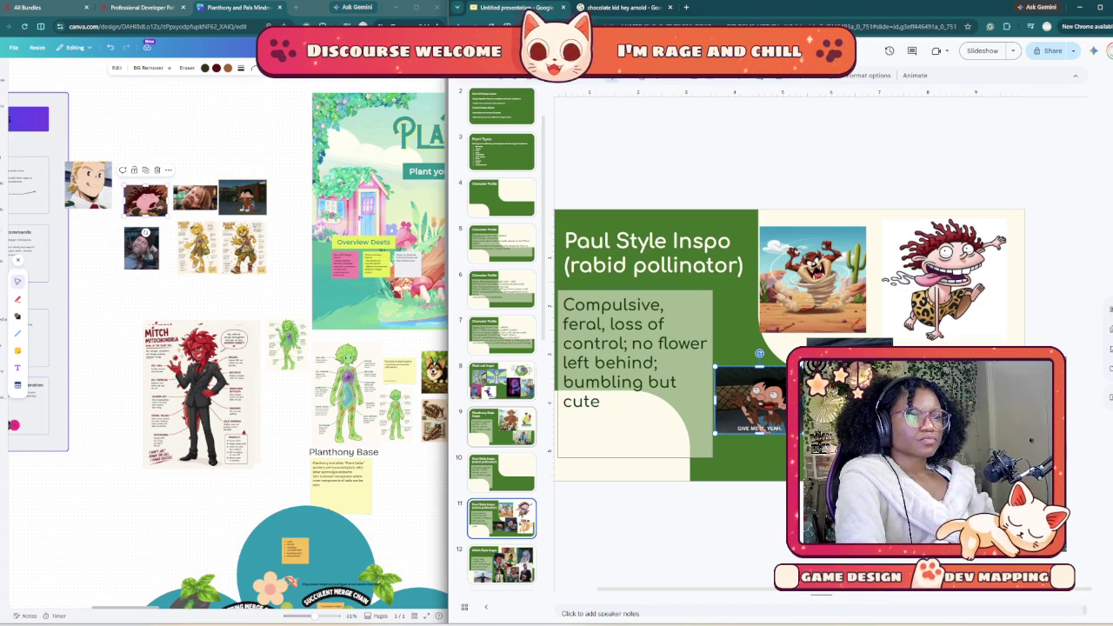
key("Page_Up")
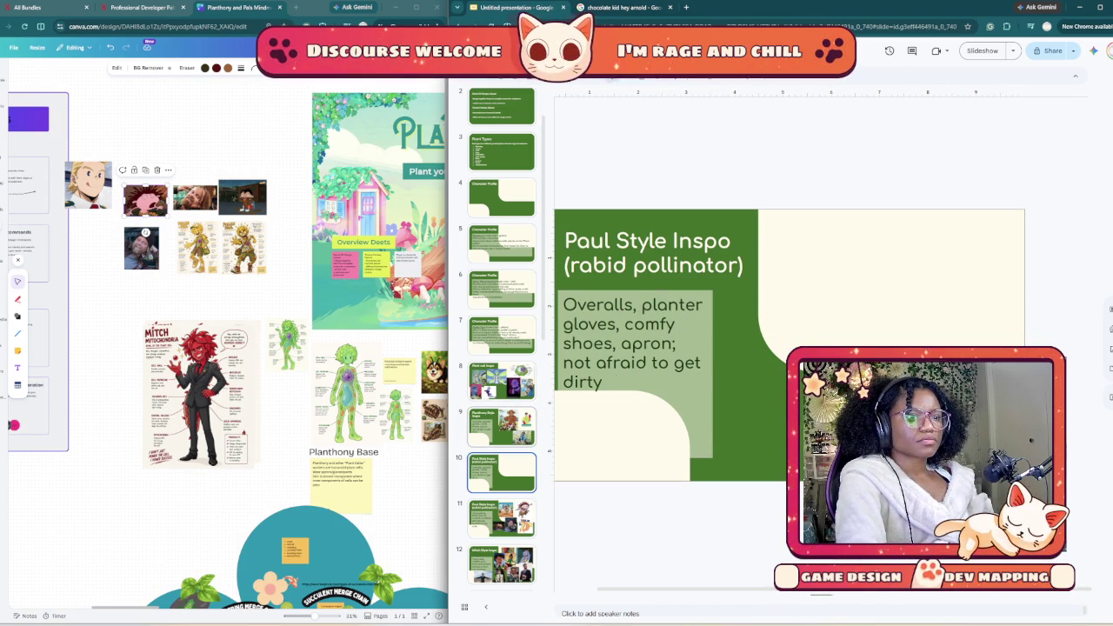
Step: Retitle slide 10 'Paul Style Inspo (polite friend)' and select its body text for replacement
key("Page_Down")
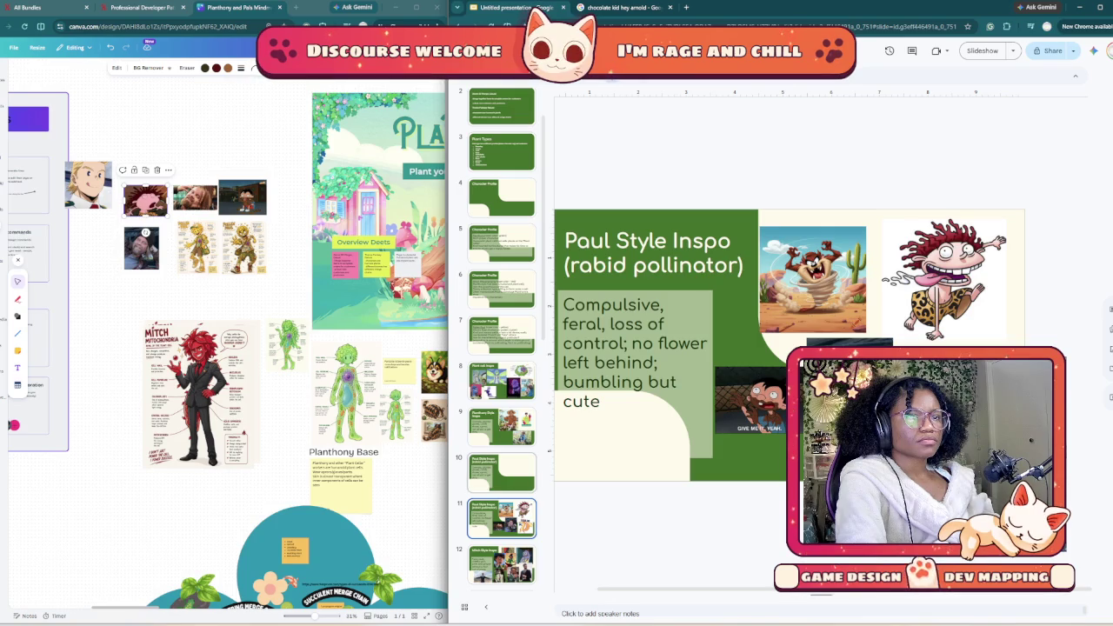
key("Page_Up")
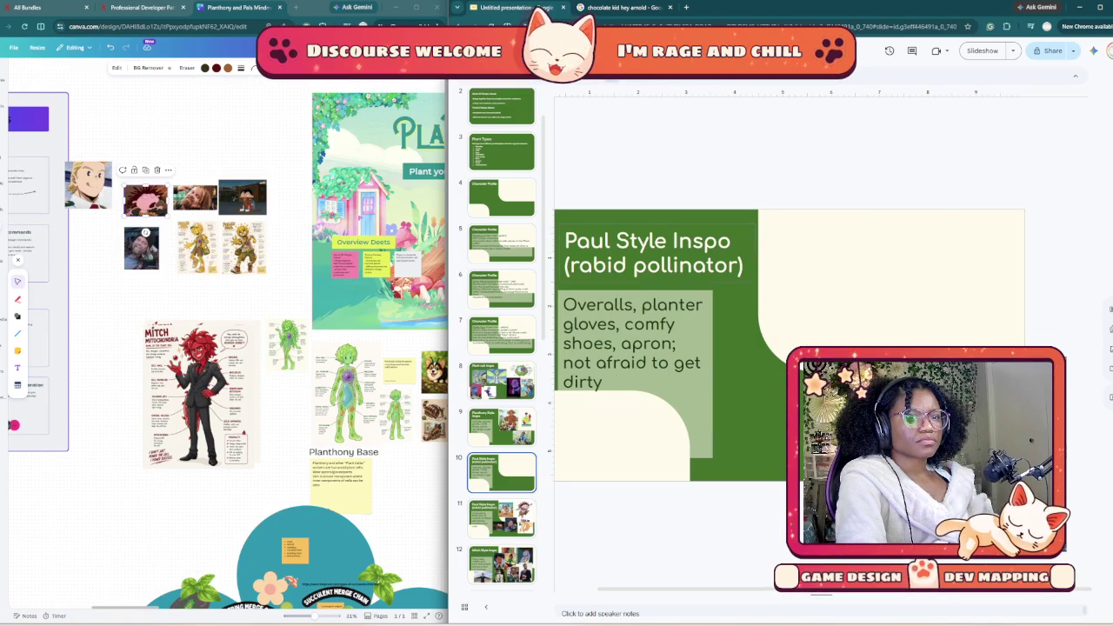
left_click_drag(741, 266, 593, 265)
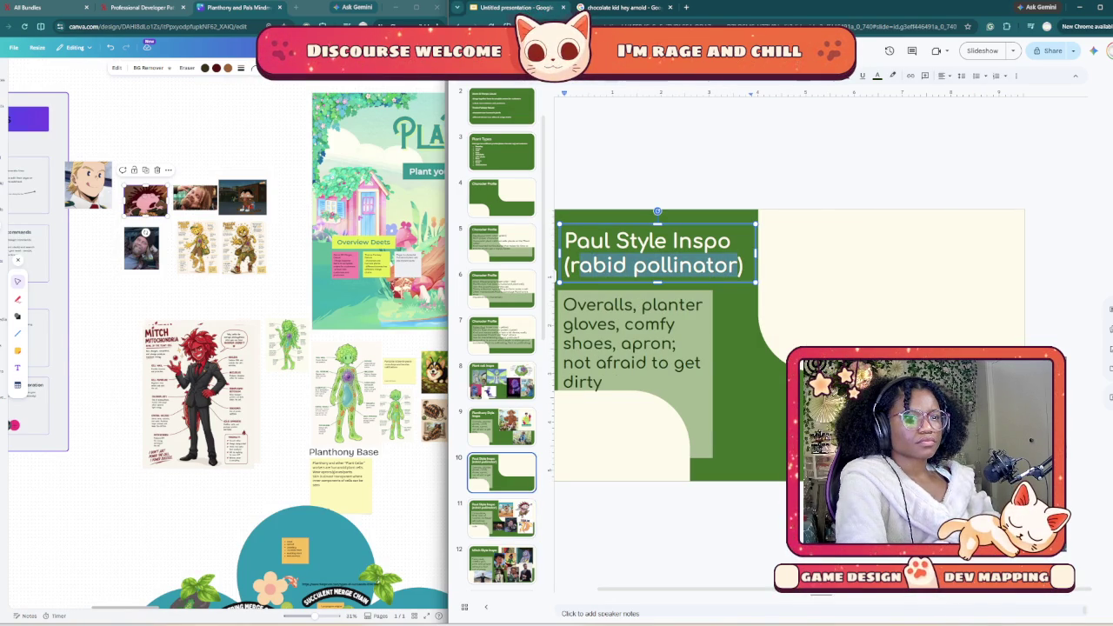
left_click_drag(578, 265, 565, 265)
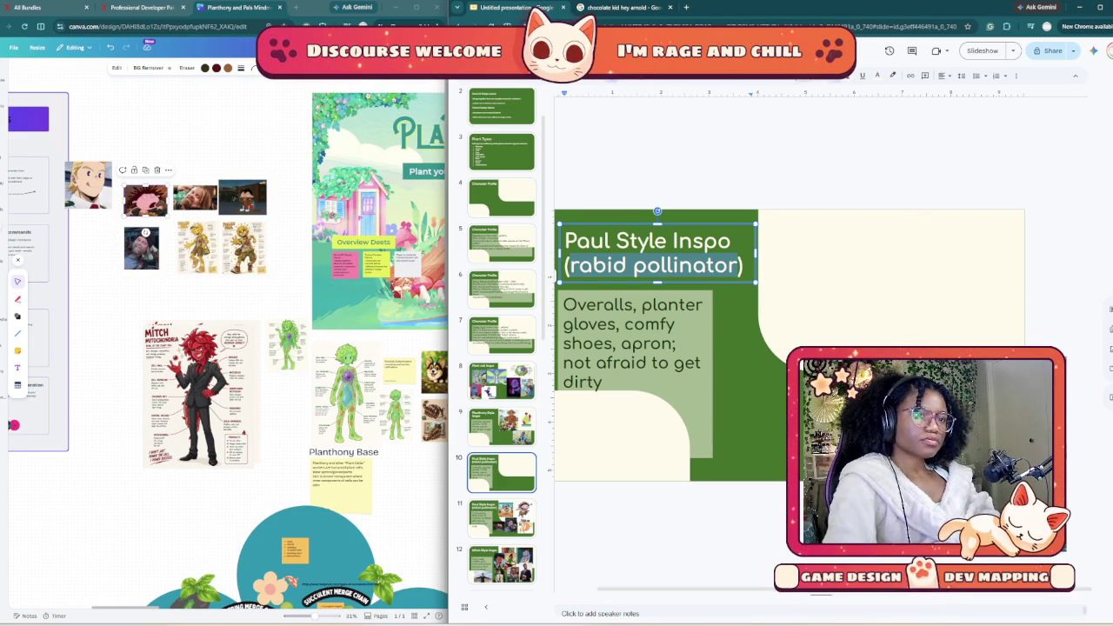
key("Up")
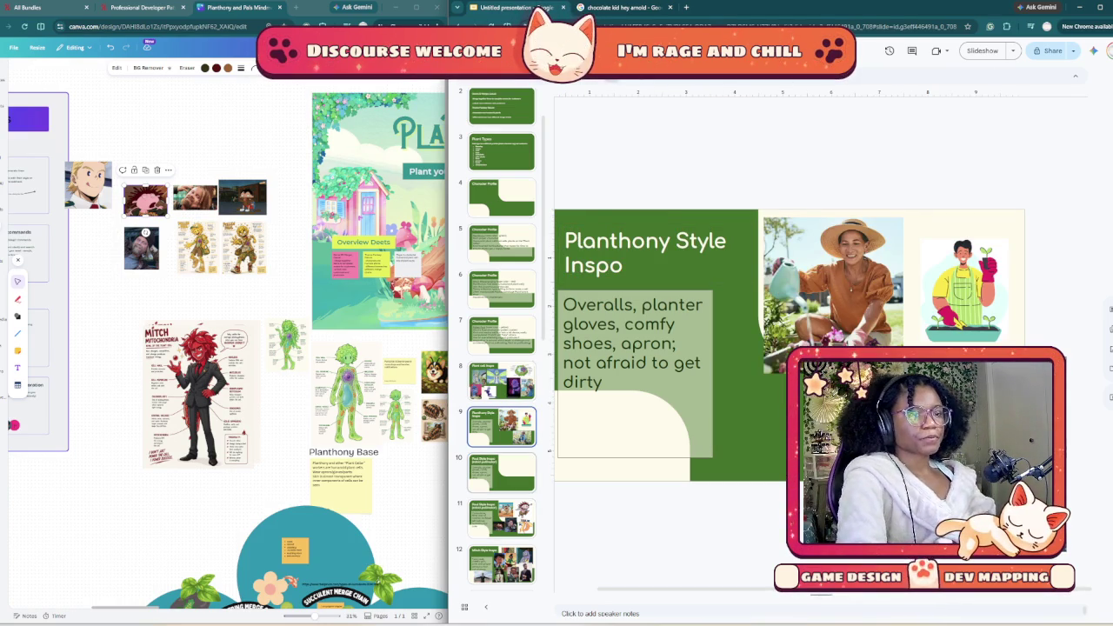
key("Down")
left_click_drag(737, 265, 569, 265)
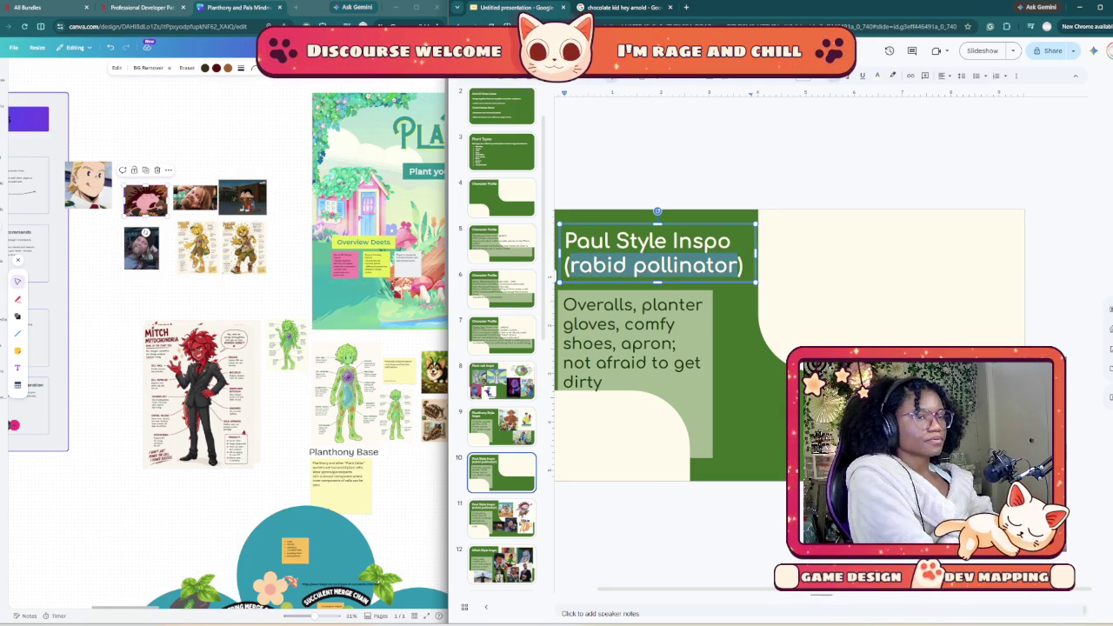
type("cal")
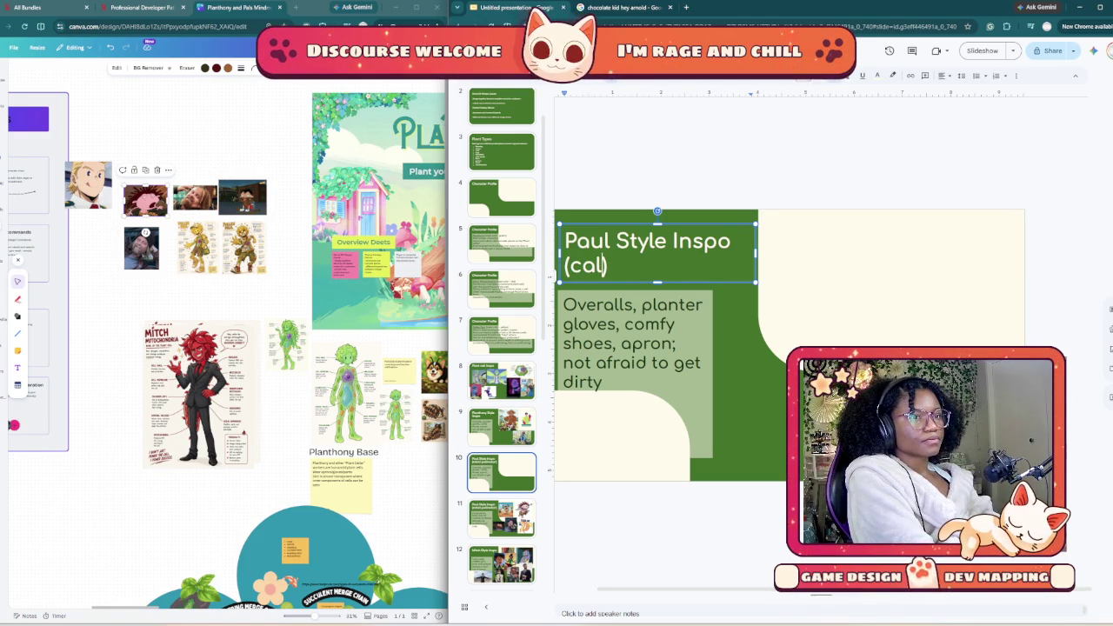
key("BackSpace")
key("BackSpace")
type("polite friend")
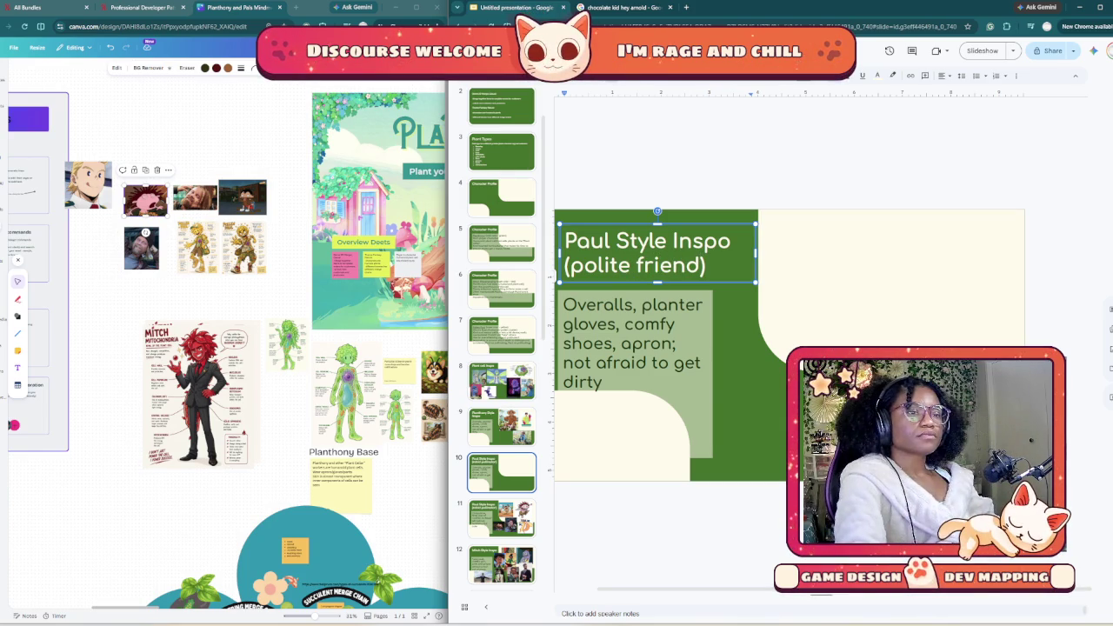
left_click_drag(605, 384, 564, 303)
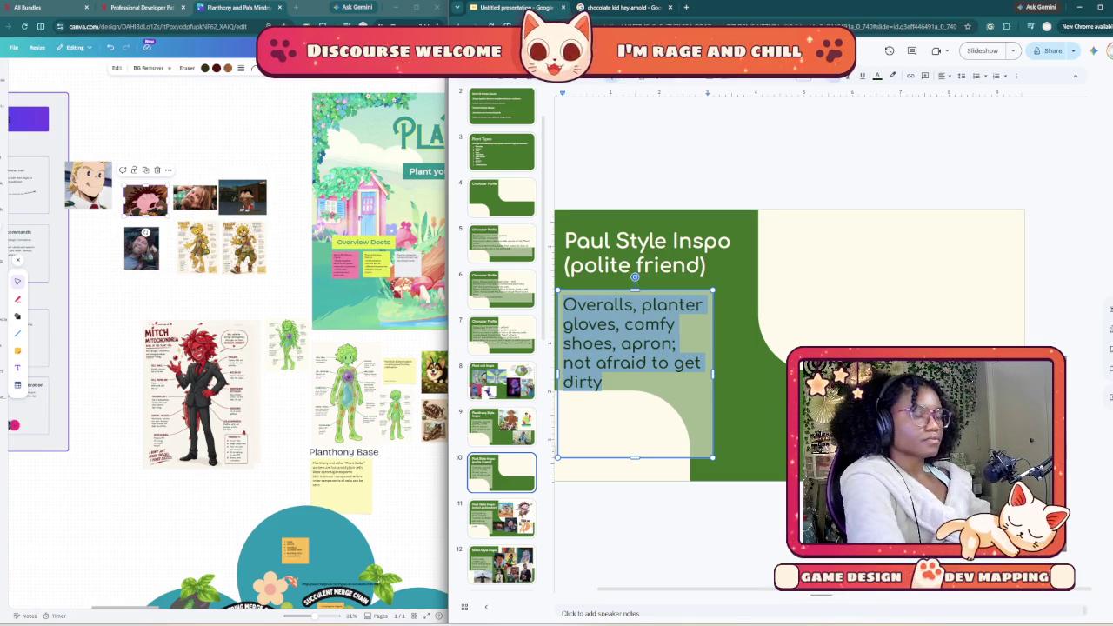
Step: Type 'Laid back, helpful, friendly, sometimes too eager, innocent, curious, easily excited' as the body
type("laid back")
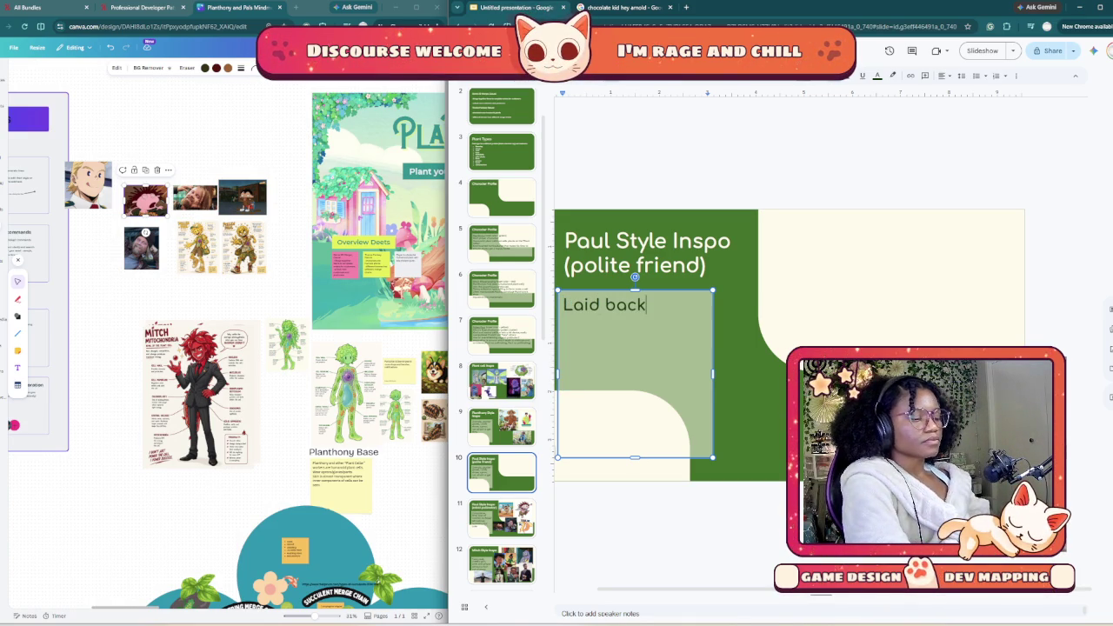
type(",")
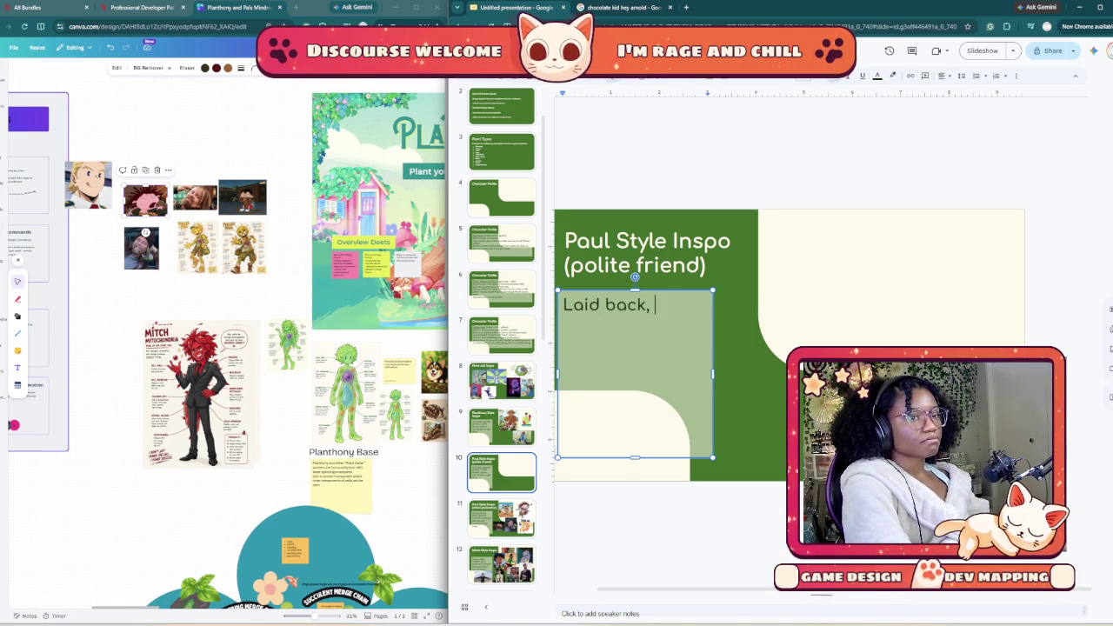
type(" ful, friendly,")
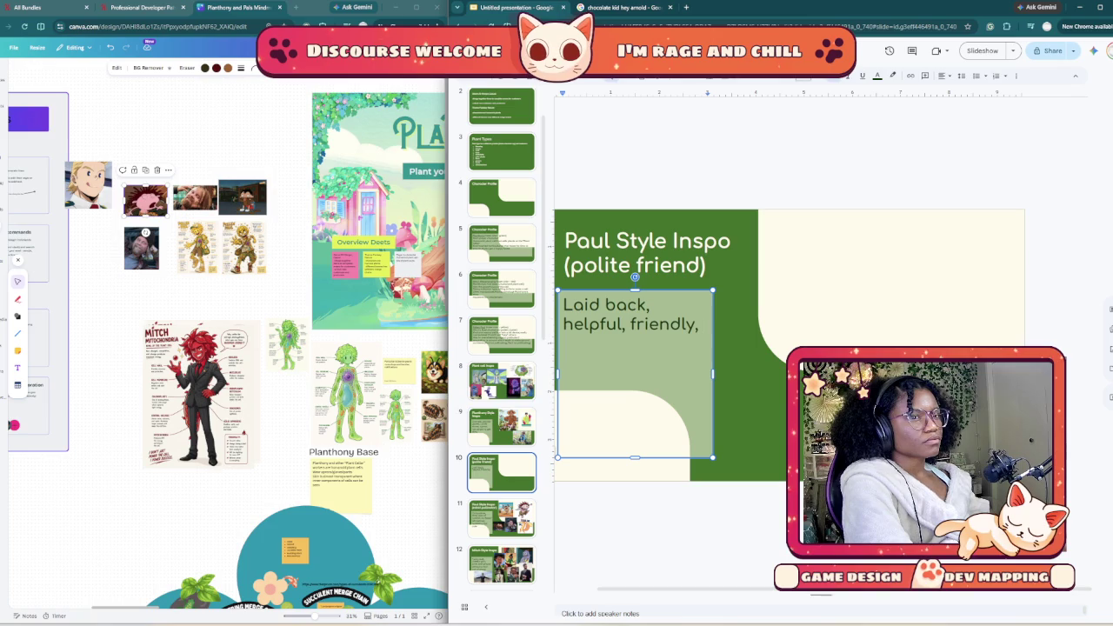
type(" sometimes too eager")
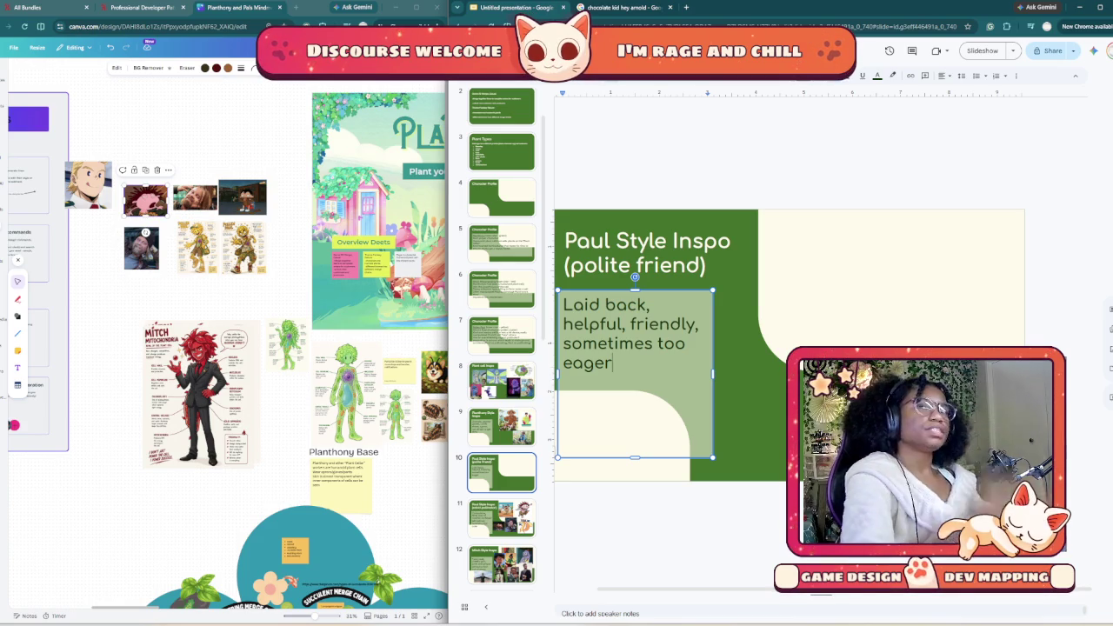
type("!")
key("BackSpace")
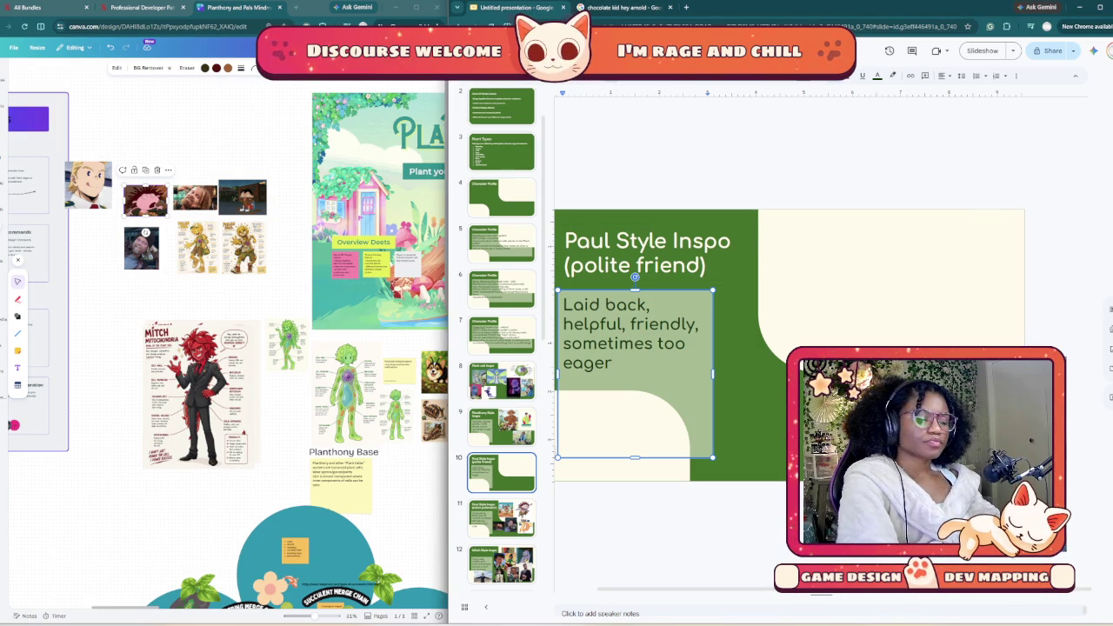
type(", hel")
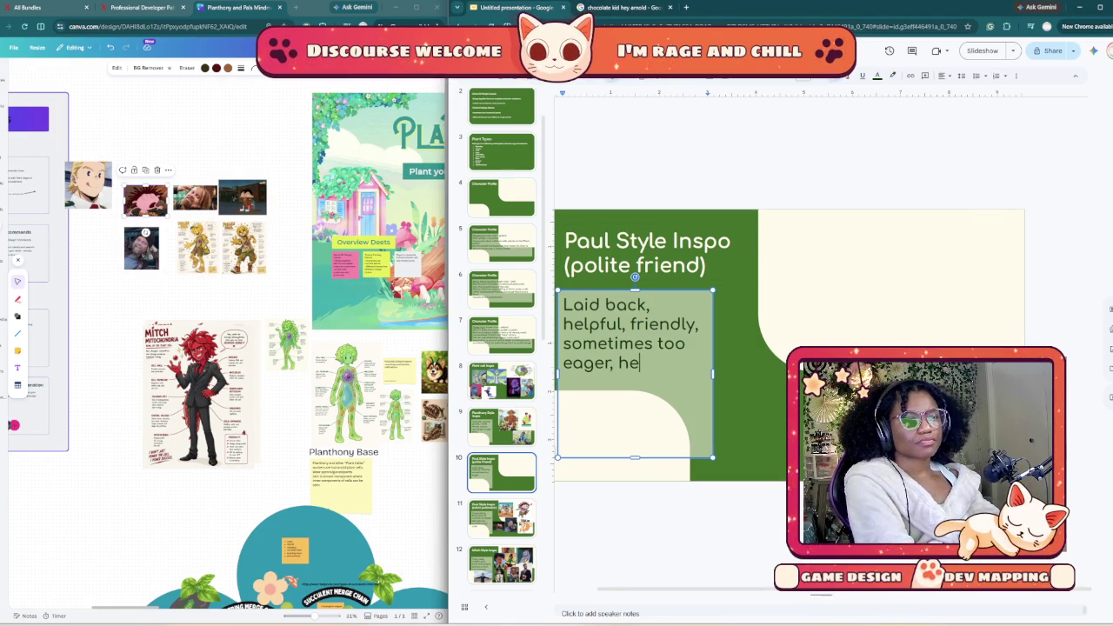
type("pful")
key("BackSpace")
key("BackSpace")
key("BackSpace")
key("BackSpace")
key("BackSpace")
key("BackSpace")
key("BackSpace")
key("BackSpace")
type("innocent, ")
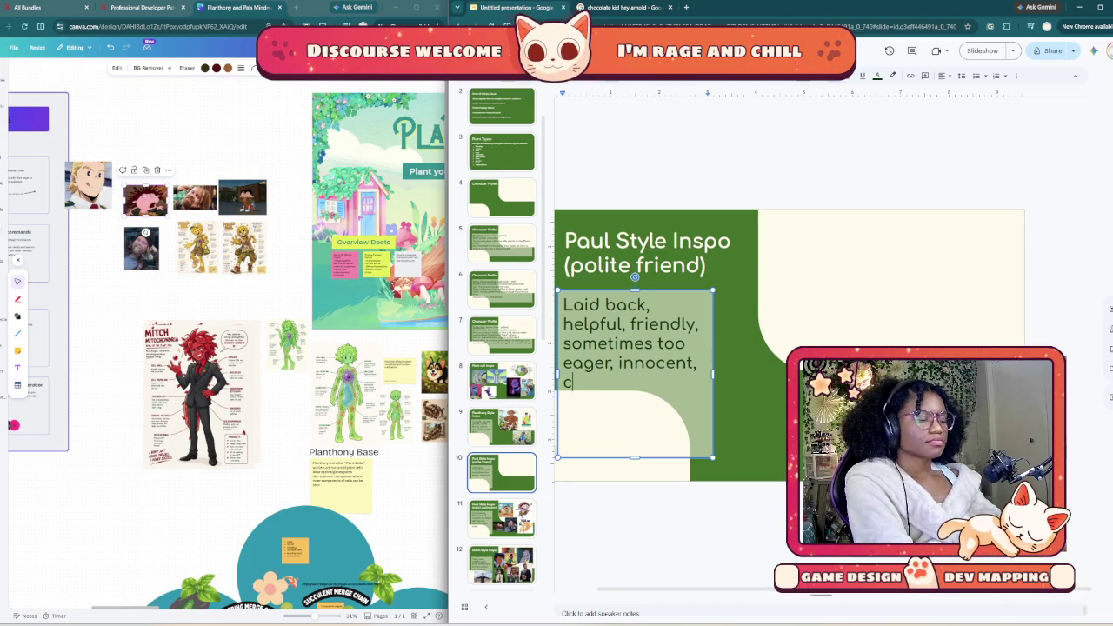
type("curious")
key("BackSpace")
type("us")
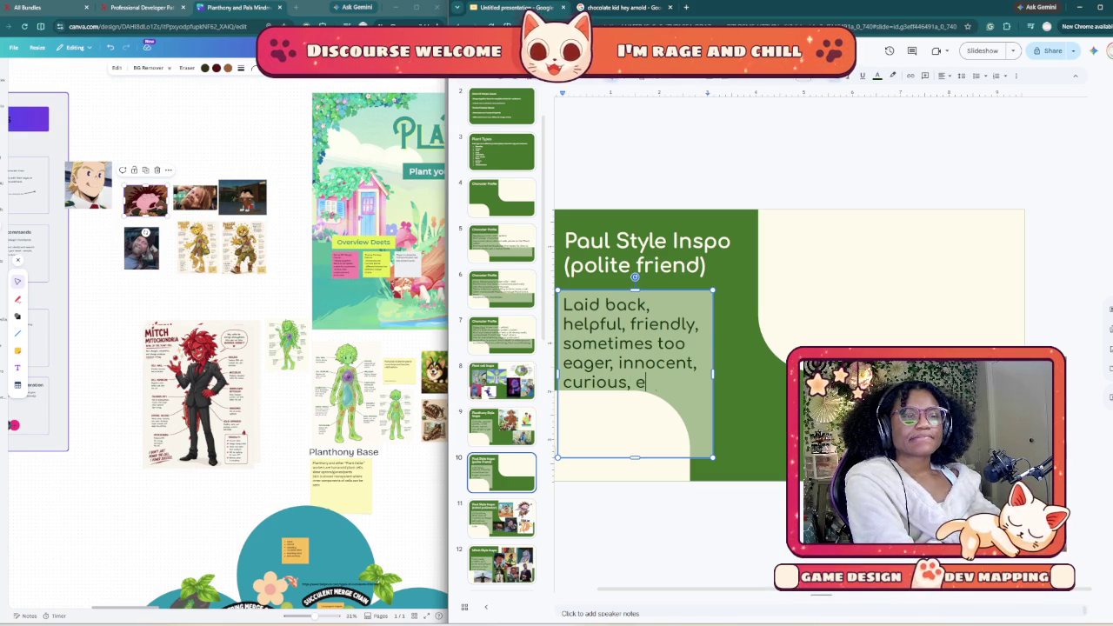
type("cited")
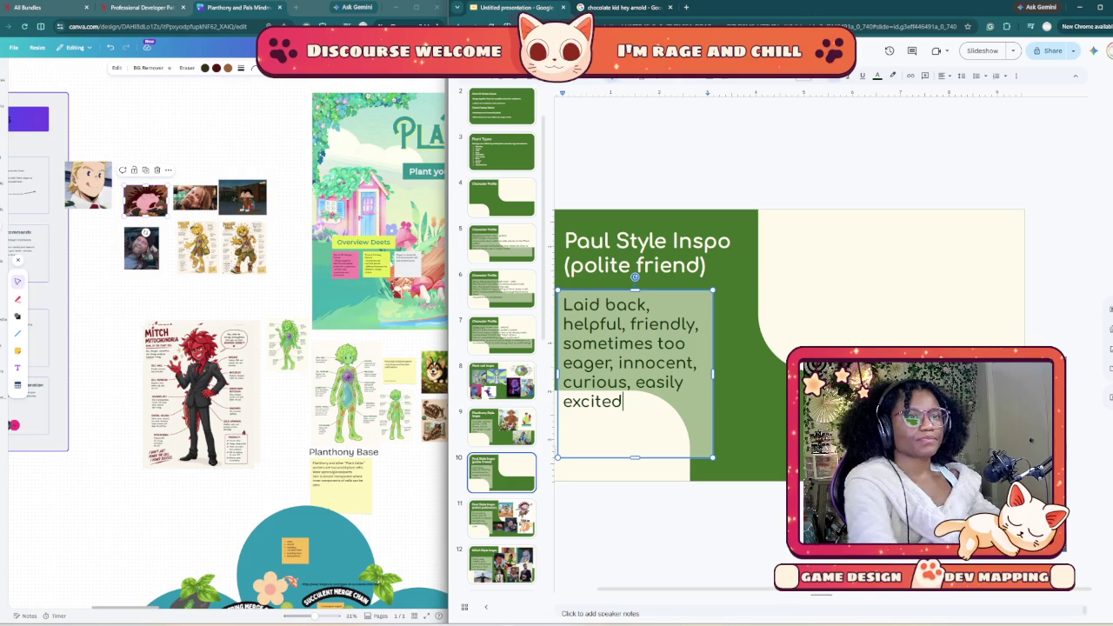
left_click(835, 431)
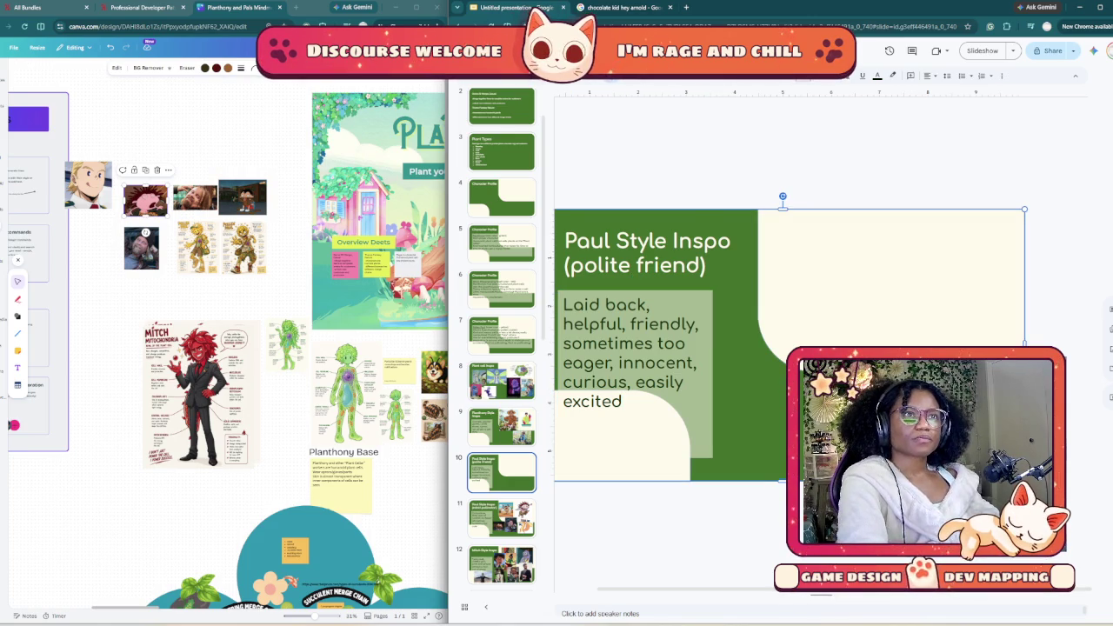
Step: Run a Google Images search for 'spongebob'
key("ctrl+Tab")
left_click(827, 57)
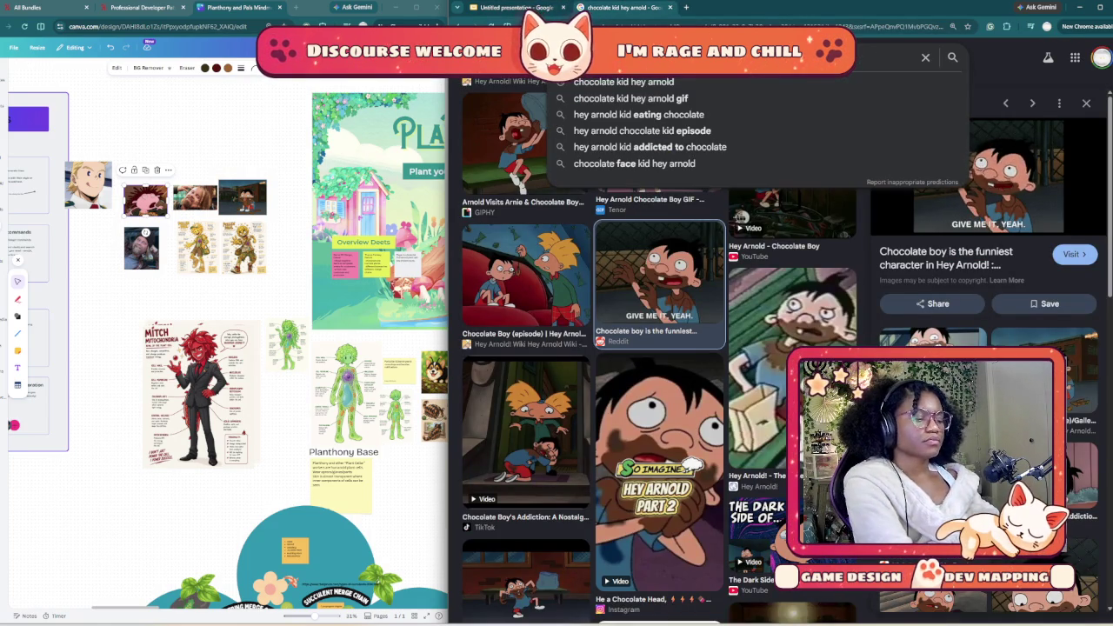
type("spongebob")
key("Return")
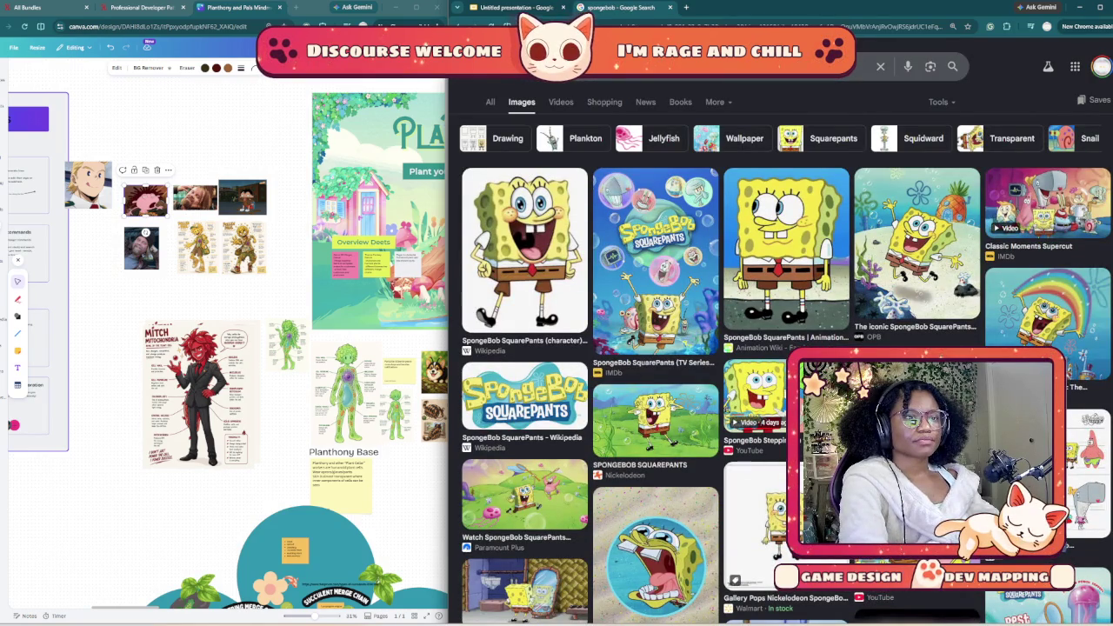
Step: Browse the SpongeBob results, copy a chosen image, and return to the presentation
scroll(661, 348, "down", 2)
scroll(661, 348, "down", 2)
scroll(661, 347, "down", 1)
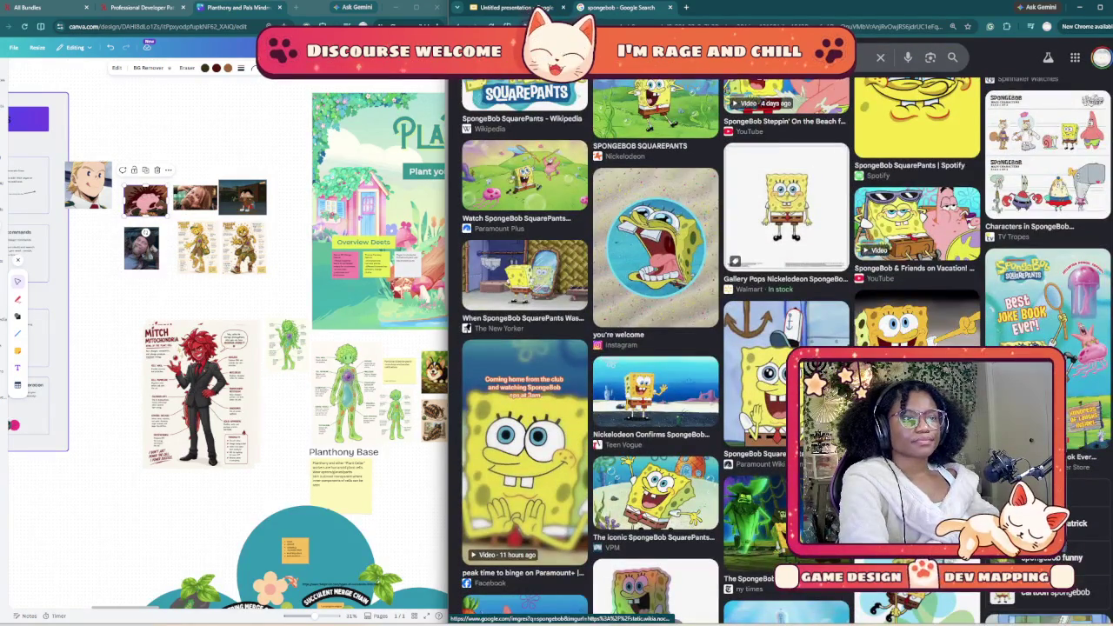
scroll(661, 348, "down", 1)
scroll(661, 348, "down", 1)
scroll(661, 348, "down", 1)
scroll(661, 348, "down", 1)
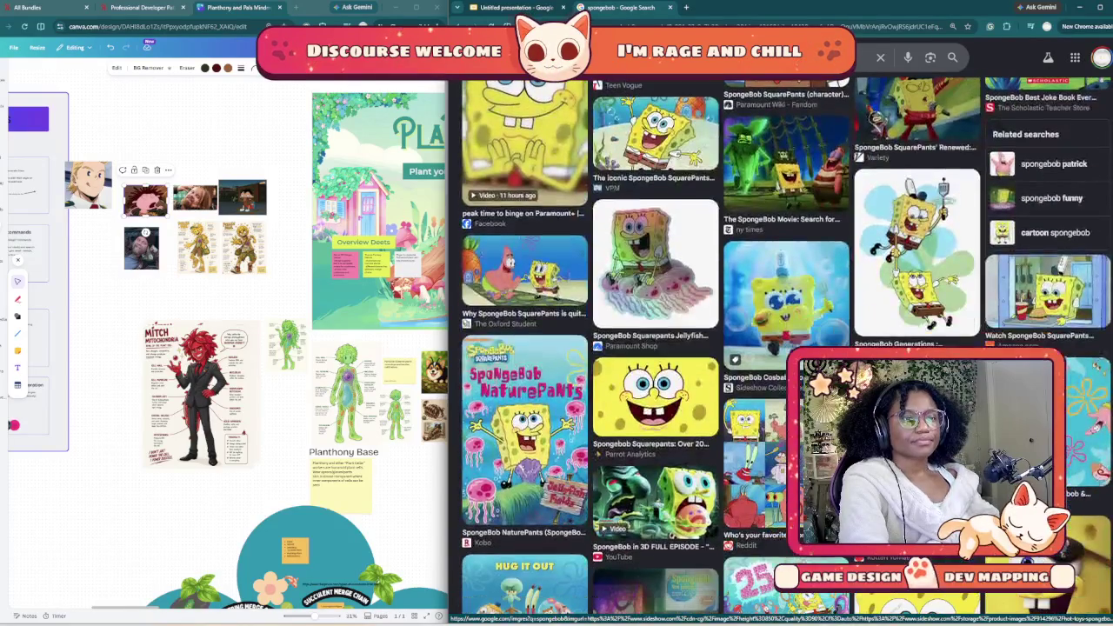
scroll(661, 348, "down", 2)
scroll(661, 348, "down", 1)
scroll(661, 348, "down", 1)
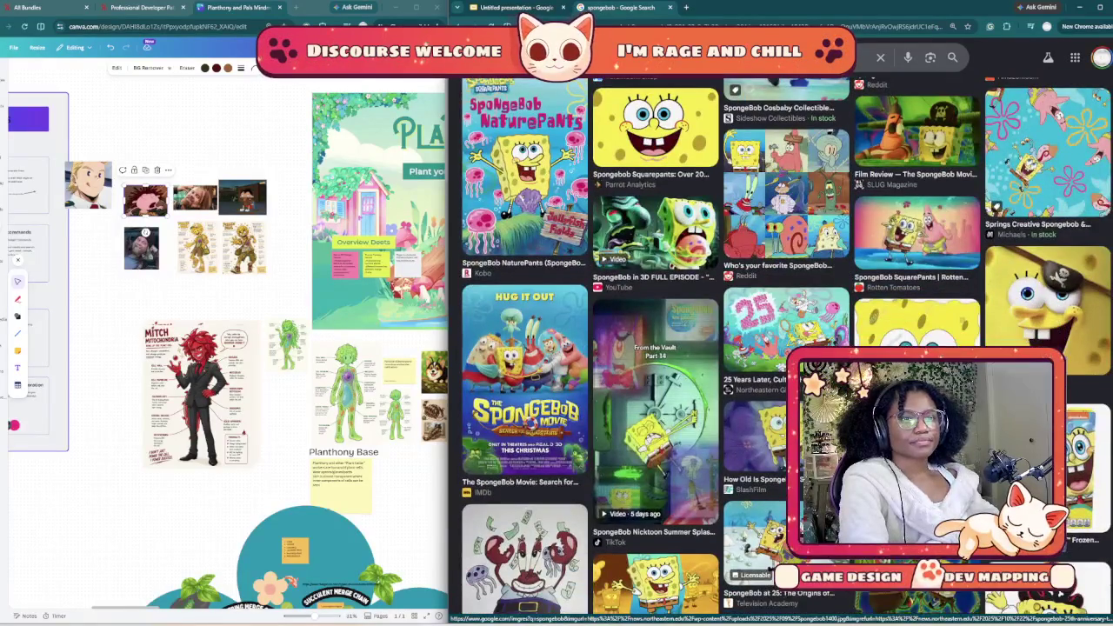
scroll(661, 348, "down", 1)
scroll(661, 348, "down", 1)
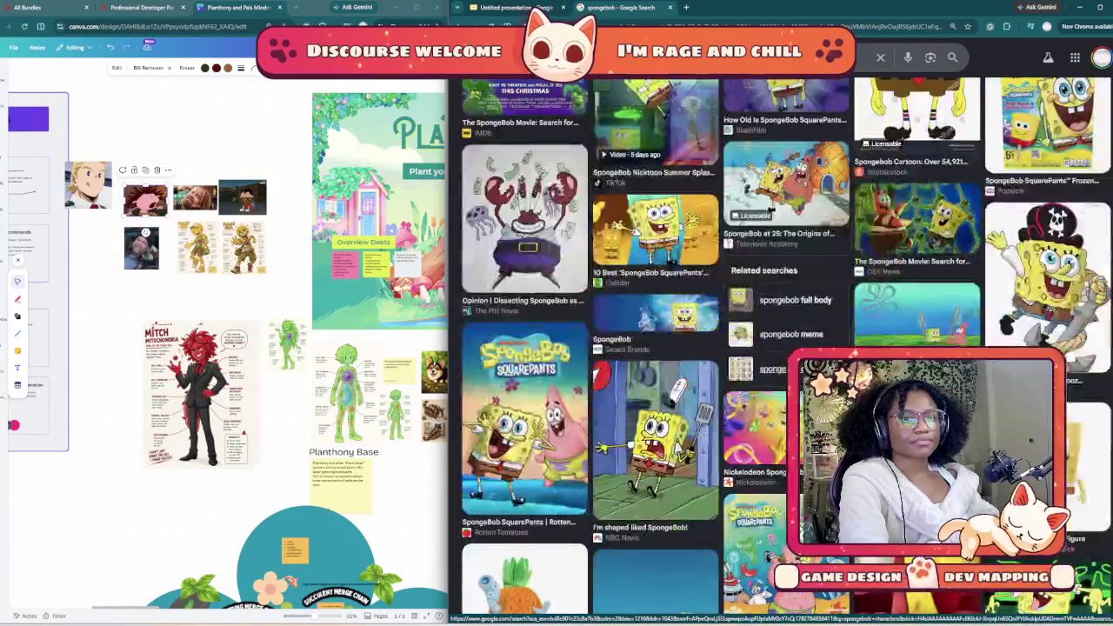
scroll(782, 348, "up", 1)
scroll(782, 348, "up", 1)
scroll(782, 348, "up", 1)
scroll(783, 348, "up", 3)
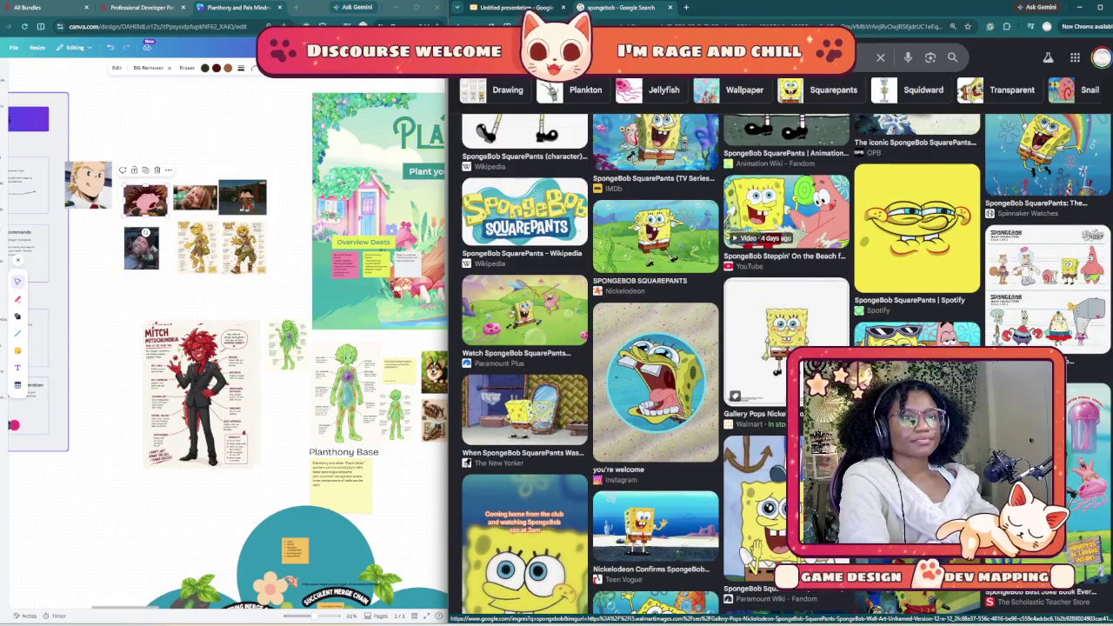
scroll(783, 348, "up", 2)
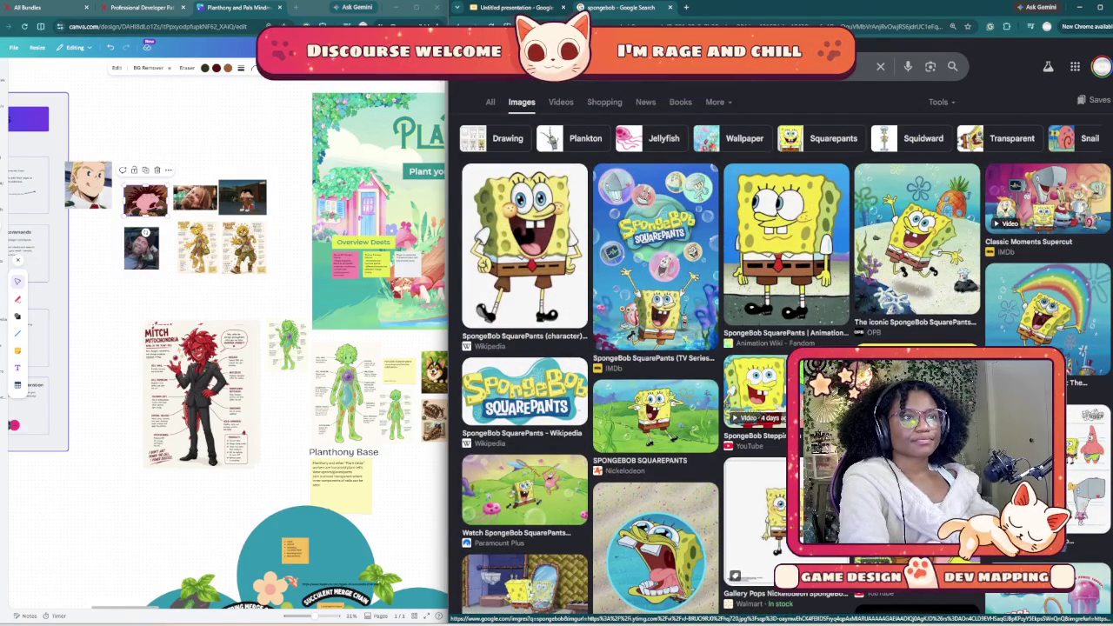
scroll(783, 348, "down", 4)
scroll(783, 348, "down", 3)
scroll(783, 348, "down", 1)
scroll(783, 348, "down", 2)
scroll(783, 348, "down", 2)
right_click(927, 313)
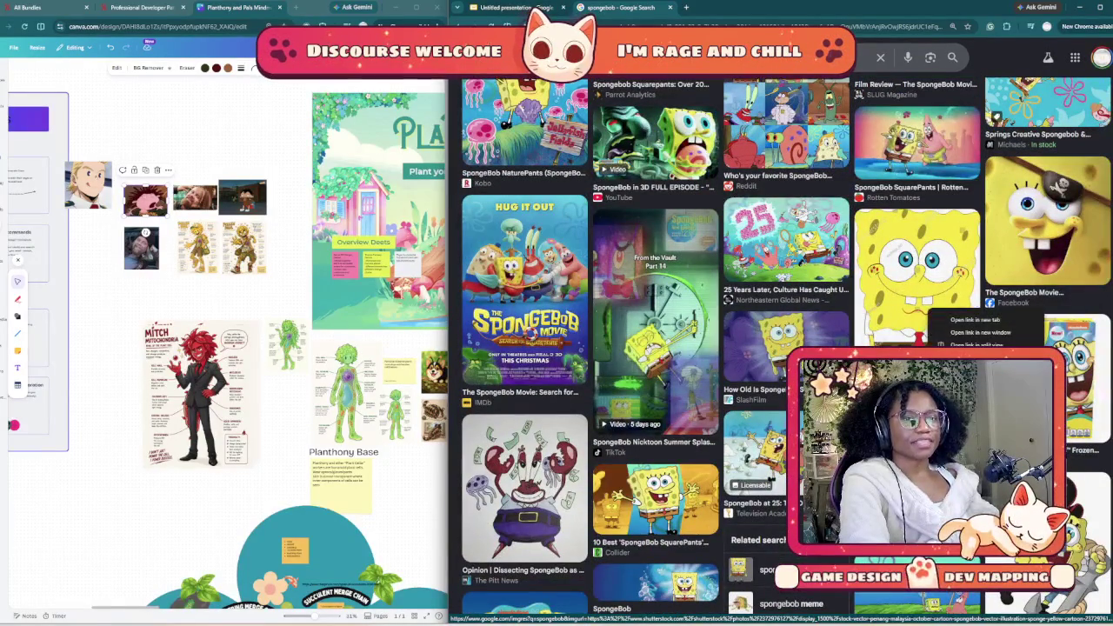
key("Escape")
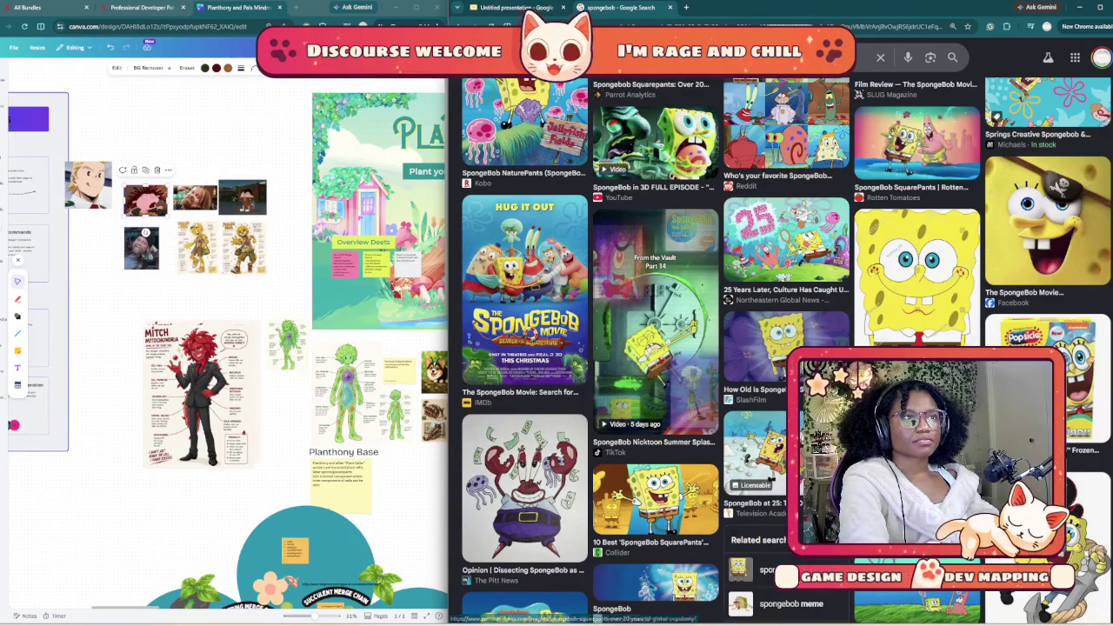
key("ctrl+shift+Tab")
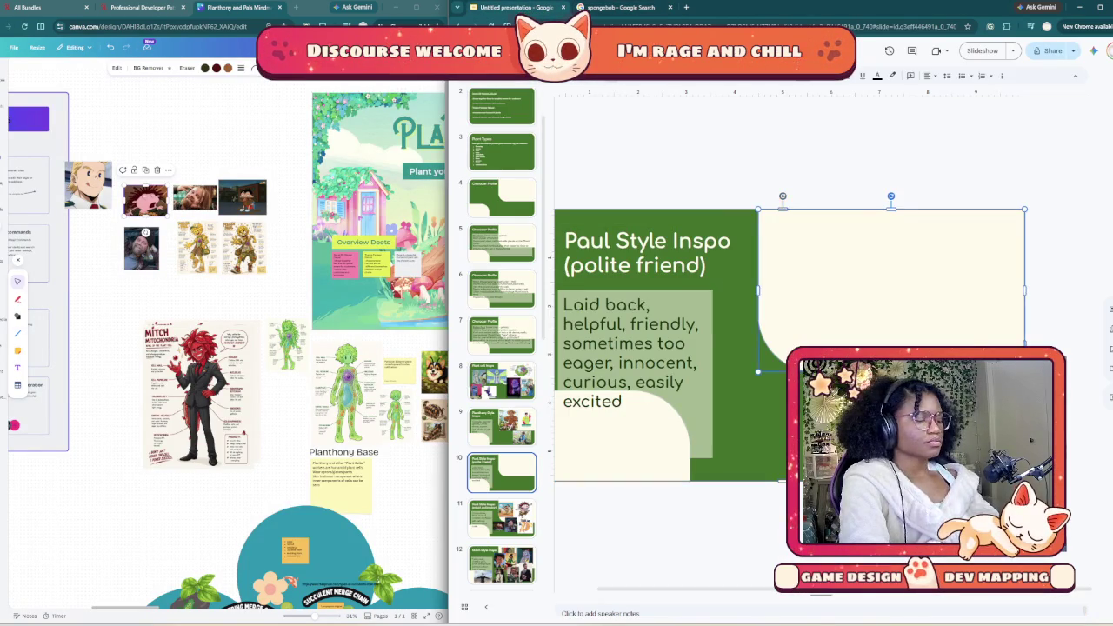
Step: Paste the SpongeBob image and crop away its left and right sides
key("ctrl+v")
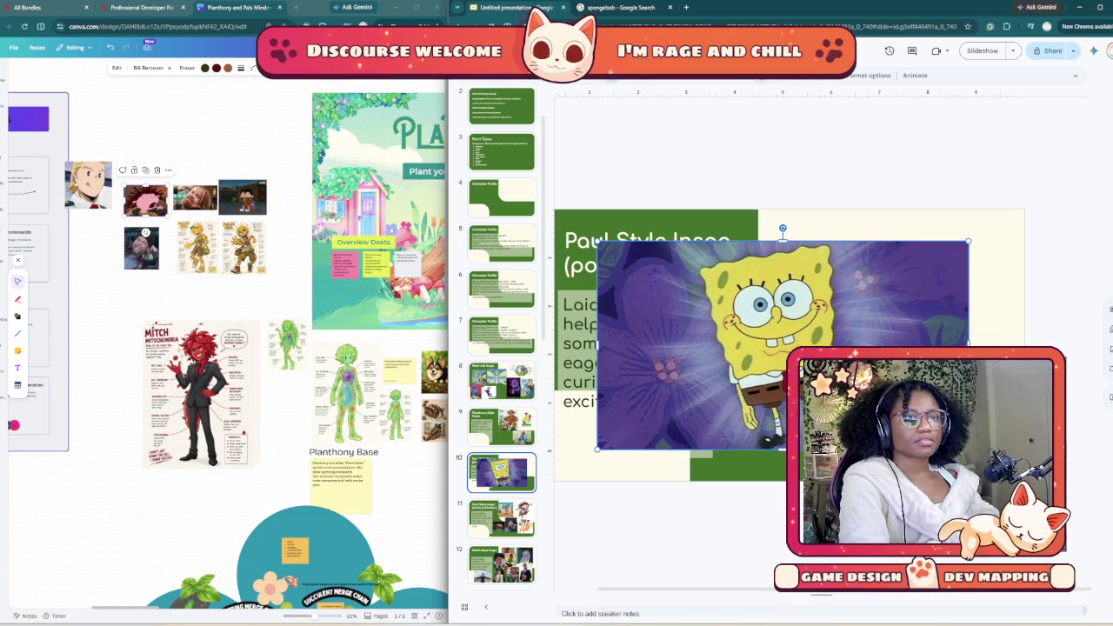
mouse_move(739, 348)
left_mouse_down()
mouse_move(789, 353)
mouse_move(739, 348)
left_mouse_up()
left_click_drag(599, 345, 696, 345)
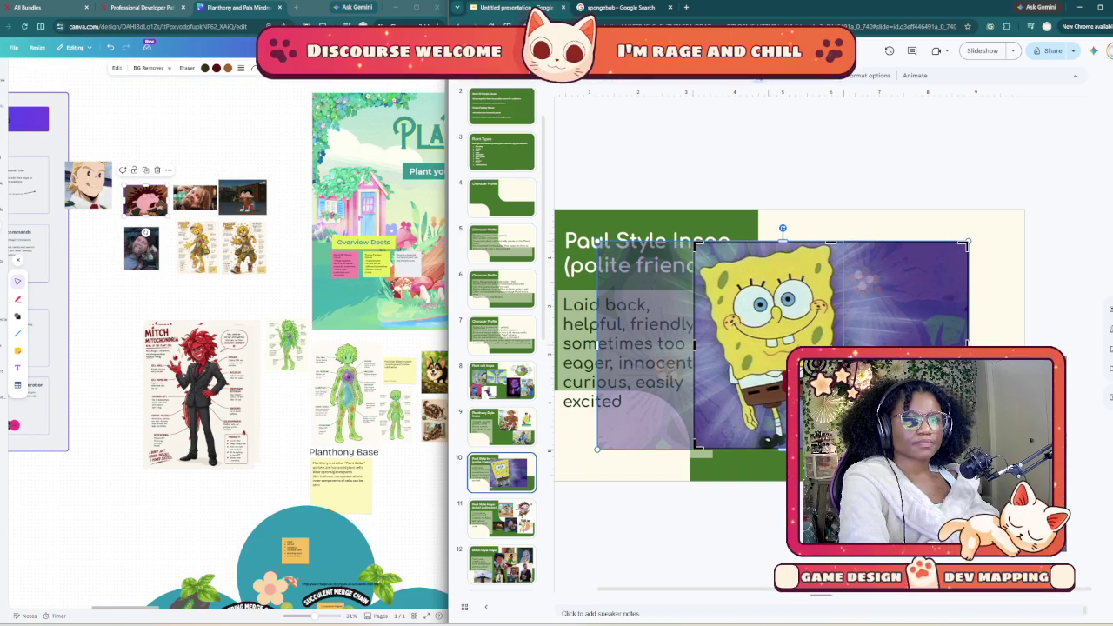
left_click_drag(965, 346, 848, 345)
key("Return")
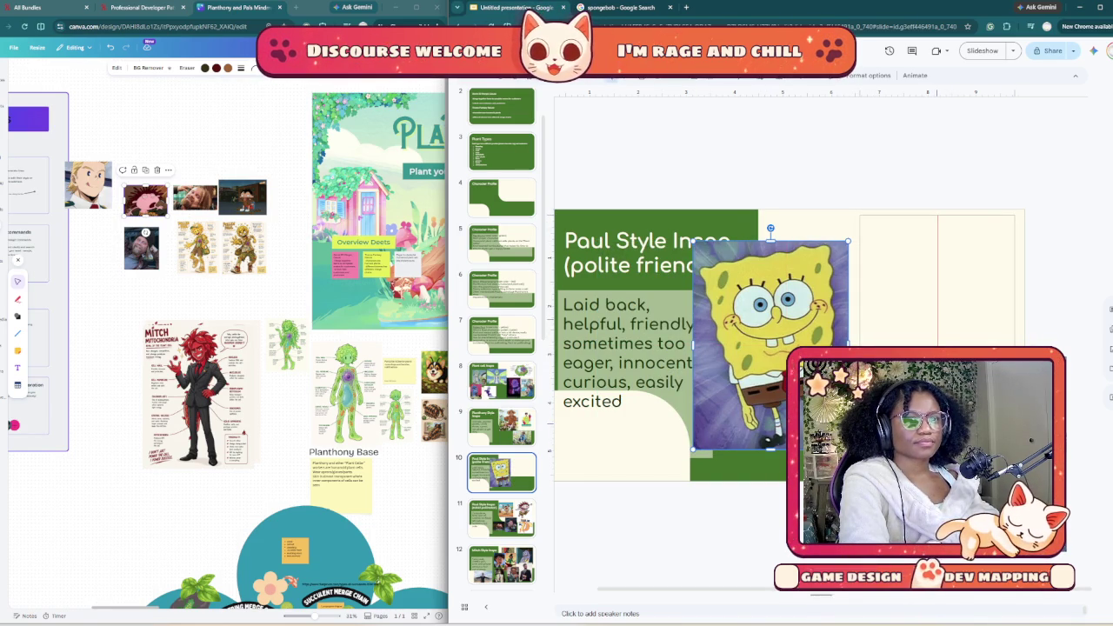
Step: Move the cropped SpongeBob into the right-hand box, then return to the image search
left_click_drag(770, 346, 937, 319)
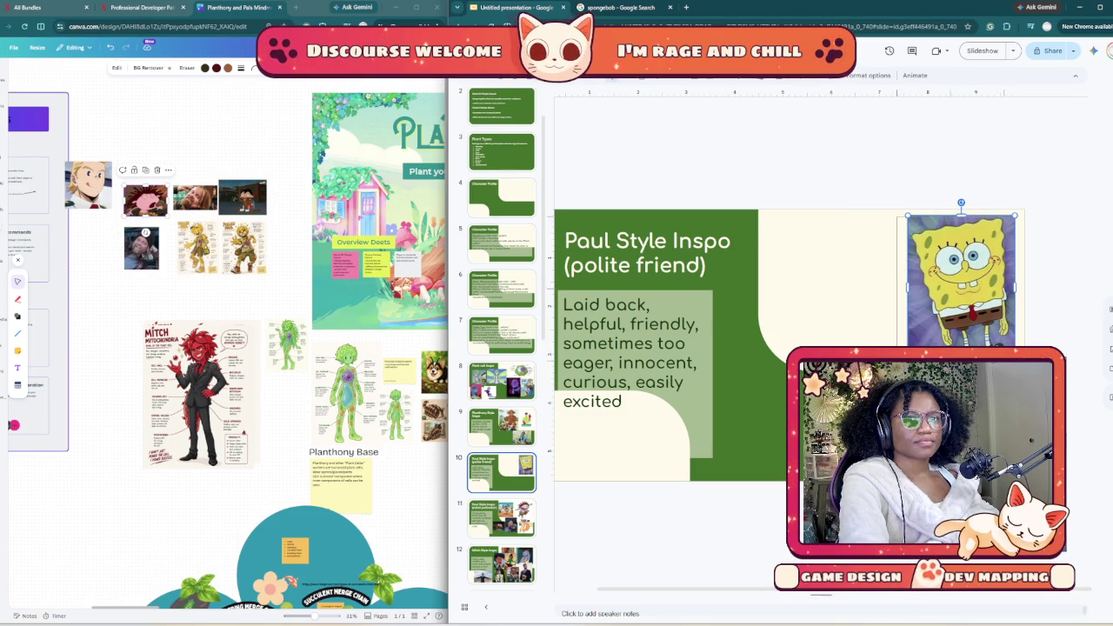
key("Left")
key("Left")
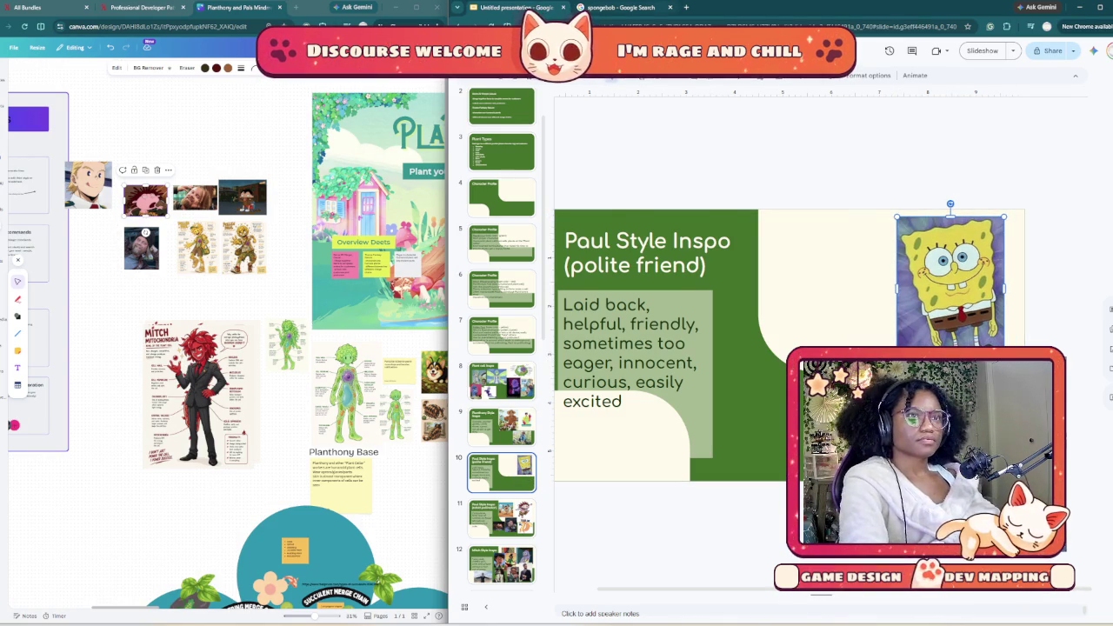
key("ctrl+Tab")
left_click(739, 58)
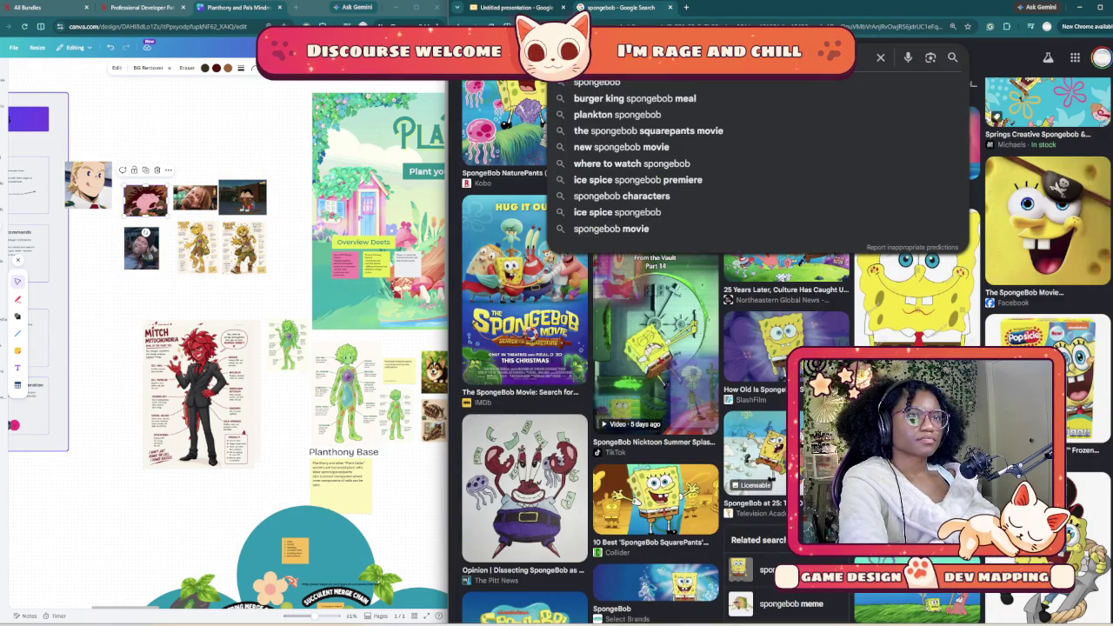
Step: Search Google Images for 'lemillion' and browse the results
type("lem")
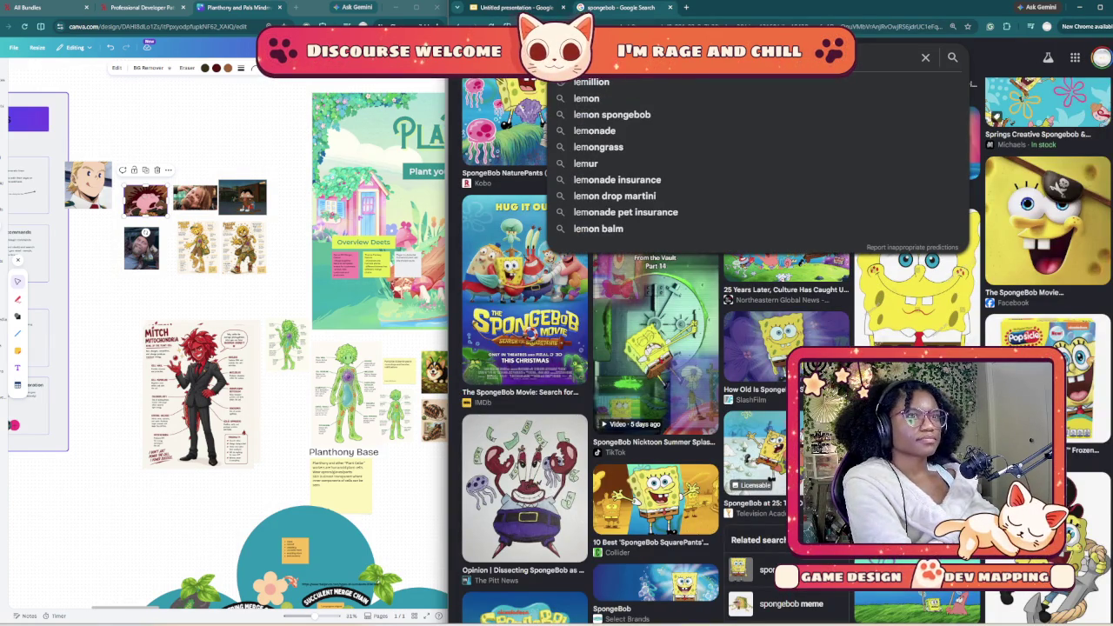
key("Down")
key("Return")
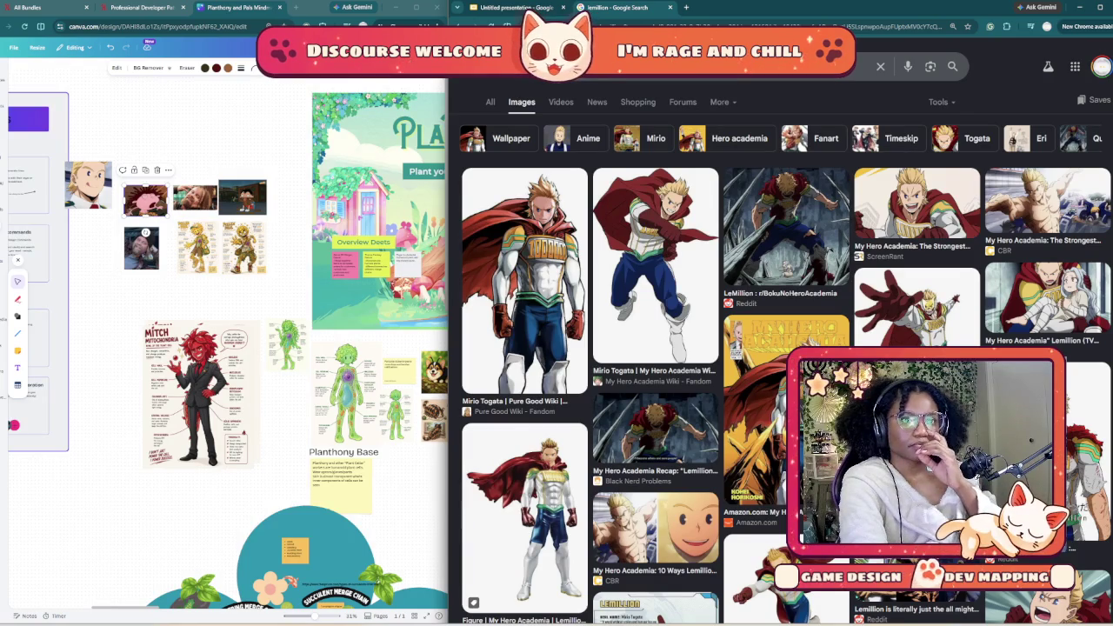
scroll(661, 348, "down", 5)
scroll(661, 348, "down", 3)
scroll(783, 347, "down", 1)
scroll(782, 348, "down", 2)
scroll(783, 347, "down", 1)
scroll(782, 348, "down", 1)
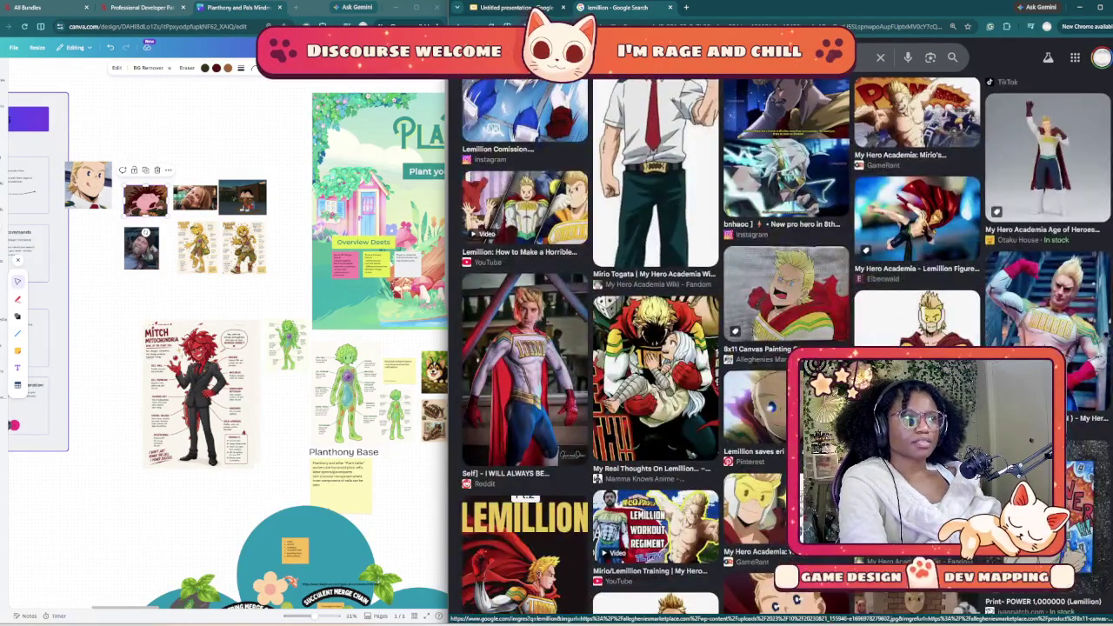
scroll(783, 348, "down", 3)
scroll(783, 348, "down", 1)
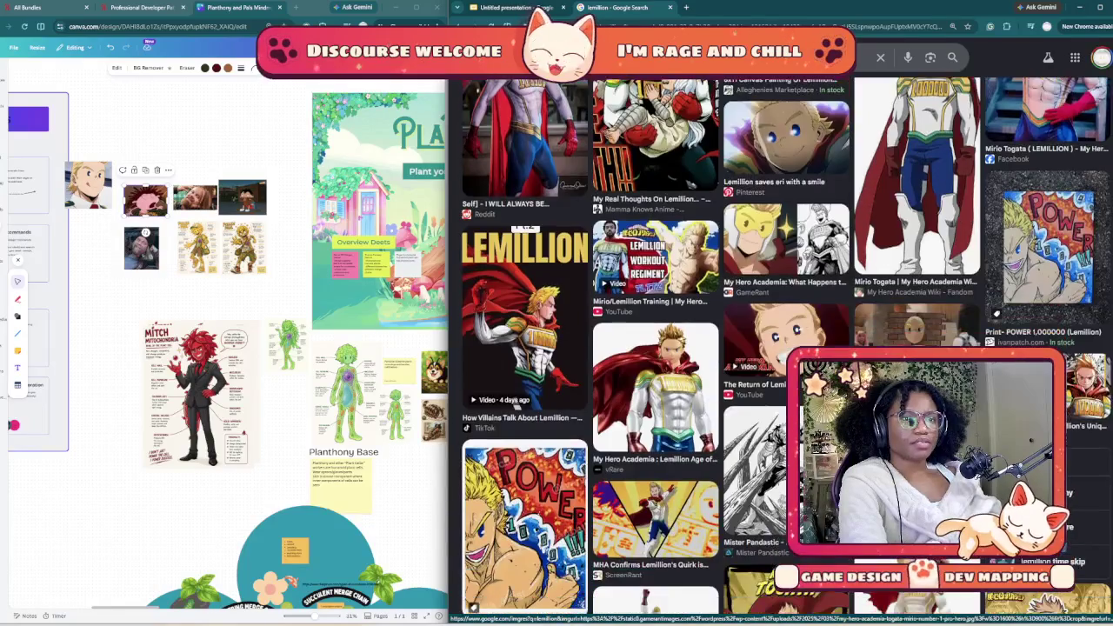
scroll(782, 348, "down", 2)
scroll(782, 348, "down", 2)
scroll(783, 348, "down", 3)
scroll(783, 348, "down", 1)
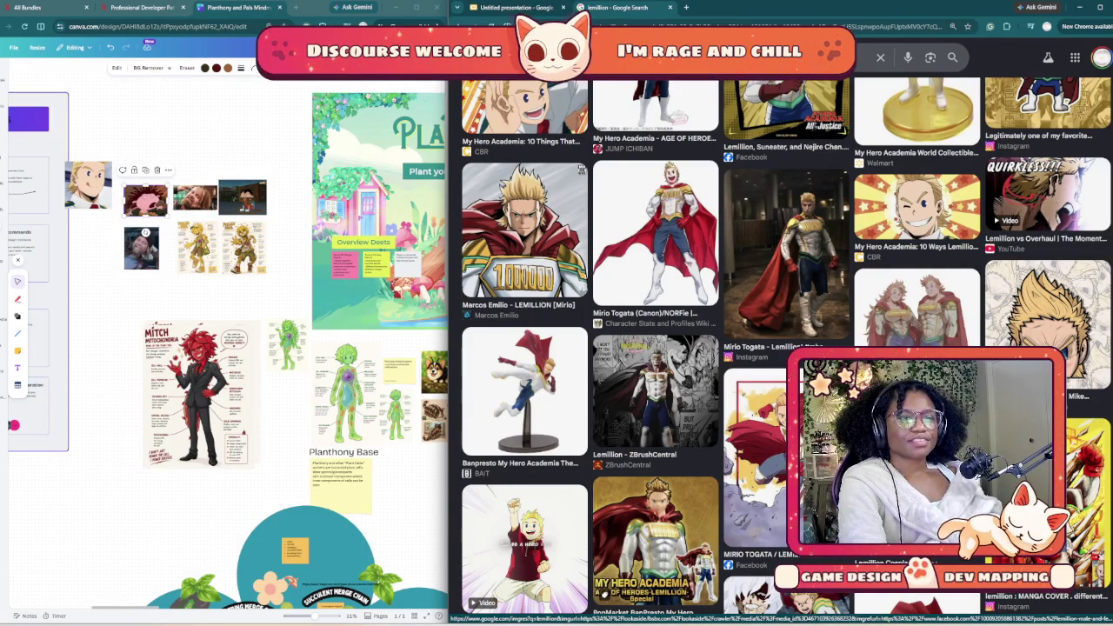
scroll(781, 348, "down", 1)
scroll(781, 347, "down", 3)
scroll(781, 348, "down", 1)
scroll(781, 347, "down", 3)
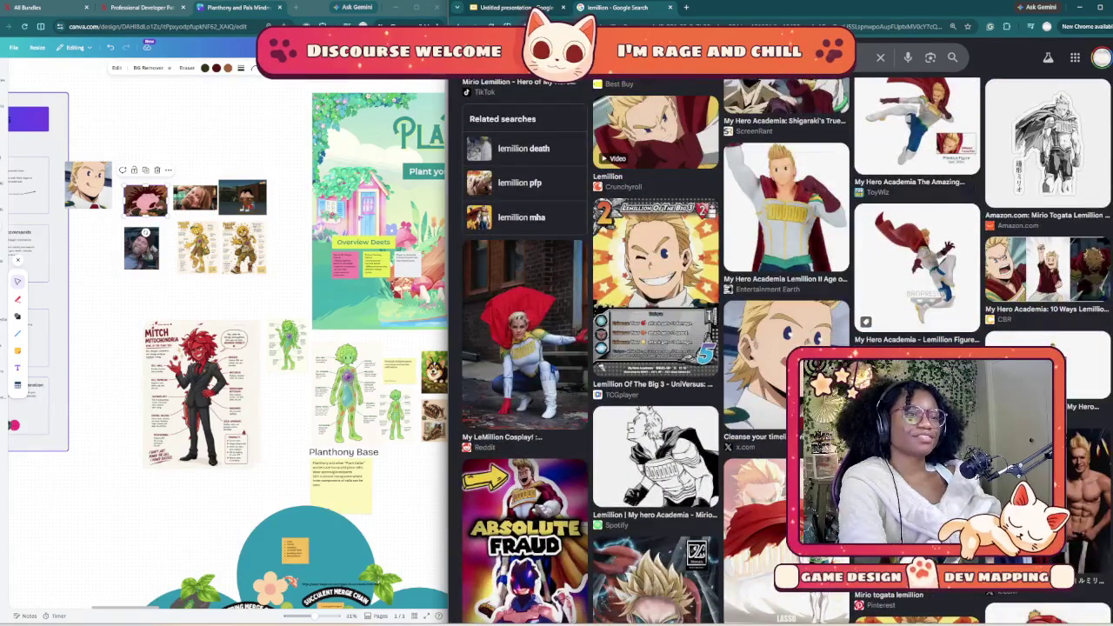
scroll(781, 348, "down", 2)
scroll(781, 348, "down", 1)
scroll(781, 348, "down", 2)
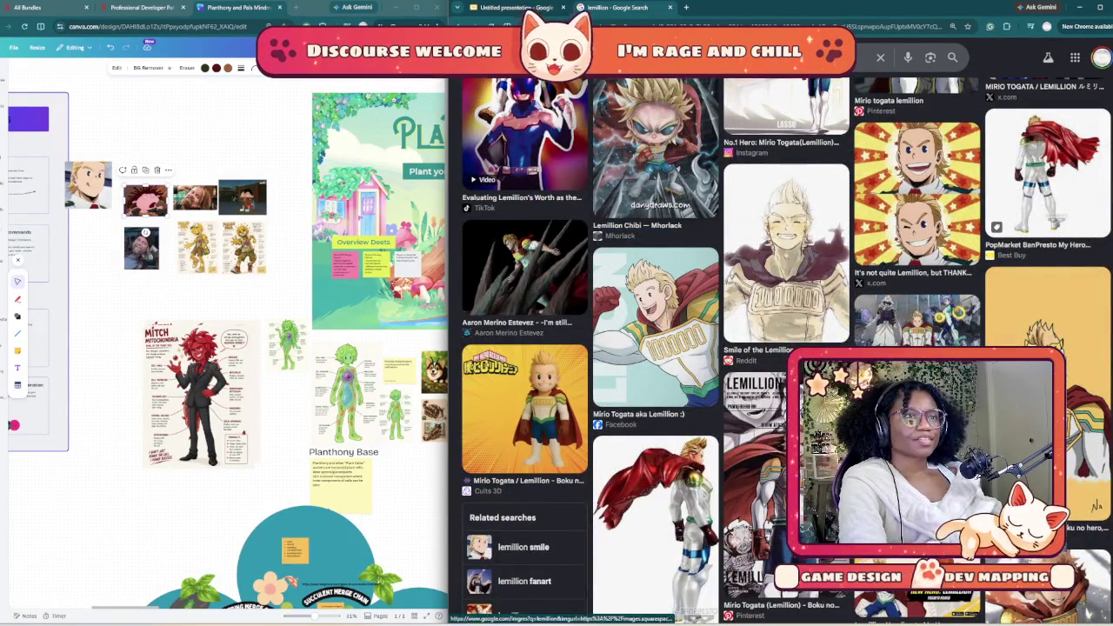
scroll(781, 348, "down", 3)
scroll(781, 348, "down", 2)
scroll(781, 348, "down", 2)
scroll(781, 348, "up", 3)
Step: Refine the results to 'mirio lemillion' and browse the Mirio pictures
left_click(656, 89)
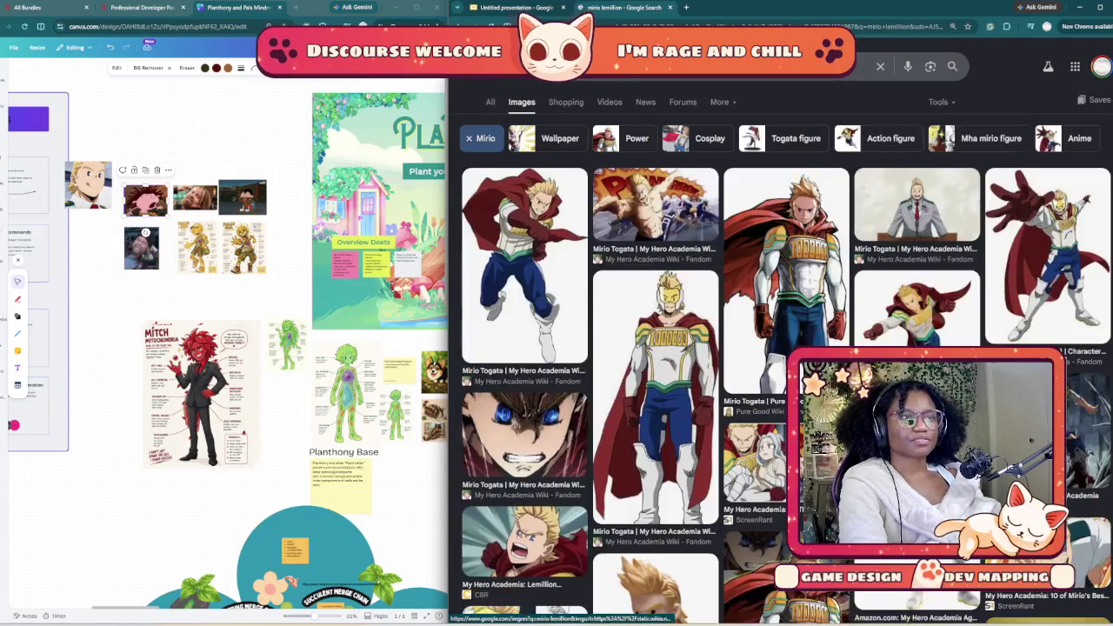
scroll(781, 348, "down", 2)
scroll(781, 348, "down", 1)
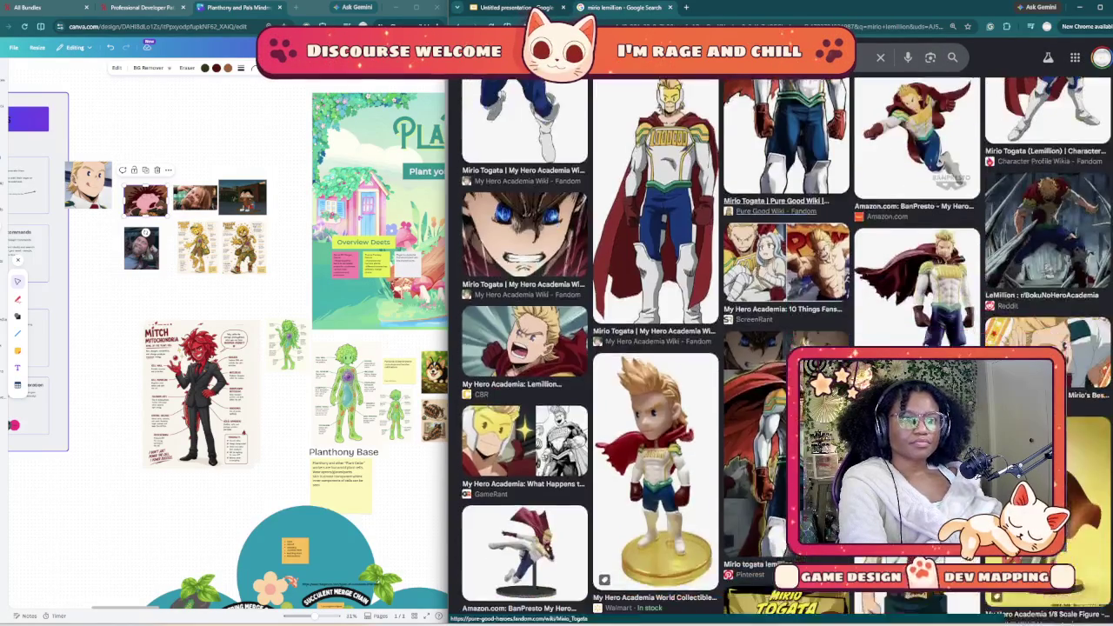
scroll(781, 348, "down", 2)
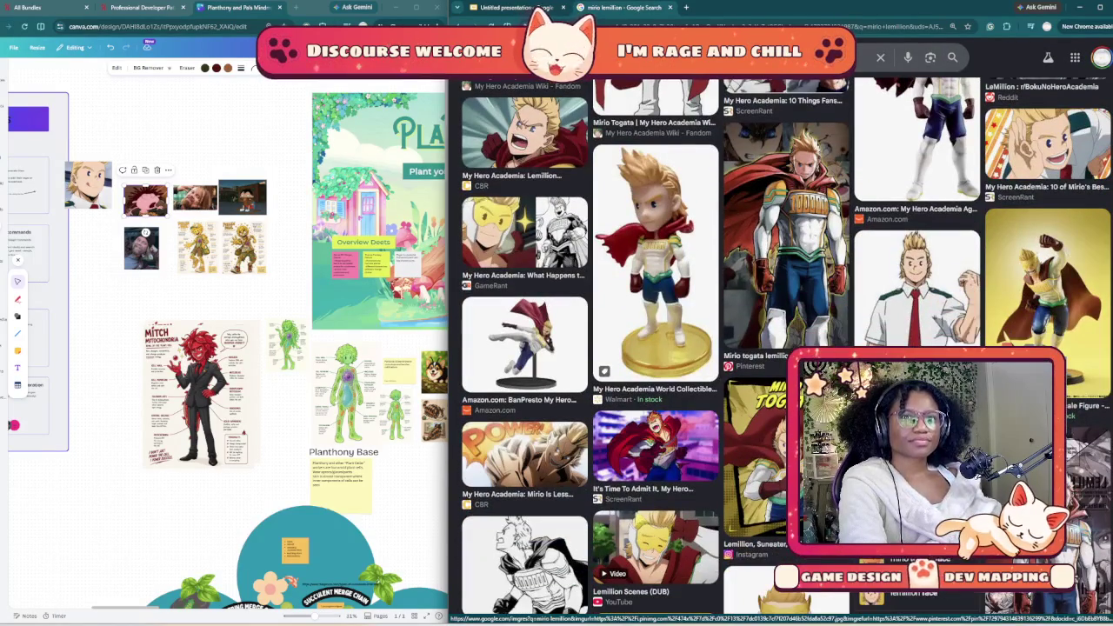
scroll(781, 348, "down", 1)
scroll(781, 348, "down", 1)
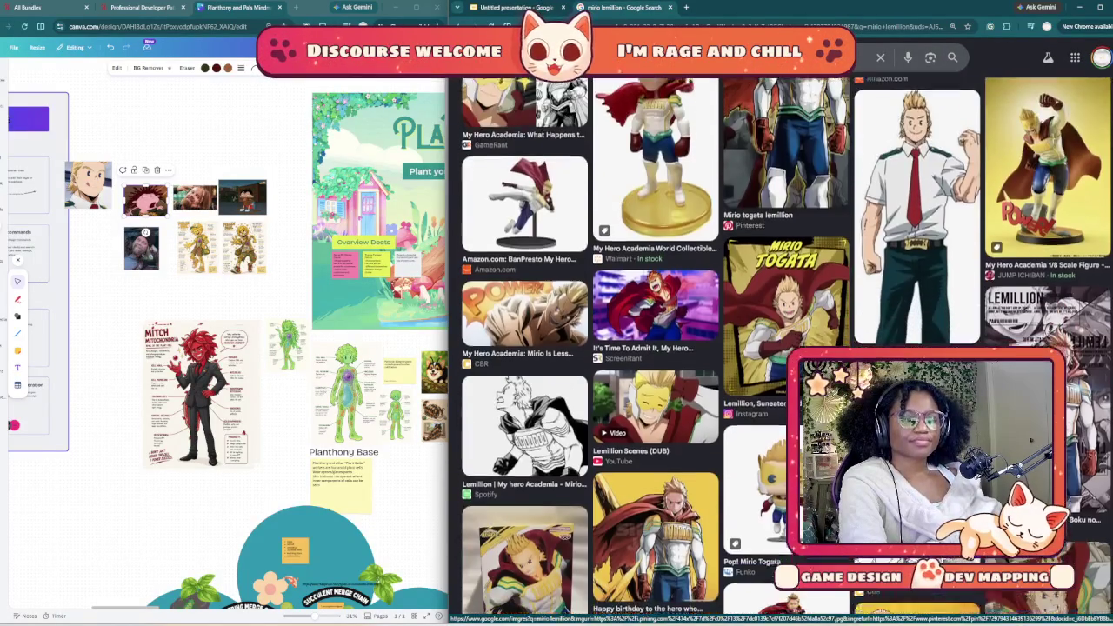
scroll(781, 348, "down", 1)
scroll(781, 348, "down", 1)
scroll(781, 348, "down", 1)
scroll(781, 348, "down", 2)
scroll(781, 348, "down", 2)
scroll(781, 348, "down", 2)
scroll(781, 348, "down", 3)
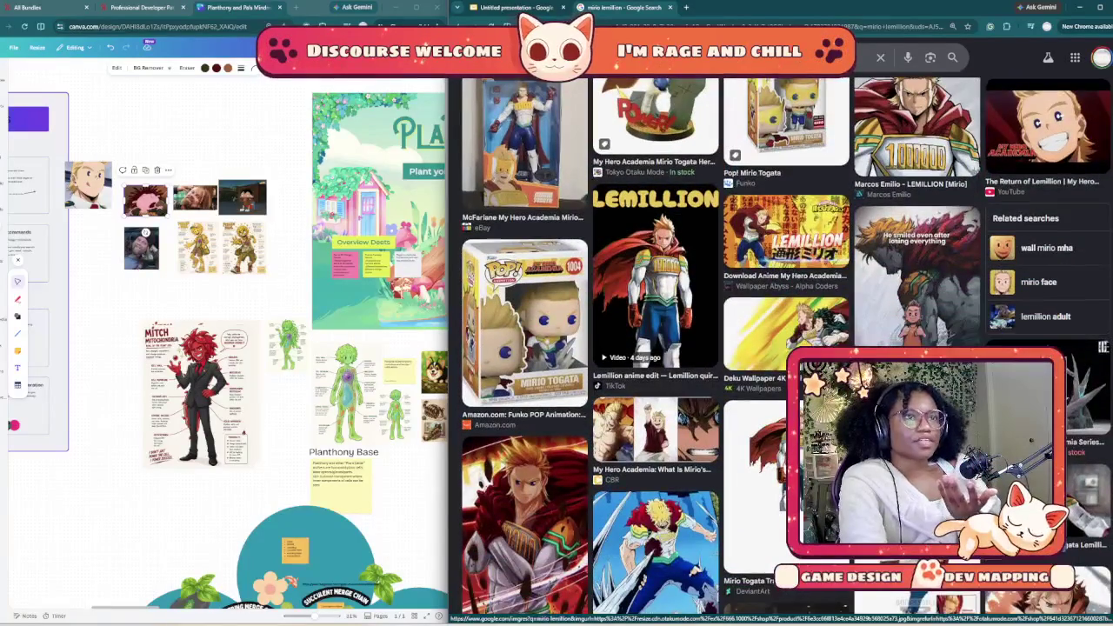
left_click(661, 58)
Step: Change the image search query to 'mirio togata' and run it
key("ctrl+BackSpace")
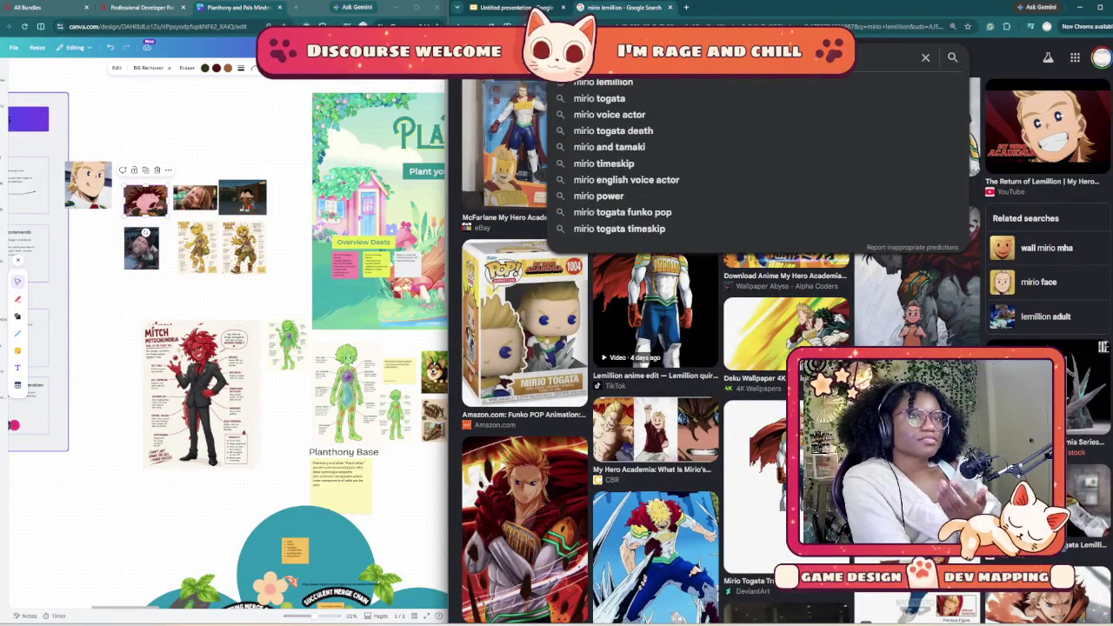
key("Down")
key("Down")
key("Return")
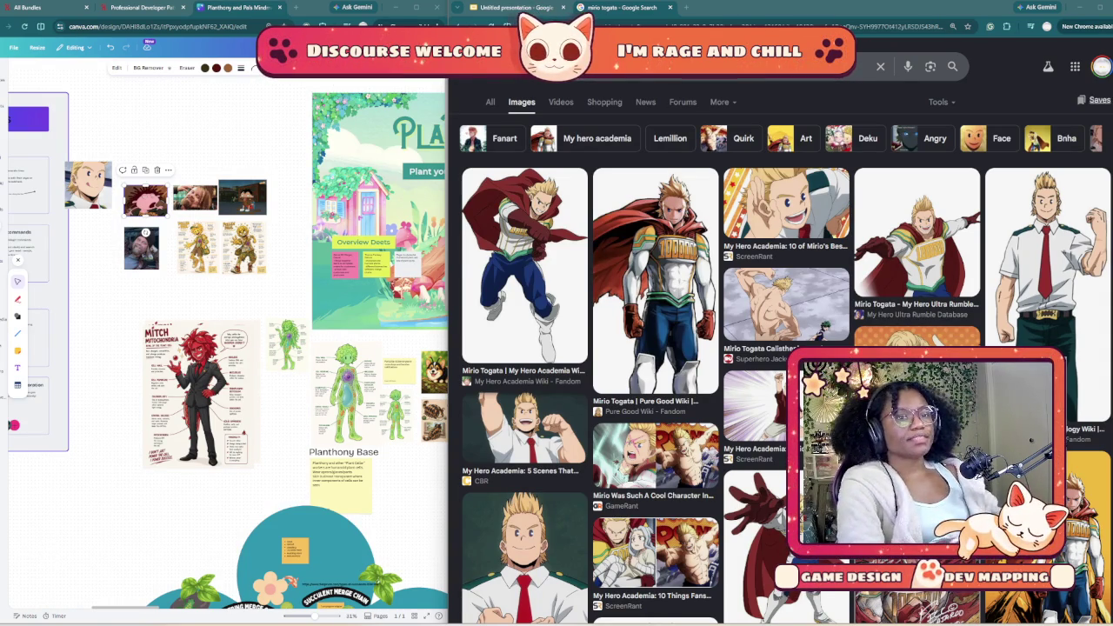
Step: Copy a Mirio Togata picture from the results and return to the presentation
scroll(522, 435, "down", 2)
scroll(609, 391, "down", 2)
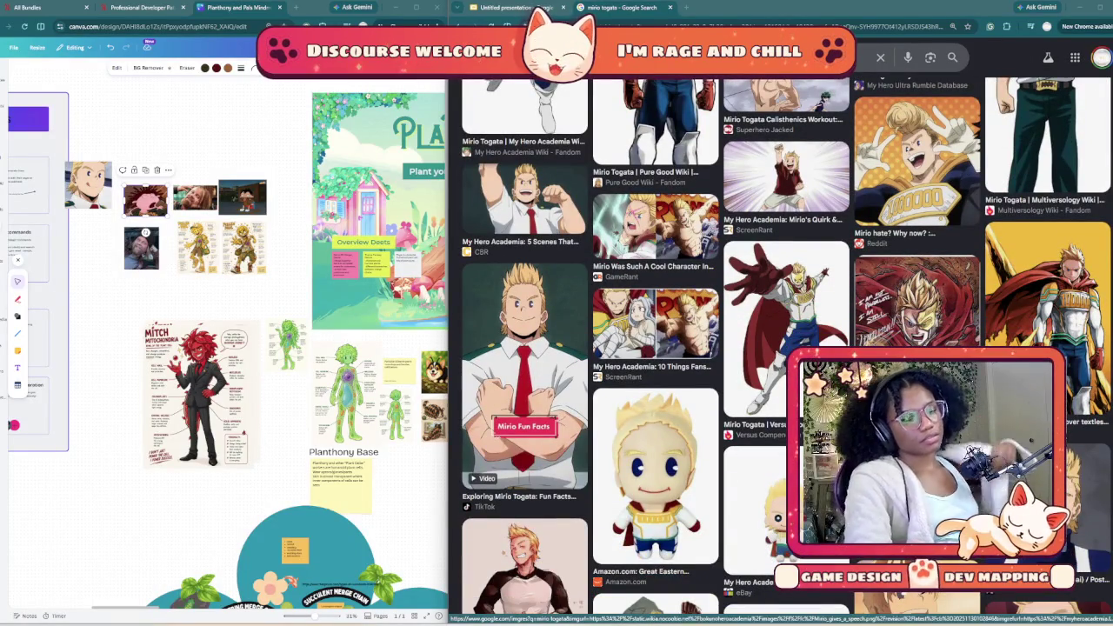
scroll(522, 391, "down", 2)
scroll(591, 348, "down", 1)
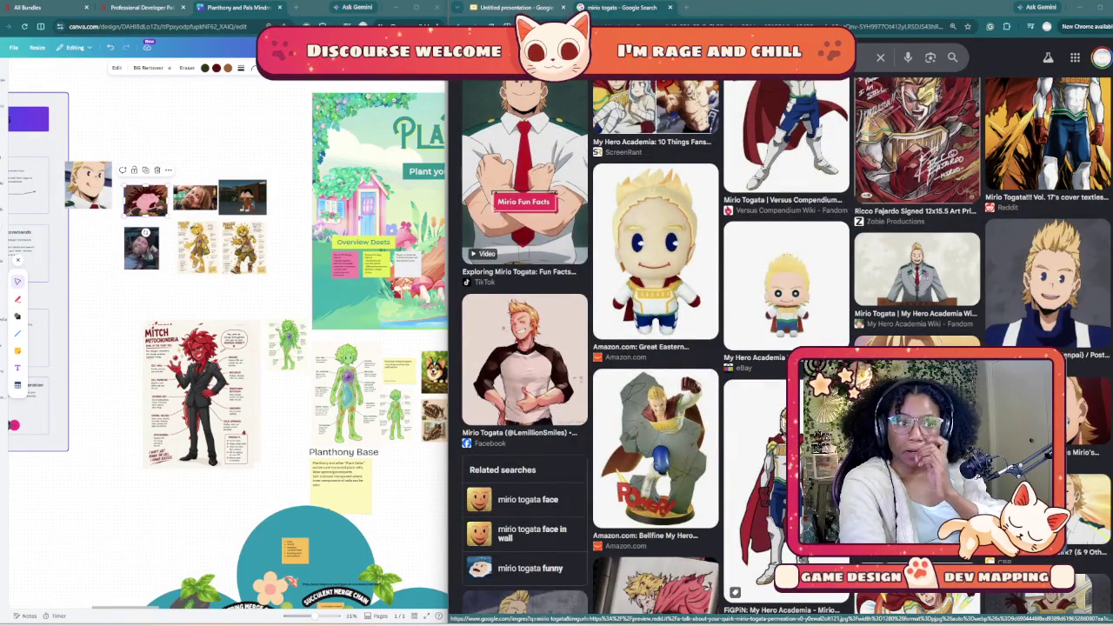
scroll(783, 348, "down", 2)
scroll(783, 347, "down", 1)
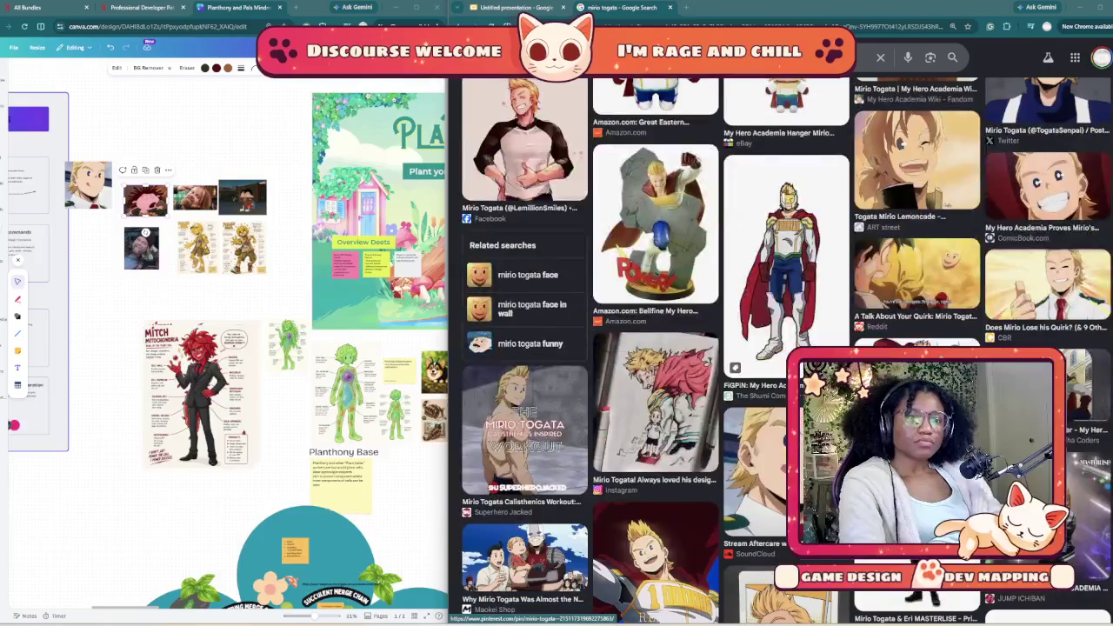
right_click(793, 250)
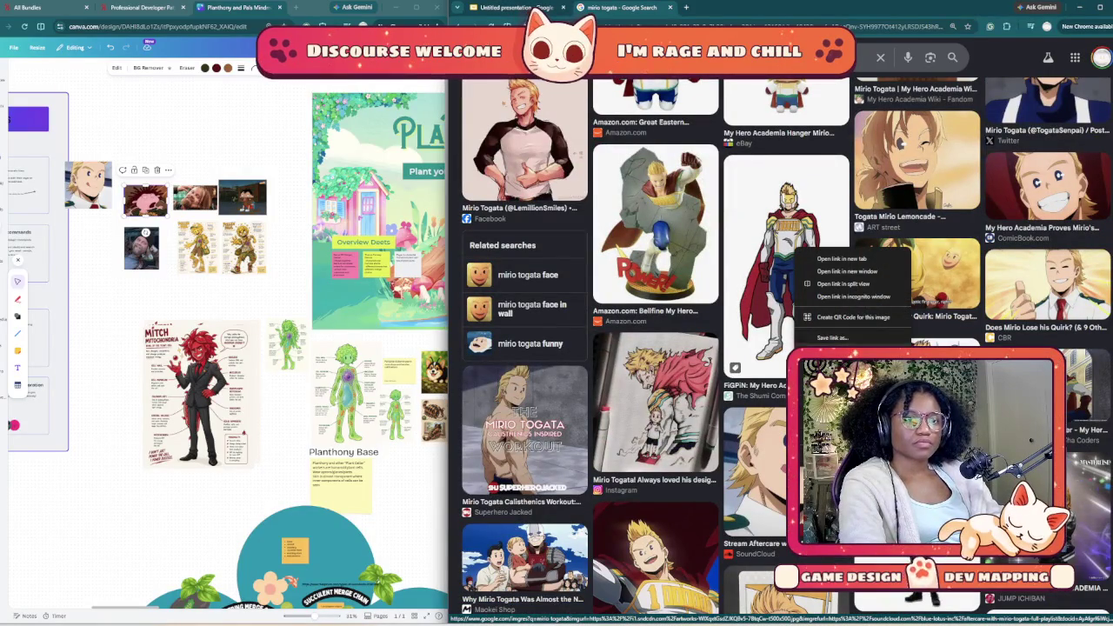
left_click(848, 396)
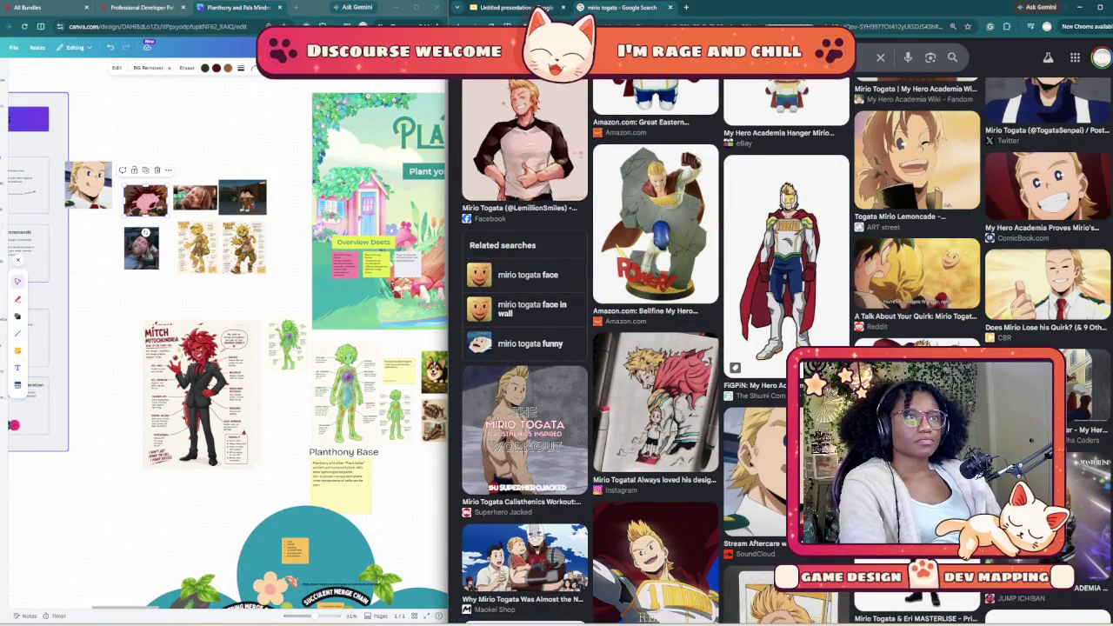
left_click(511, 7)
Step: Paste the Mirio Togata image onto the Paul slide, shrink it, and move it right
key("ctrl+v")
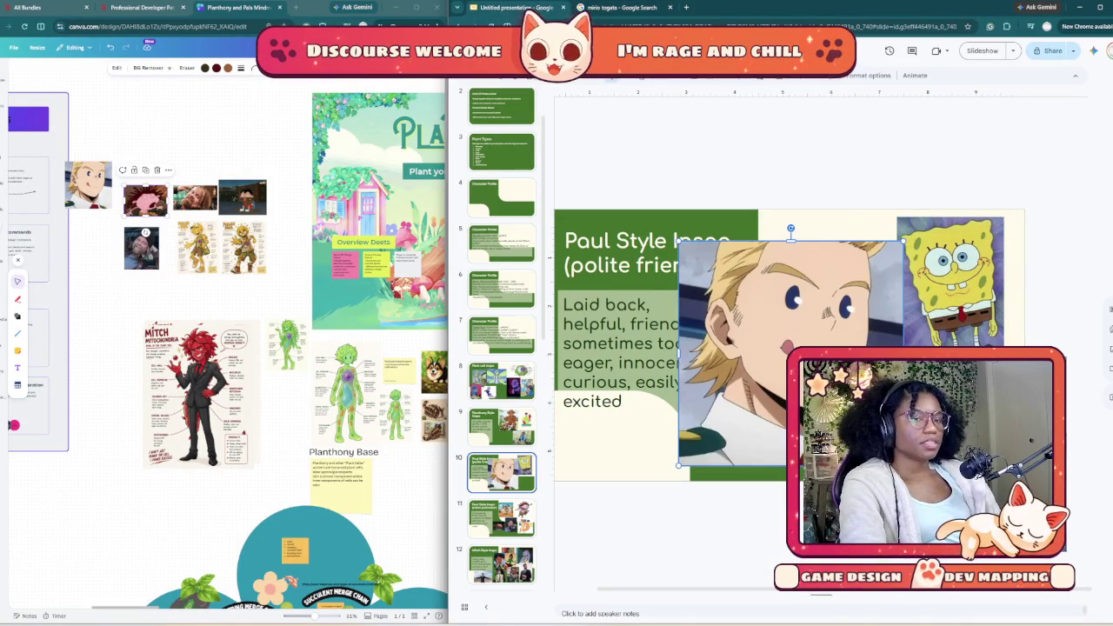
left_click_drag(904, 465, 775, 337)
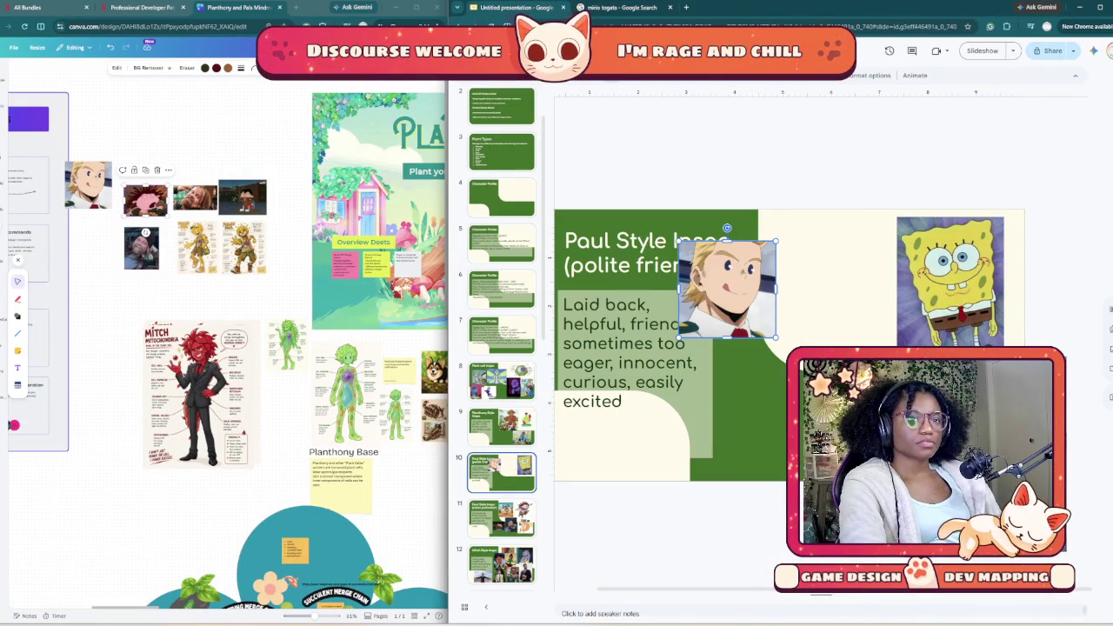
left_click_drag(727, 288, 822, 264)
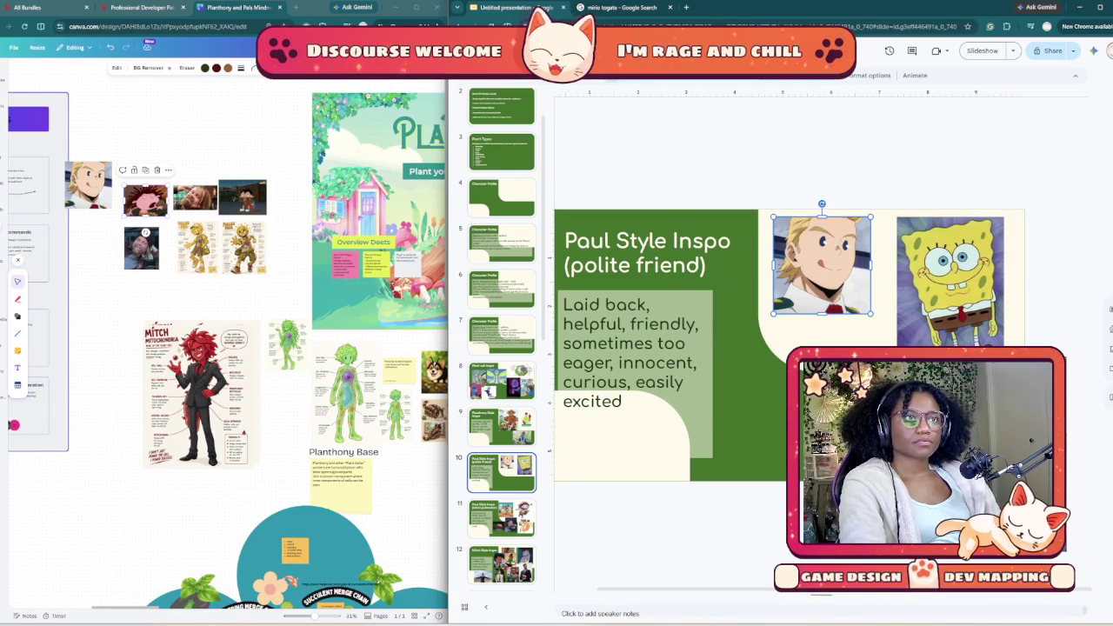
key("ctrl+Tab")
scroll(783, 347, "down", 1)
Step: Browse the Mirio Togata results and preview the Funko Pop image
scroll(783, 348, "down", 2)
scroll(782, 348, "down", 1)
scroll(783, 348, "down", 2)
scroll(783, 348, "down", 2)
scroll(783, 348, "down", 1)
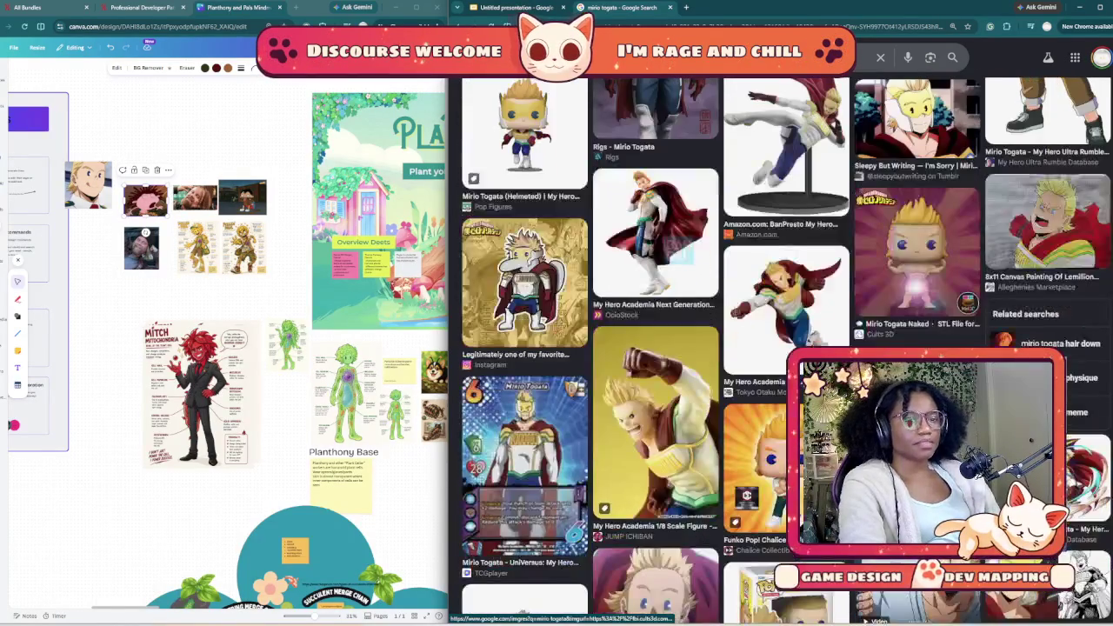
scroll(783, 348, "down", 2)
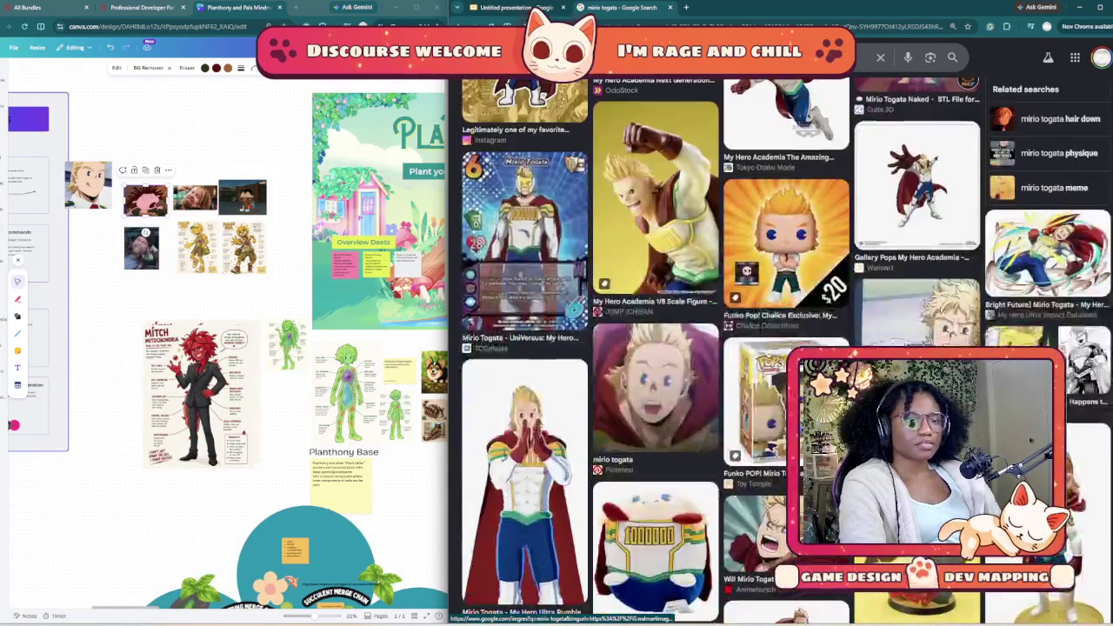
scroll(783, 348, "down", 1)
scroll(783, 348, "down", 2)
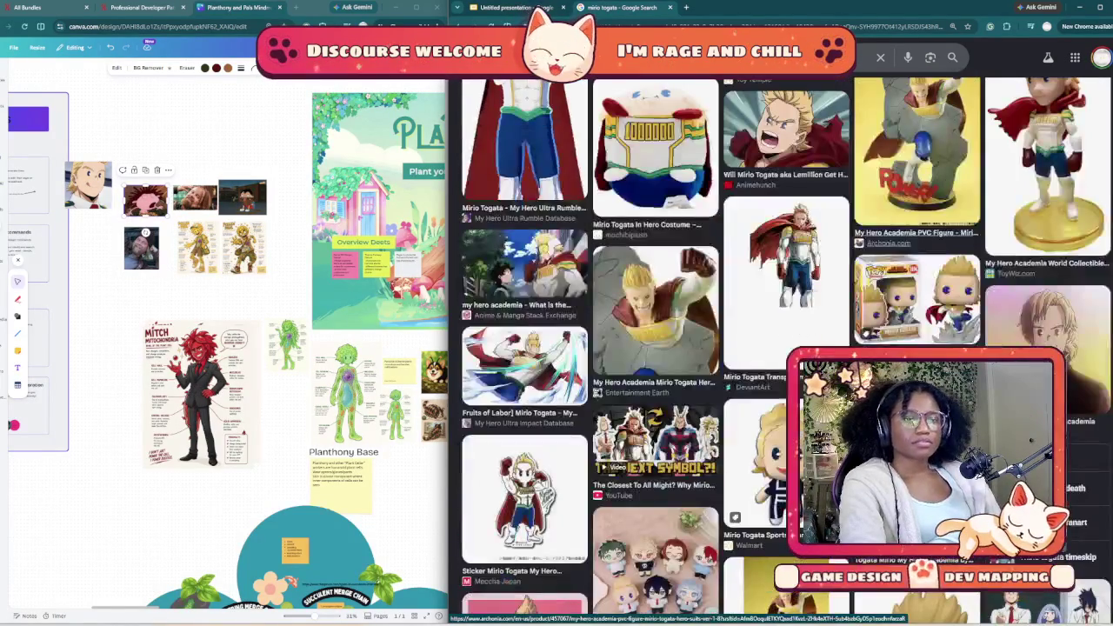
scroll(782, 348, "down", 1)
scroll(782, 348, "down", 1)
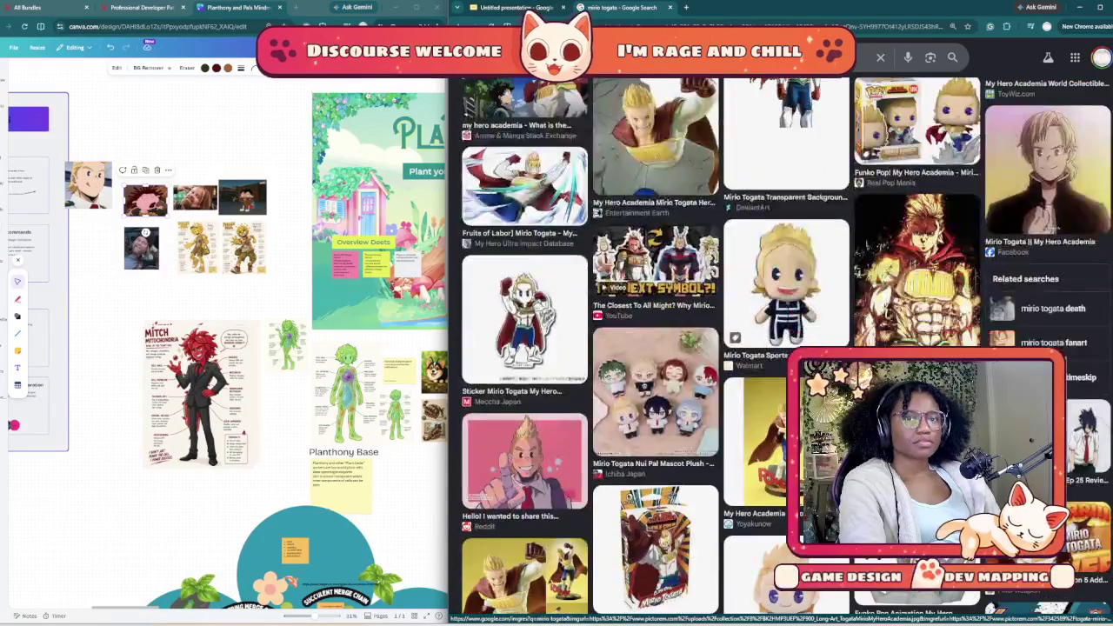
scroll(783, 348, "down", 2)
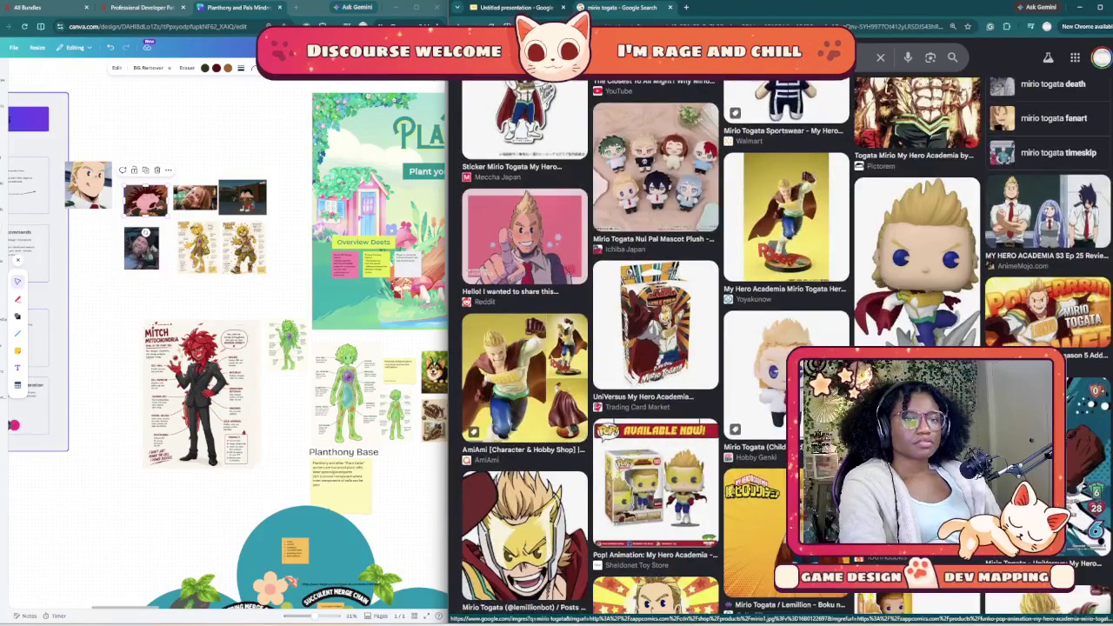
scroll(783, 348, "down", 2)
scroll(782, 348, "down", 3)
scroll(783, 348, "down", 4)
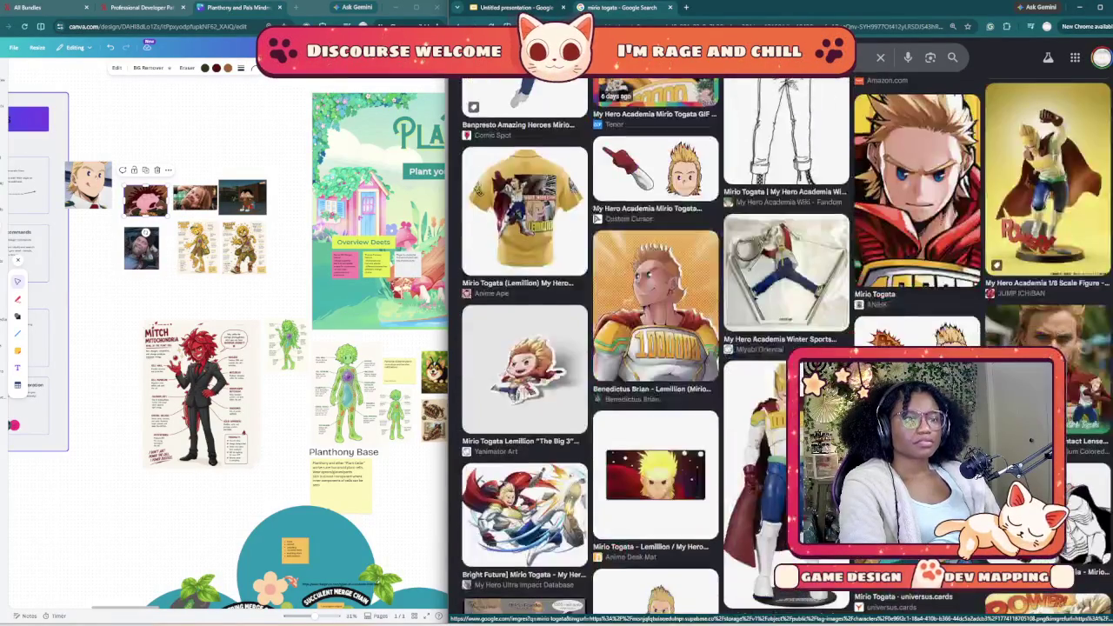
scroll(783, 348, "down", 5)
scroll(783, 348, "up", 8)
scroll(783, 348, "down", 3)
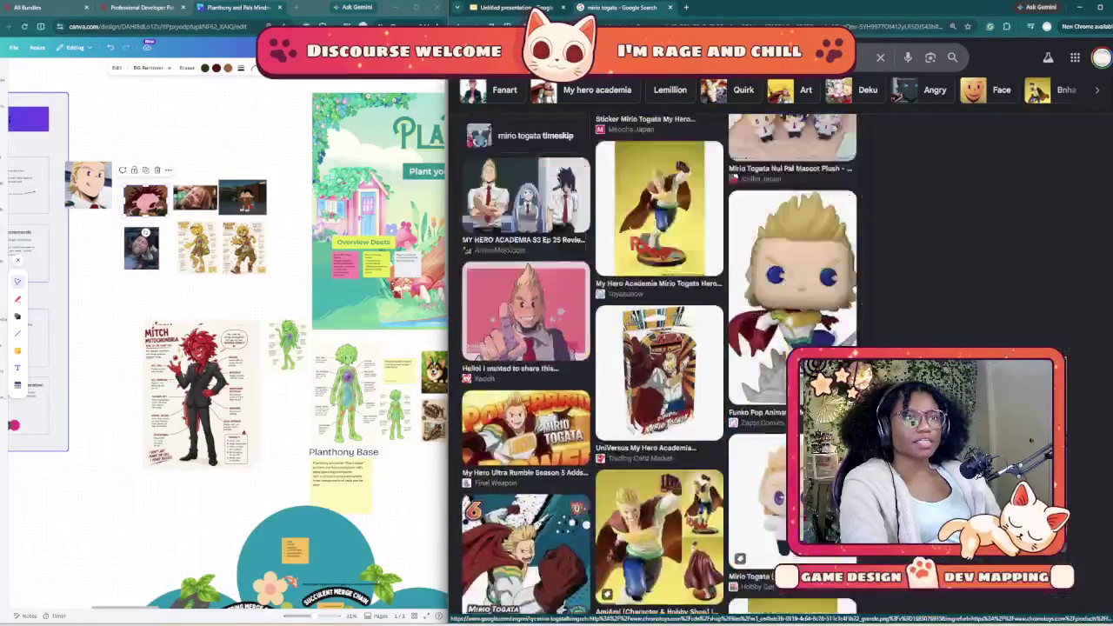
left_click(981, 191)
scroll(609, 348, "down", 3)
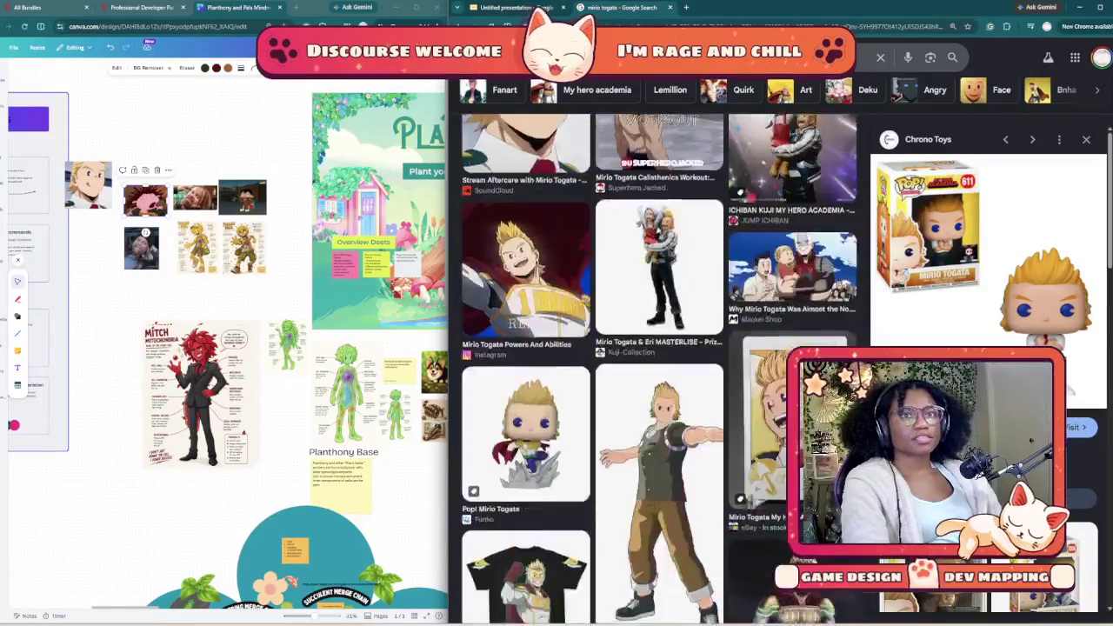
scroll(661, 365, "up", 5)
scroll(661, 365, "up", 3)
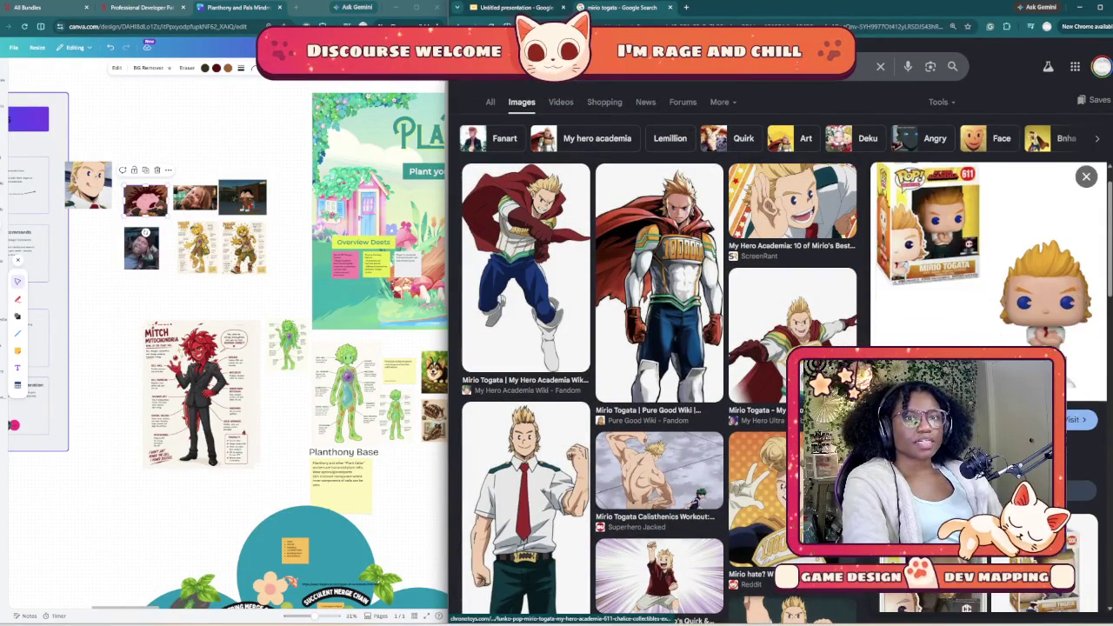
Step: Apply the Face filter to get 'face mirio togata' results and browse them
left_click(1000, 138)
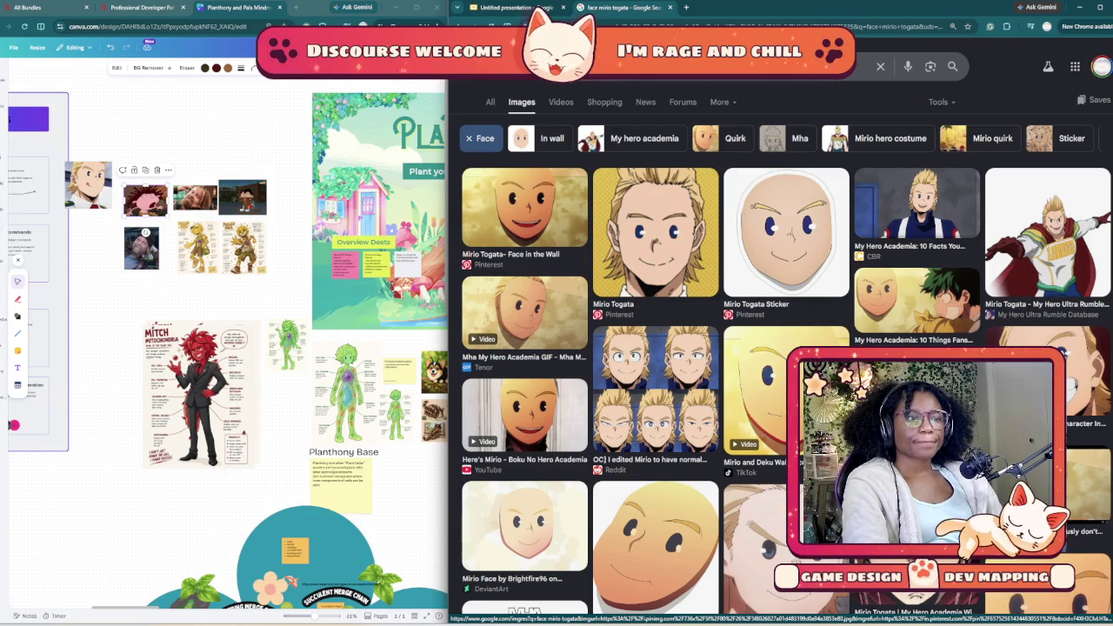
scroll(783, 348, "down", 2)
scroll(783, 348, "down", 2)
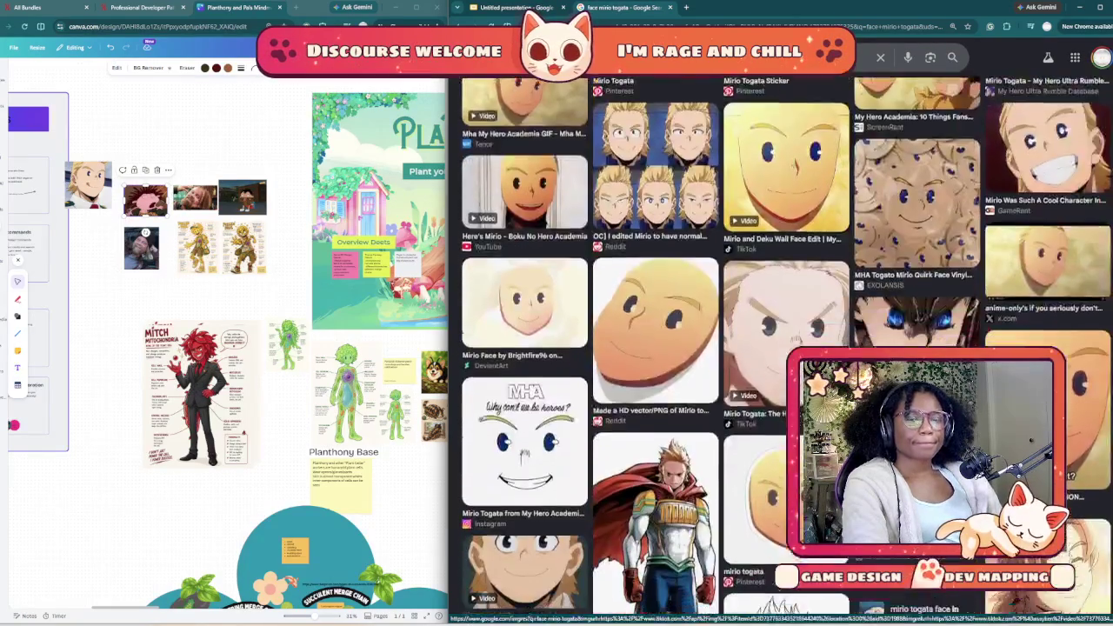
scroll(782, 348, "down", 1)
scroll(782, 348, "down", 2)
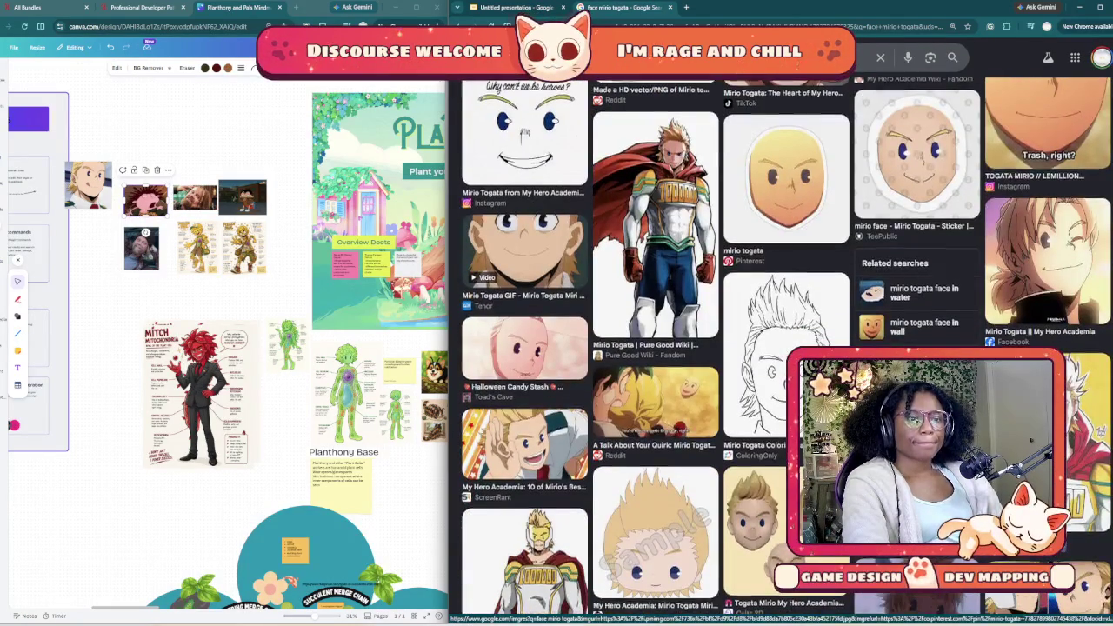
scroll(783, 348, "down", 1)
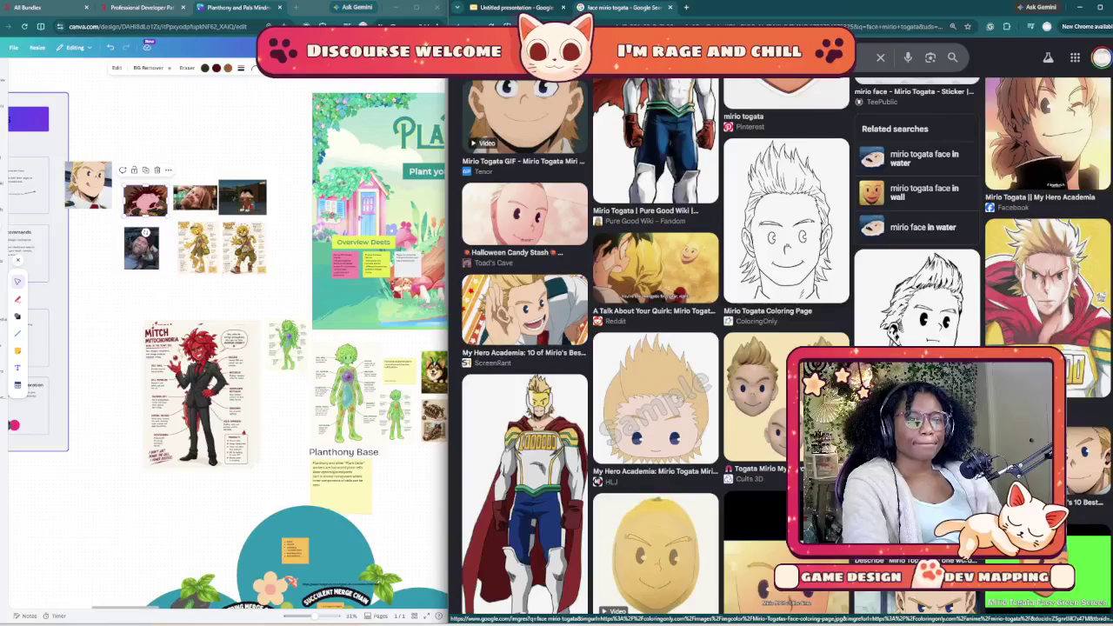
scroll(783, 348, "down", 2)
scroll(783, 348, "down", 2)
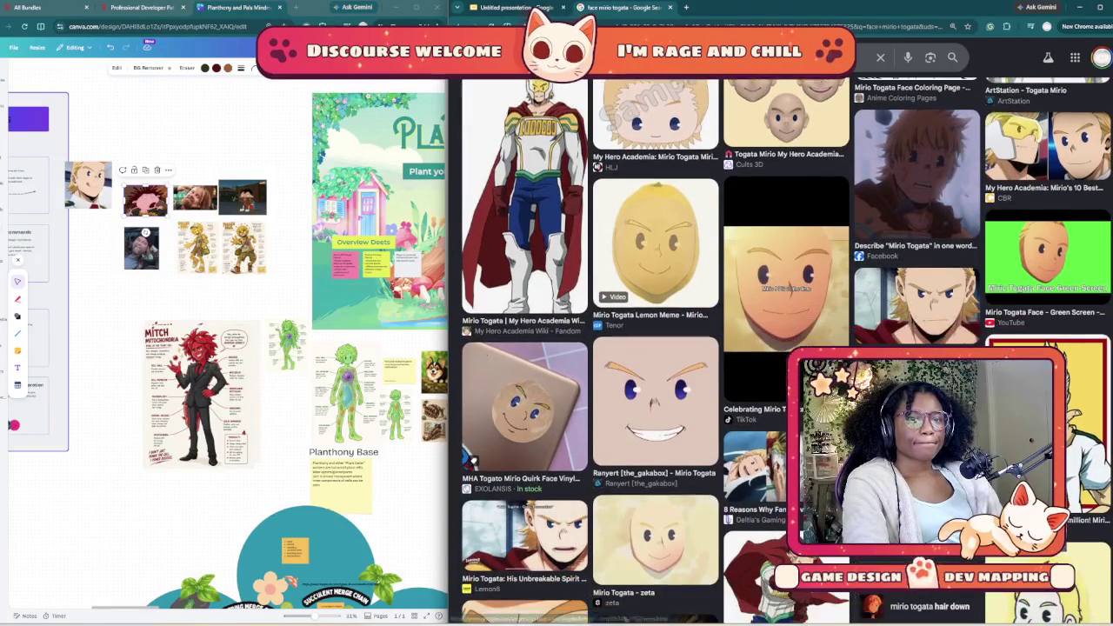
scroll(783, 348, "down", 2)
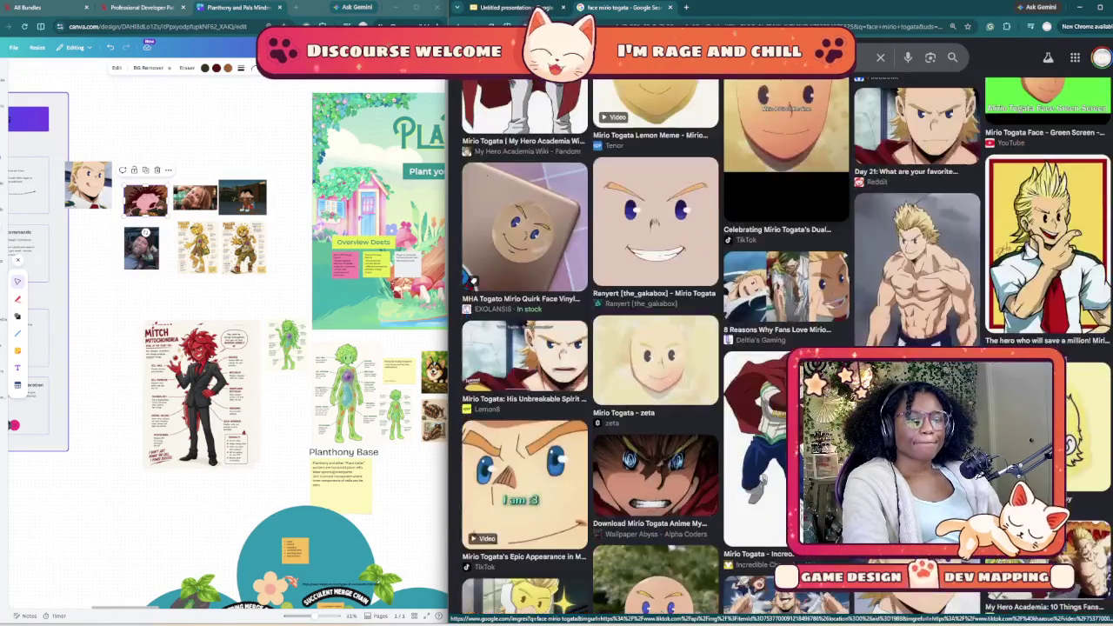
scroll(782, 348, "down", 1)
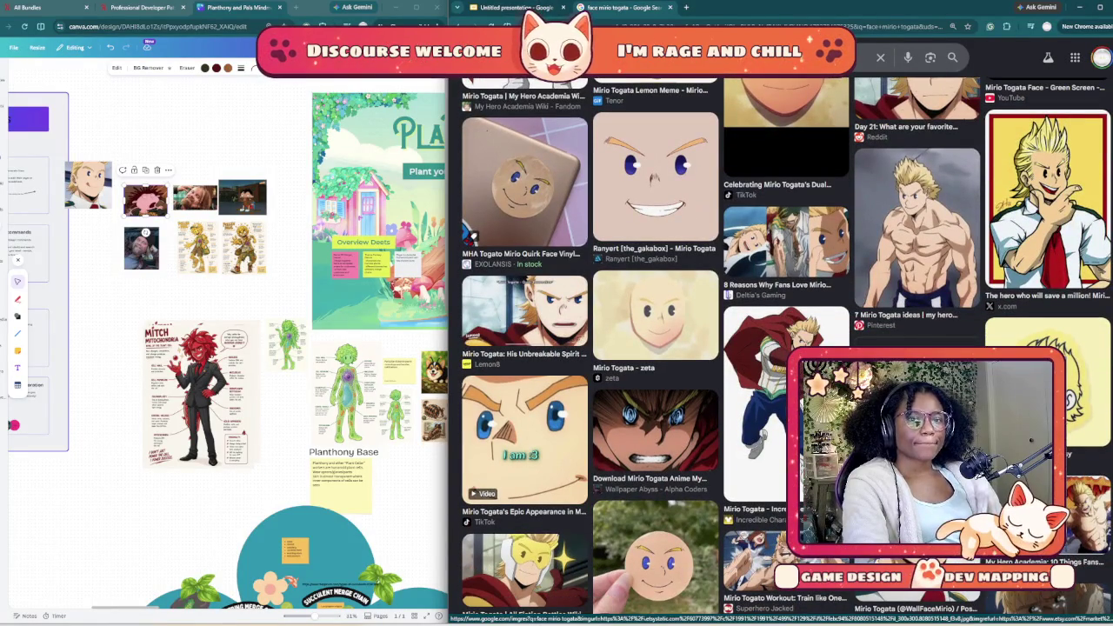
scroll(782, 348, "down", 3)
scroll(783, 348, "down", 3)
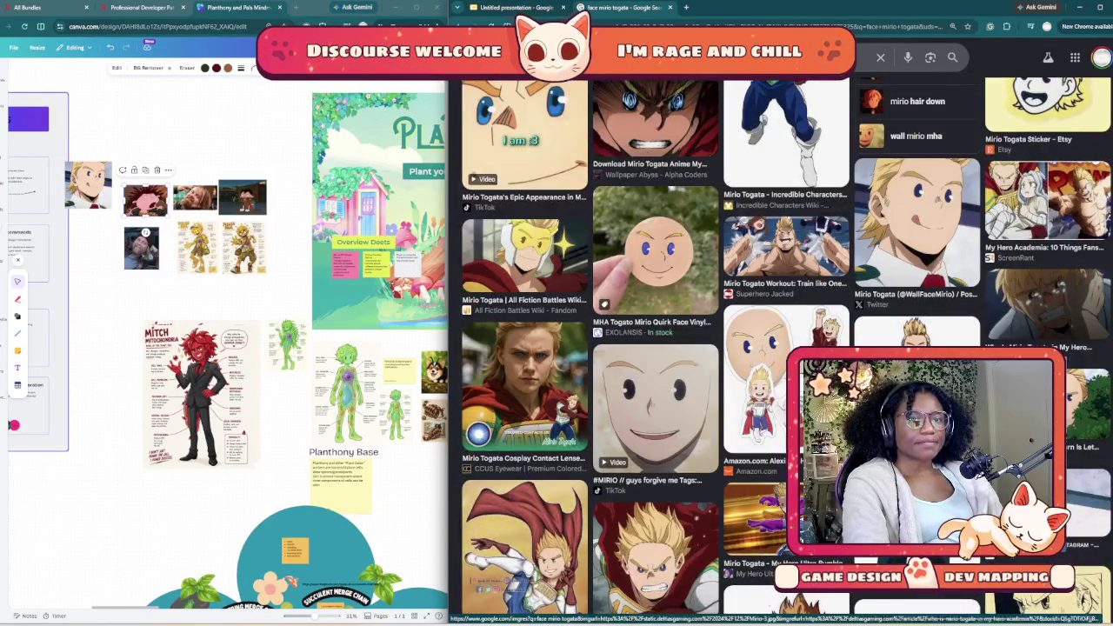
scroll(783, 348, "down", 3)
scroll(783, 348, "down", 3)
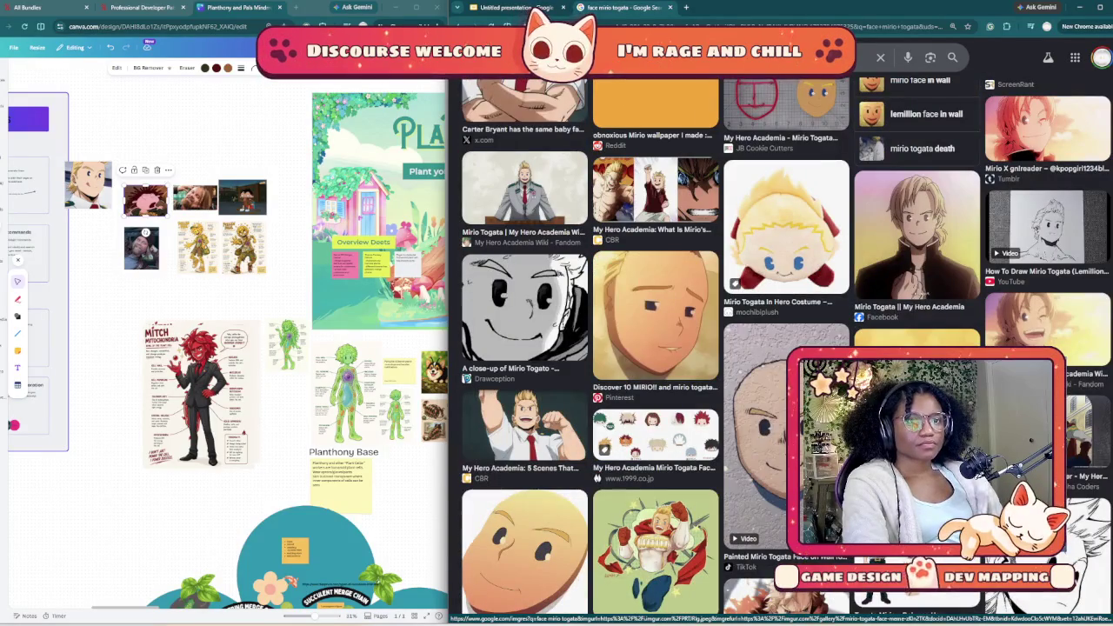
scroll(783, 348, "down", 3)
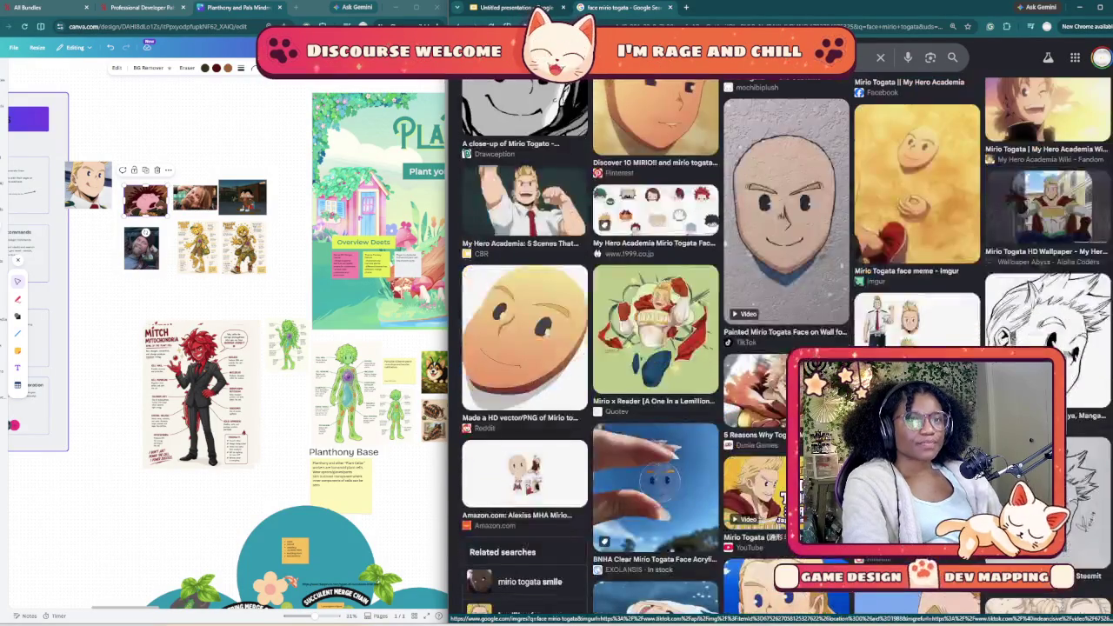
scroll(783, 348, "down", 3)
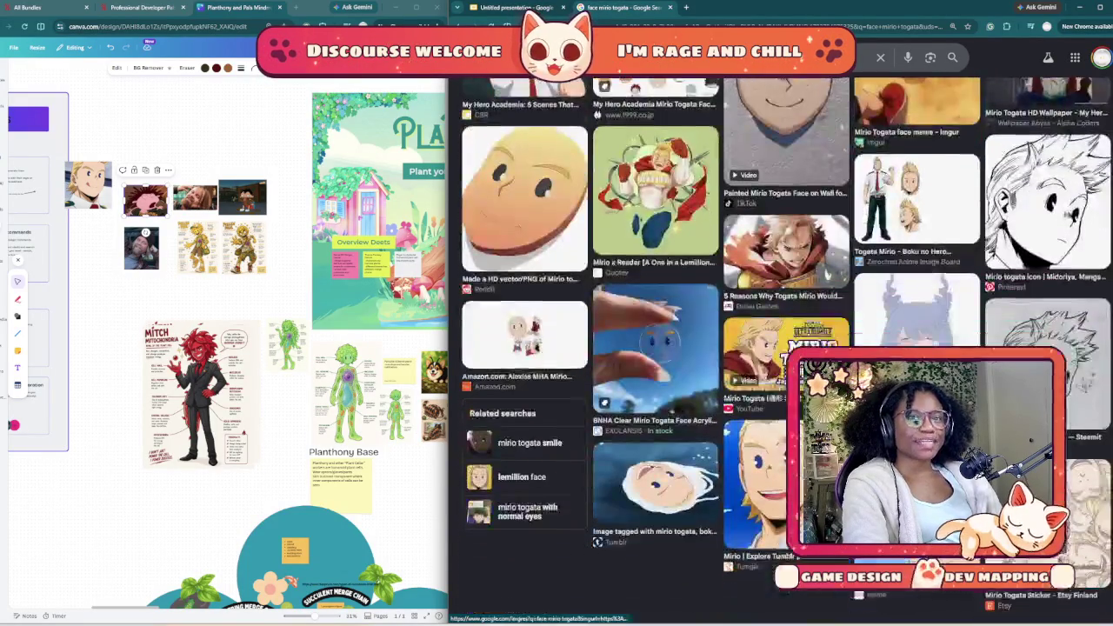
scroll(782, 227, "down", 1)
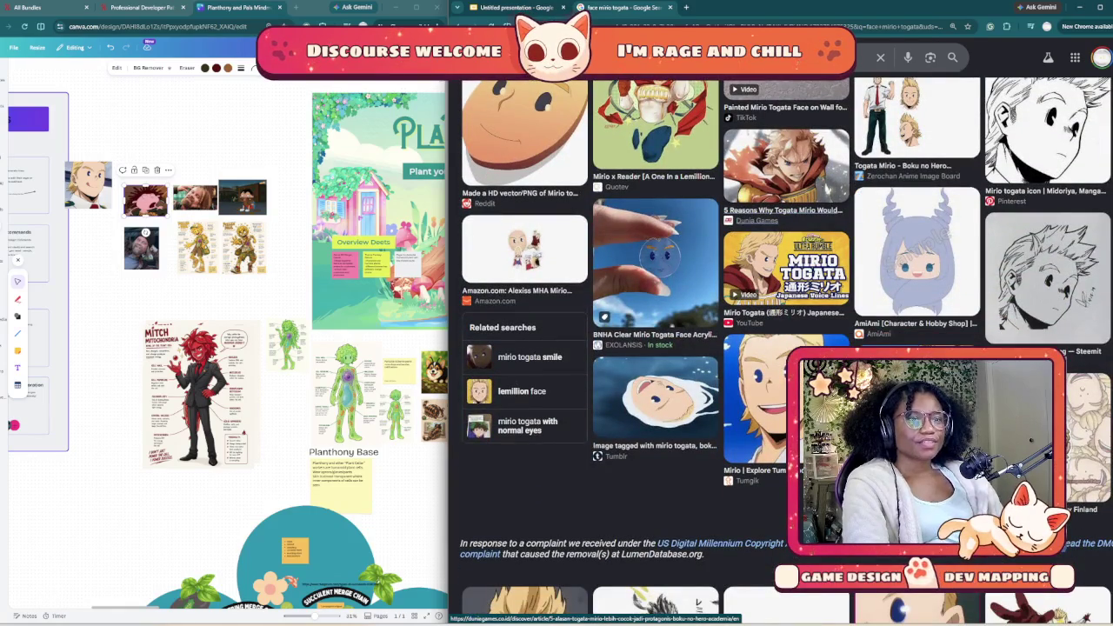
scroll(783, 260, "down", 5)
scroll(783, 261, "down", 2)
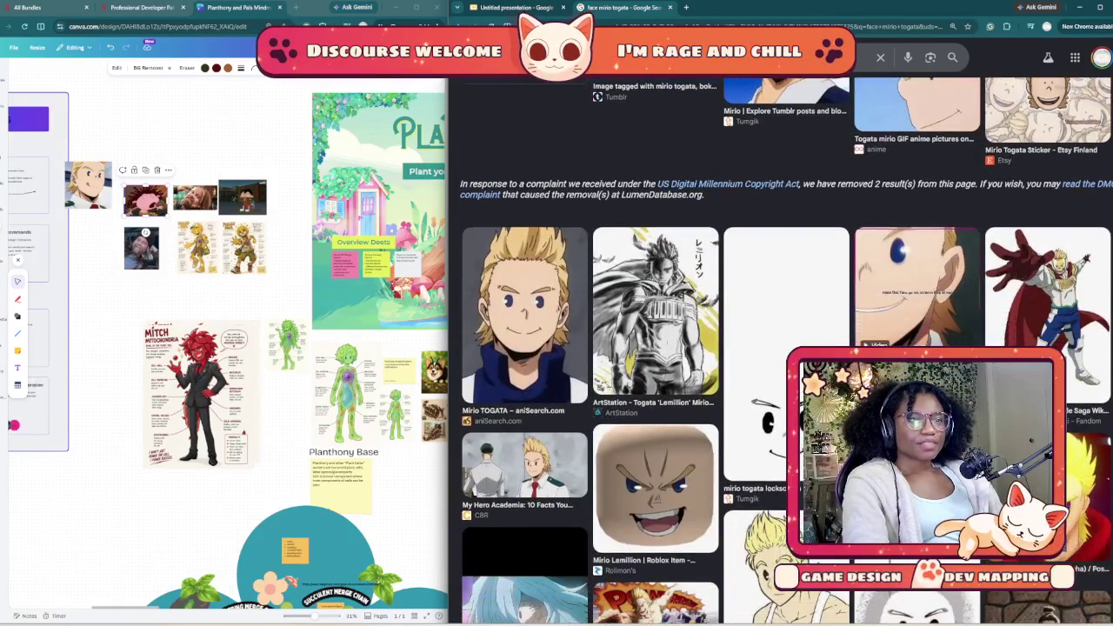
scroll(783, 348, "down", 2)
scroll(783, 348, "down", 1)
scroll(783, 348, "down", 1)
scroll(783, 348, "down", 3)
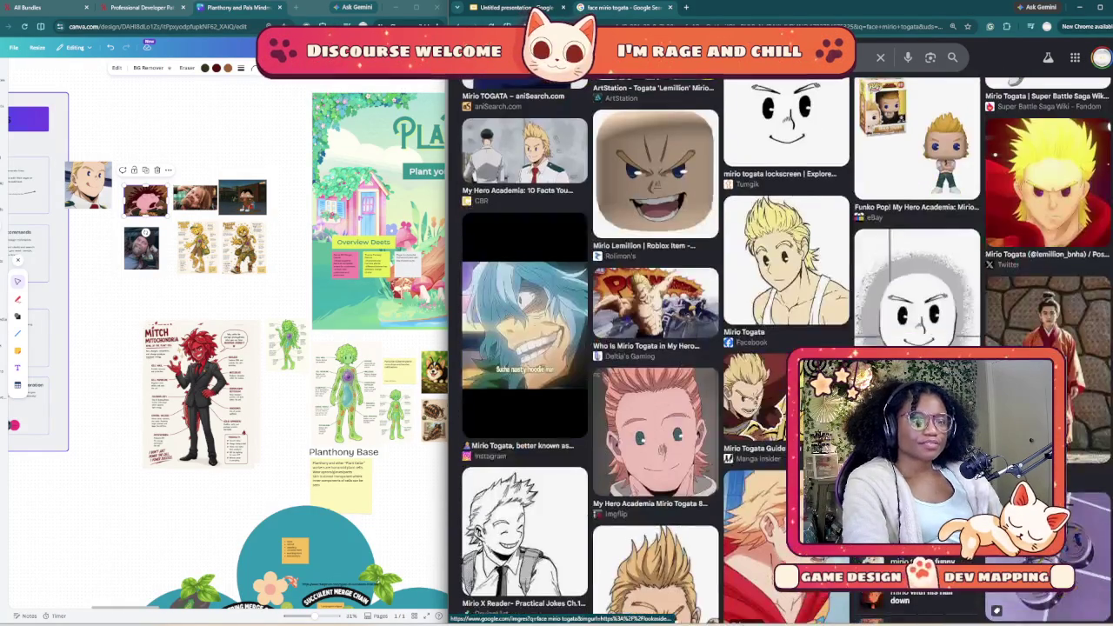
scroll(783, 348, "down", 2)
scroll(782, 348, "up", 3)
scroll(782, 348, "down", 3)
scroll(783, 348, "up", 3)
scroll(783, 348, "up", 3)
scroll(783, 348, "up", 3)
scroll(783, 348, "up", 3)
scroll(783, 348, "up", 1)
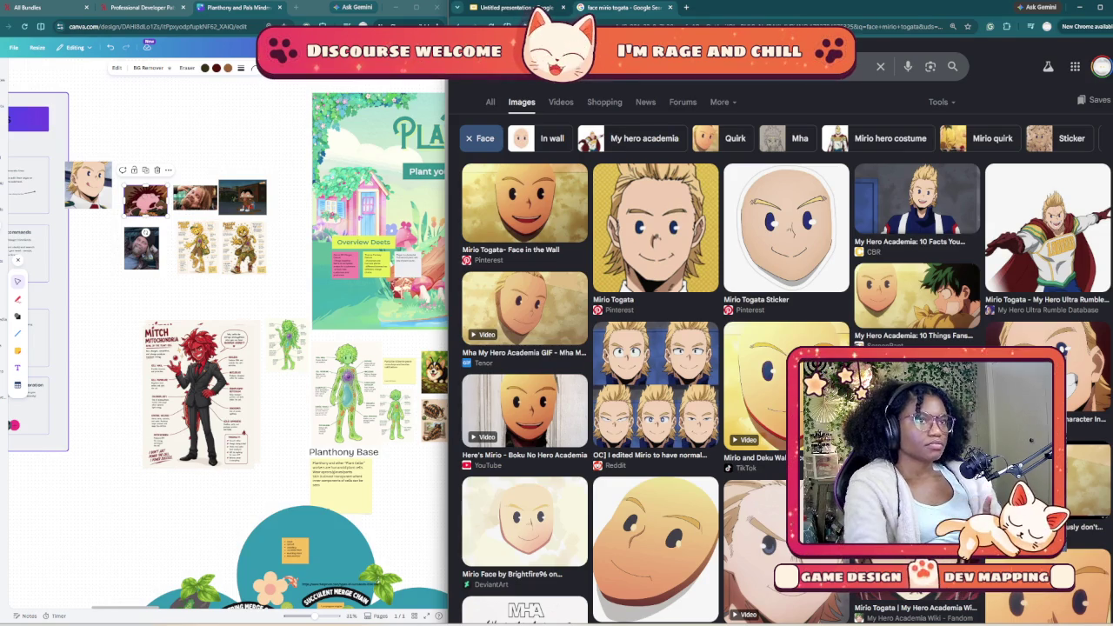
key("ctrl+shift+Tab")
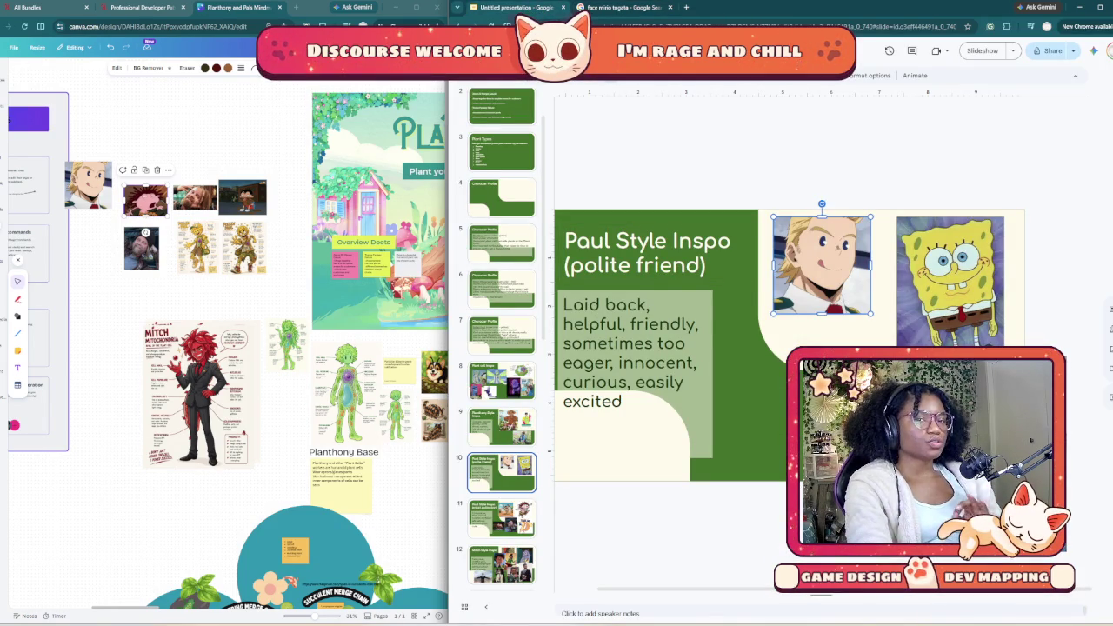
key("Escape")
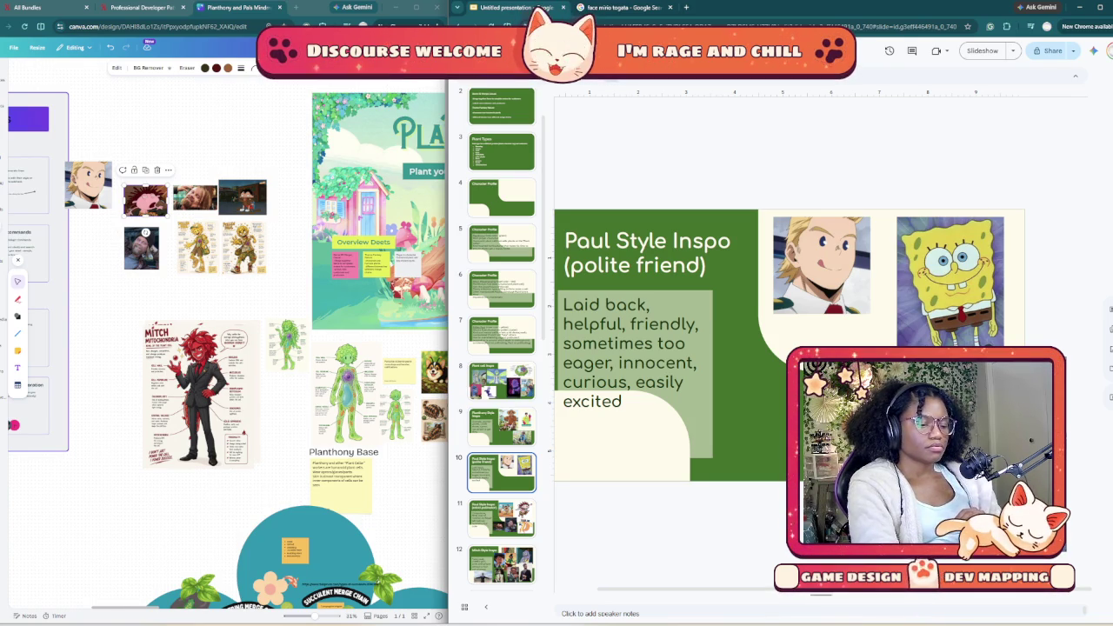
key("ctrl+Tab")
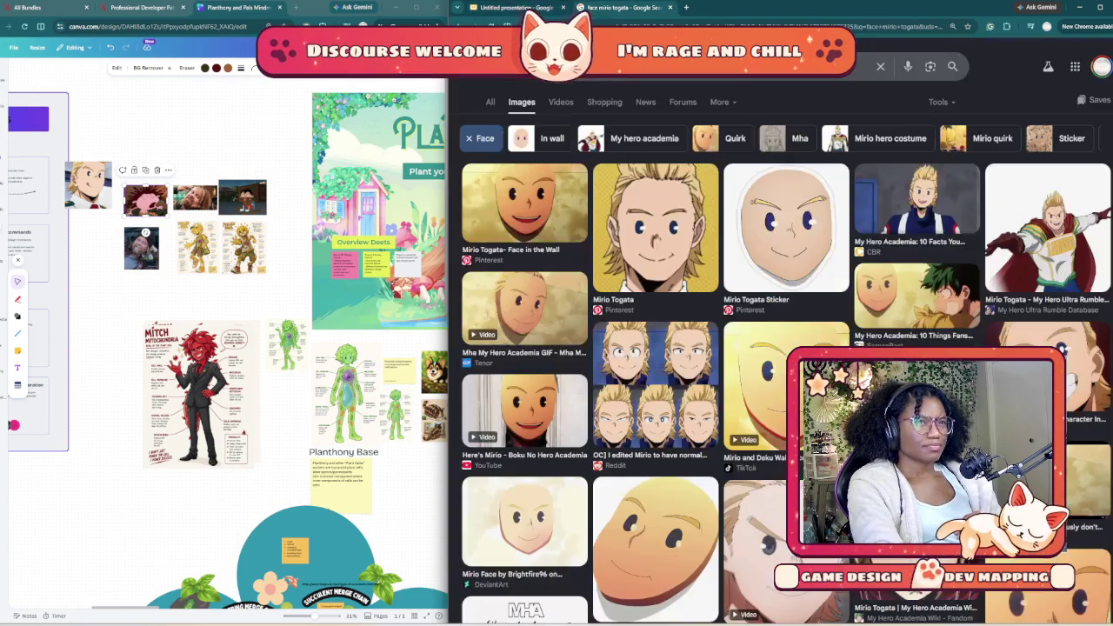
Step: Search Google Images for 'shaggy'
left_click(880, 66)
type("shaggy")
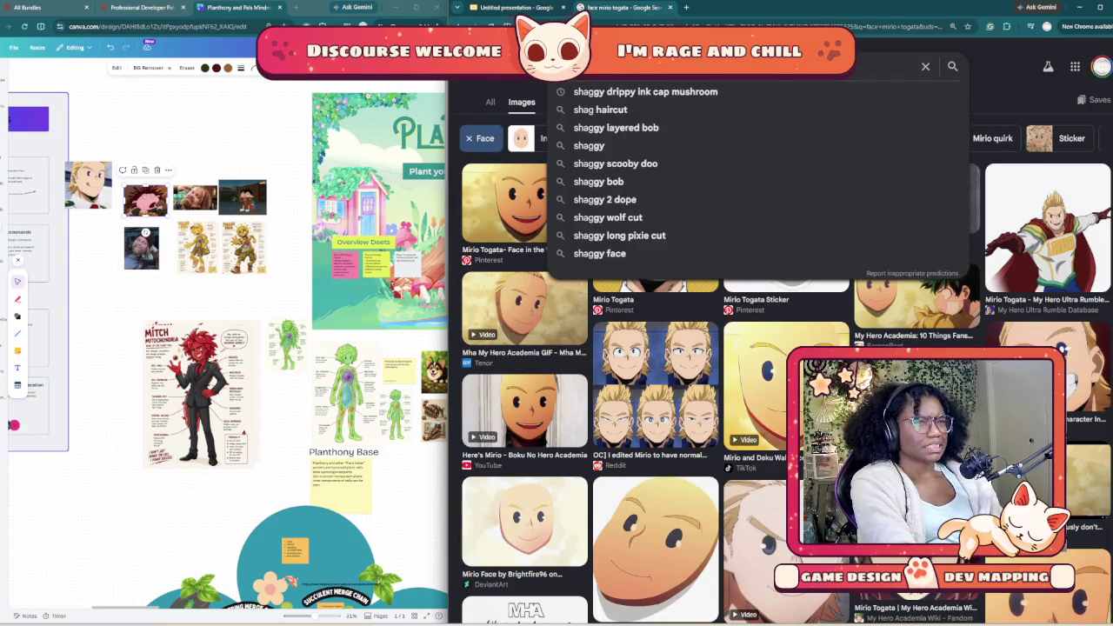
key("Return")
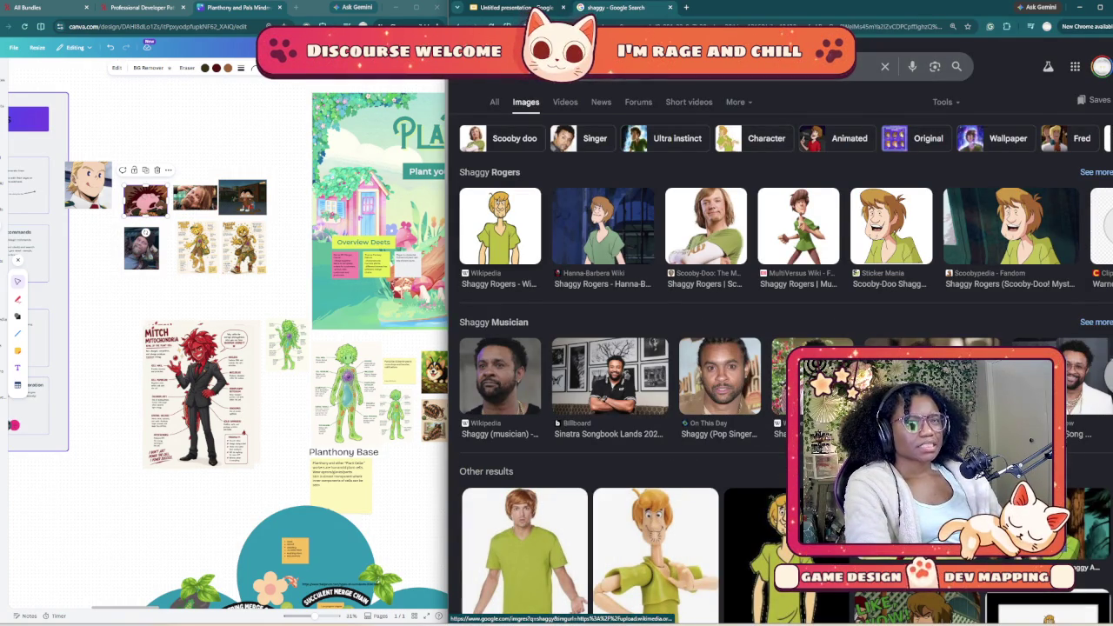
Step: Copy the Wikipedia Shaggy Rogers image and return to the presentation
left_click(500, 226)
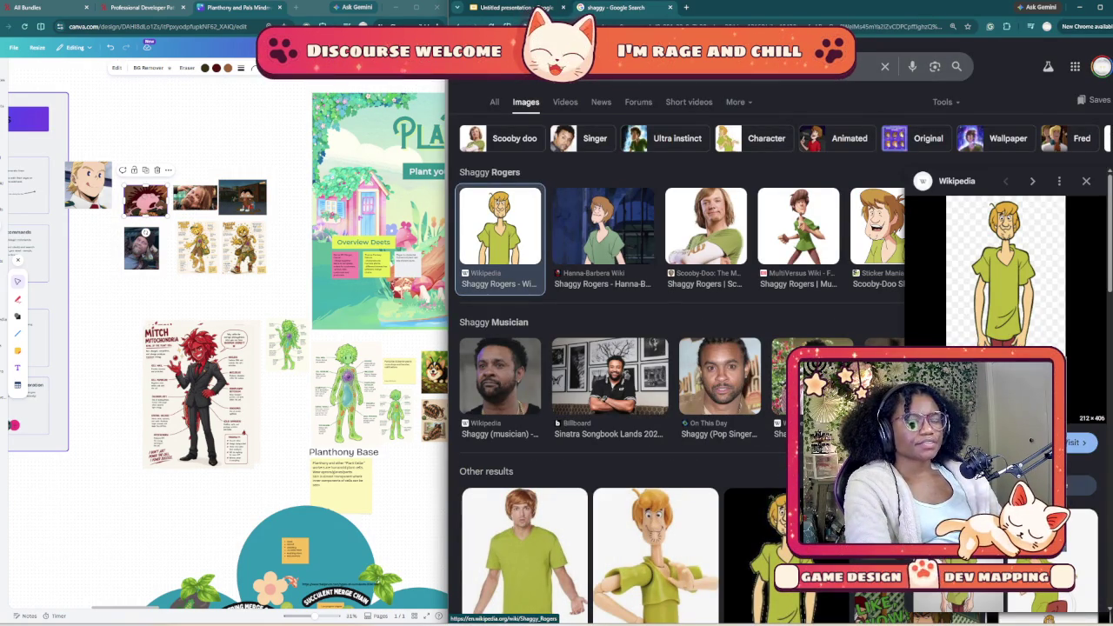
right_click(1013, 275)
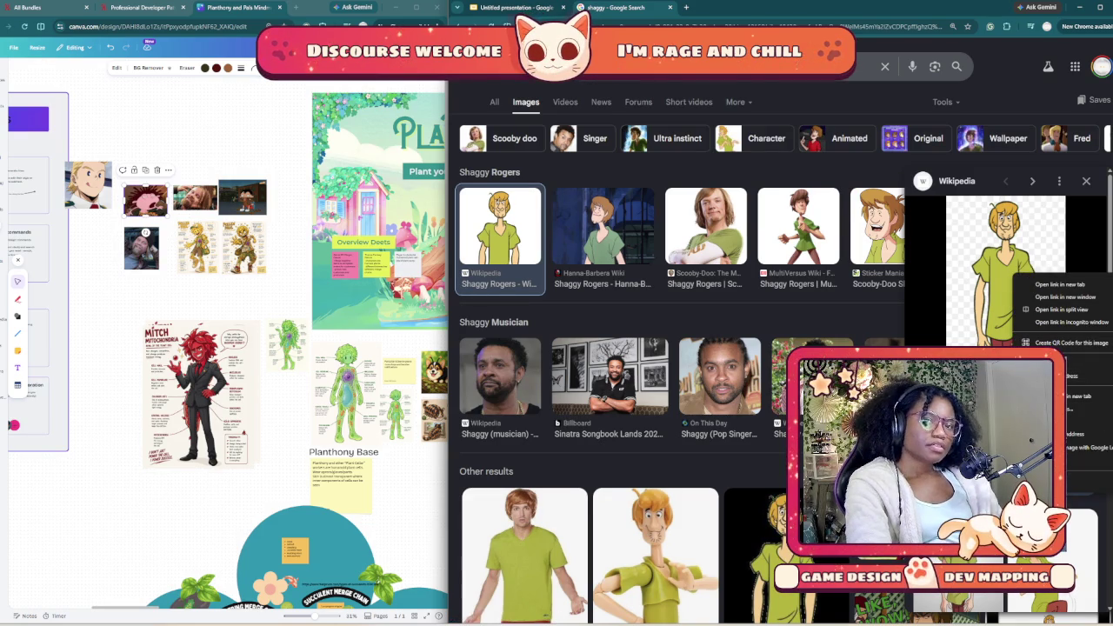
left_click(1078, 422)
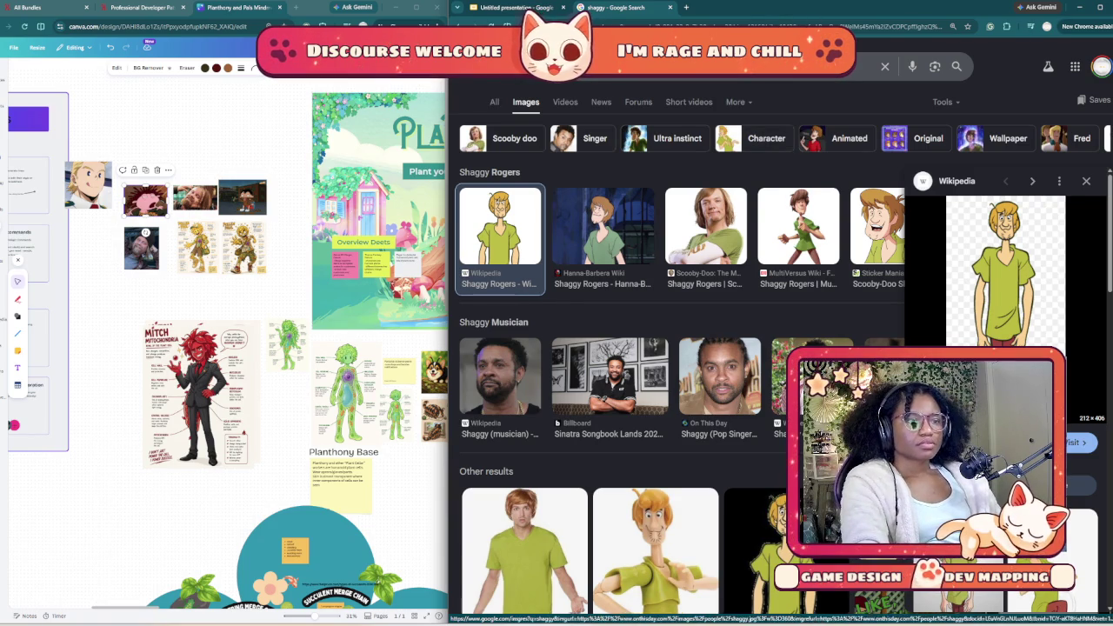
left_click(509, 7)
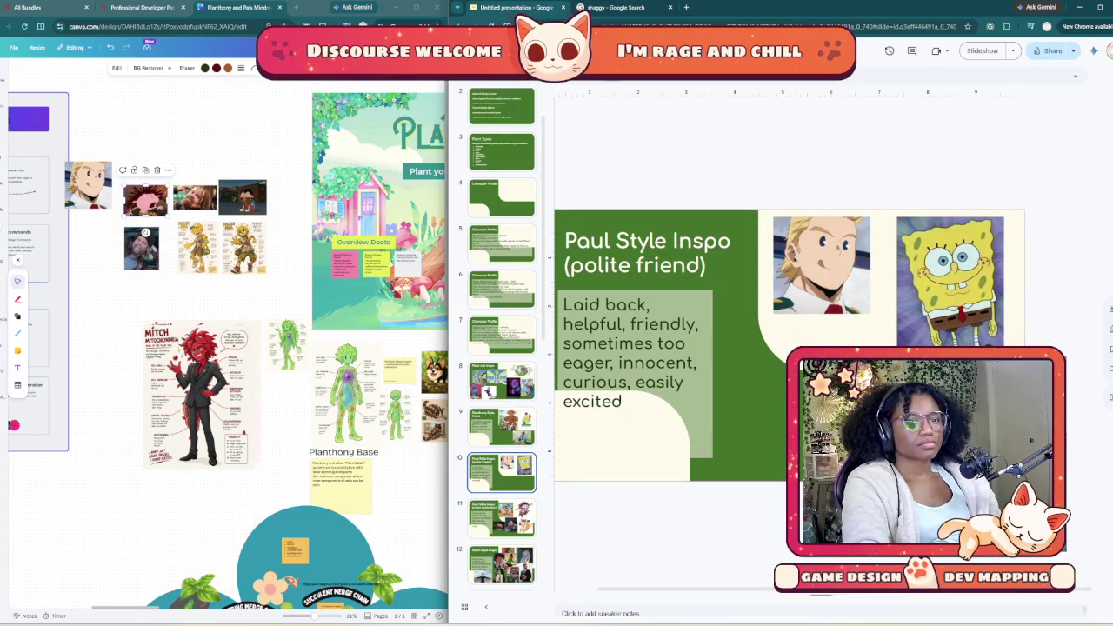
Step: Paste the Shaggy image onto slide 10 and shrink it to fit beside the description text
key("ctrl+v")
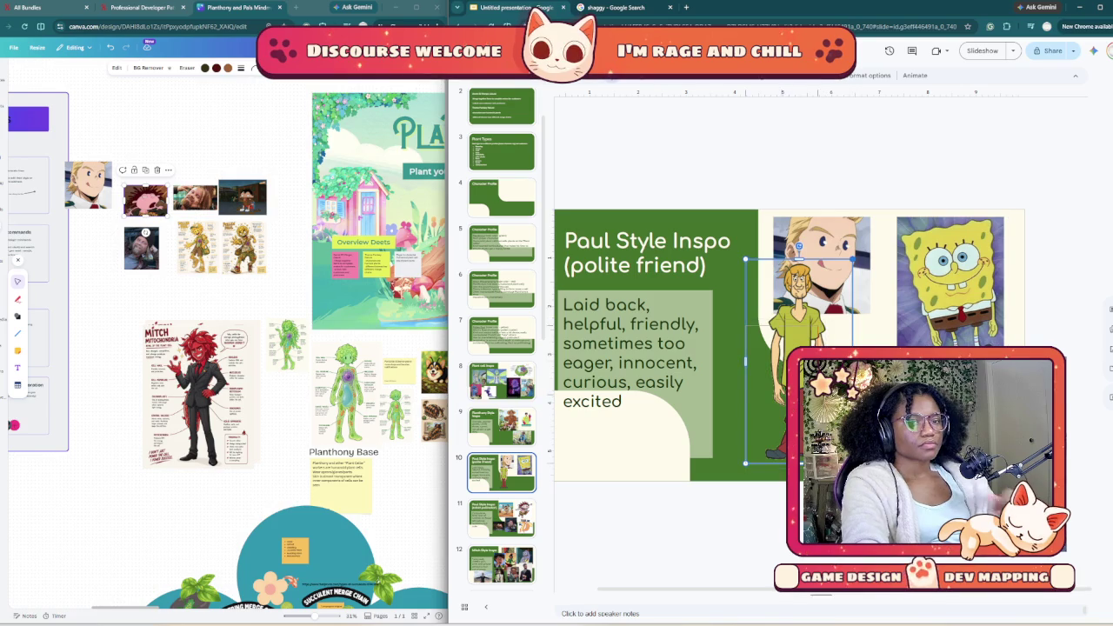
left_click_drag(853, 259, 818, 326)
left_click_drag(783, 396, 770, 372)
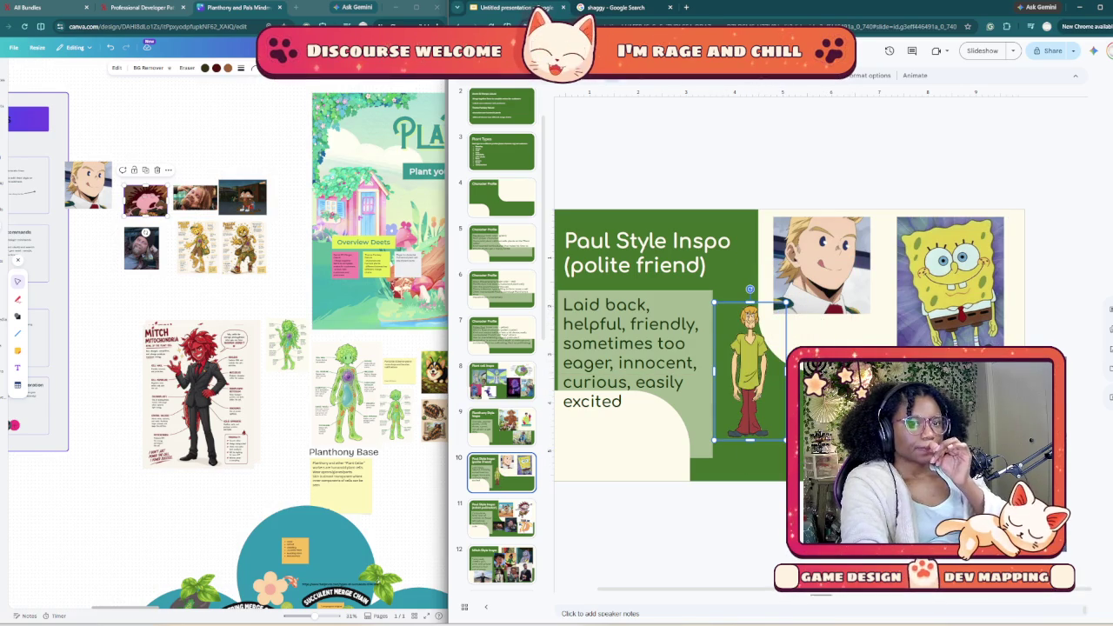
key("Escape")
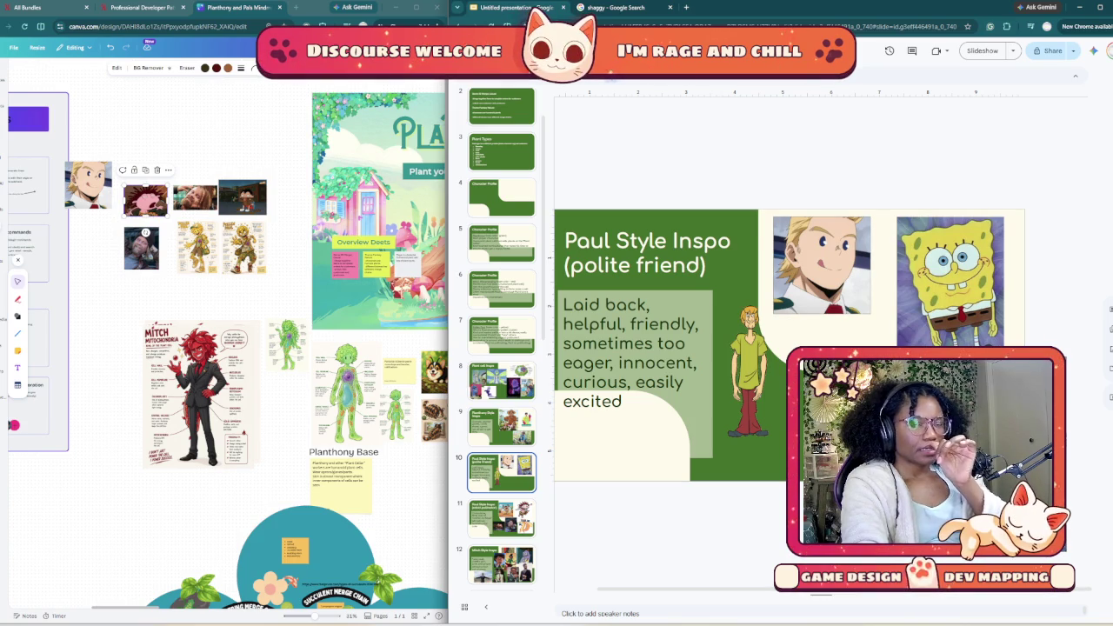
key("ctrl+Tab")
left_click(695, 66)
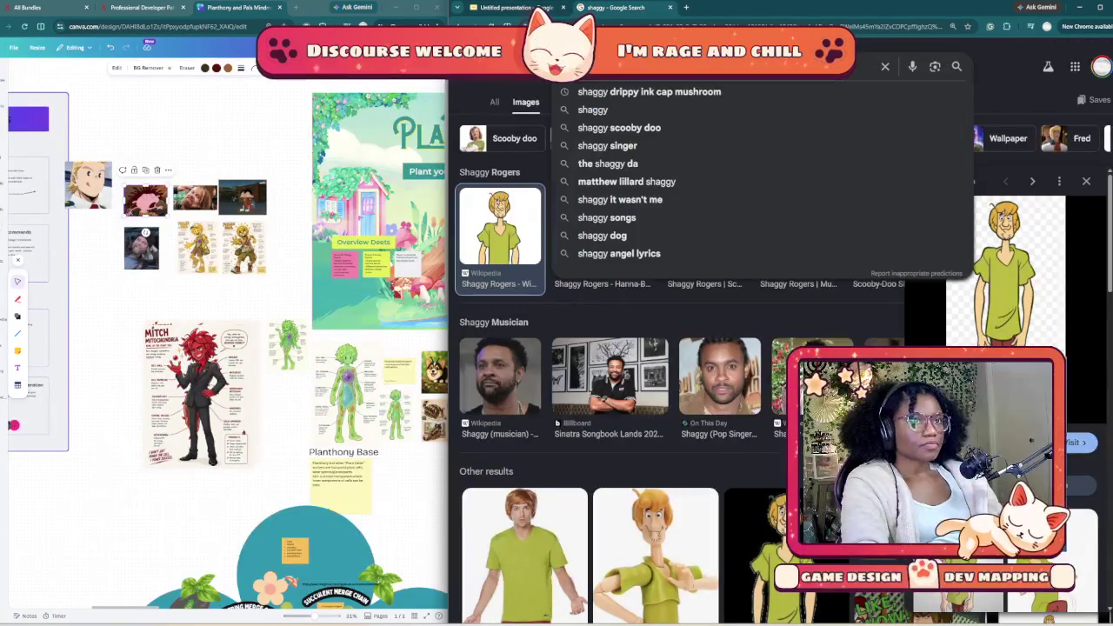
Step: Search Google Images for 'we bare bears' and scroll through the results
key("ctrl+a")
type("we ba")
key("Down")
key("Return")
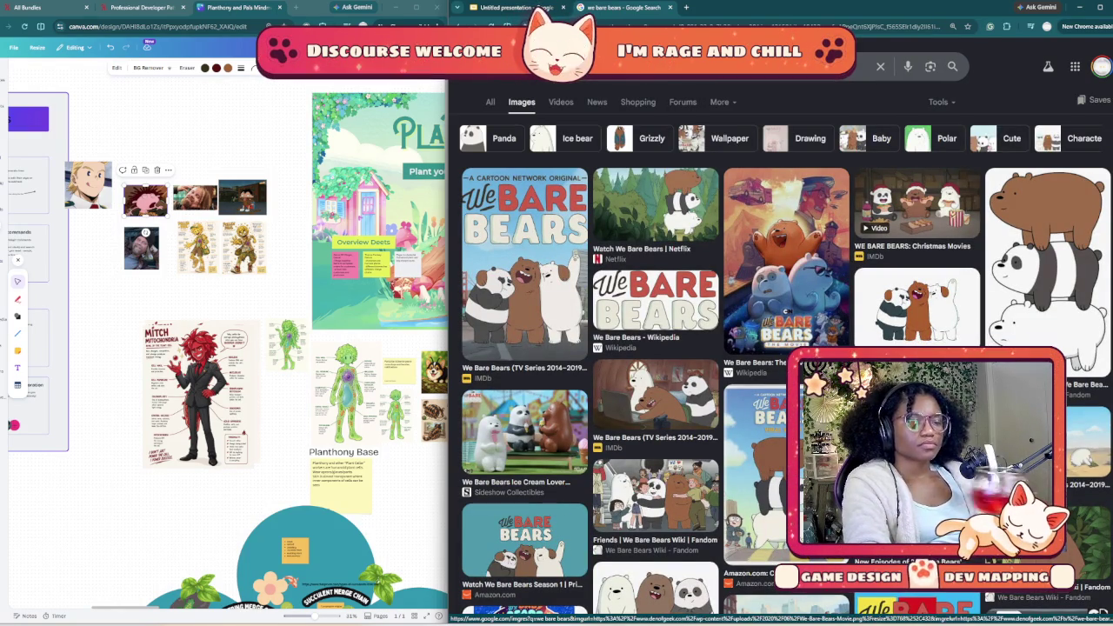
scroll(1099, 476, "down", 3)
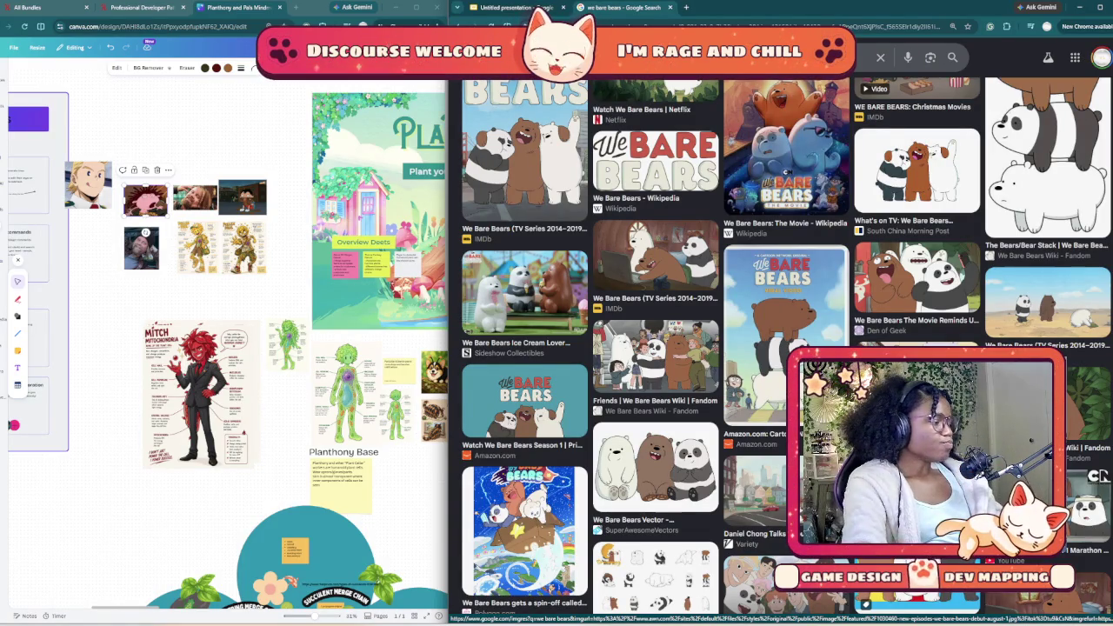
scroll(783, 348, "down", 2)
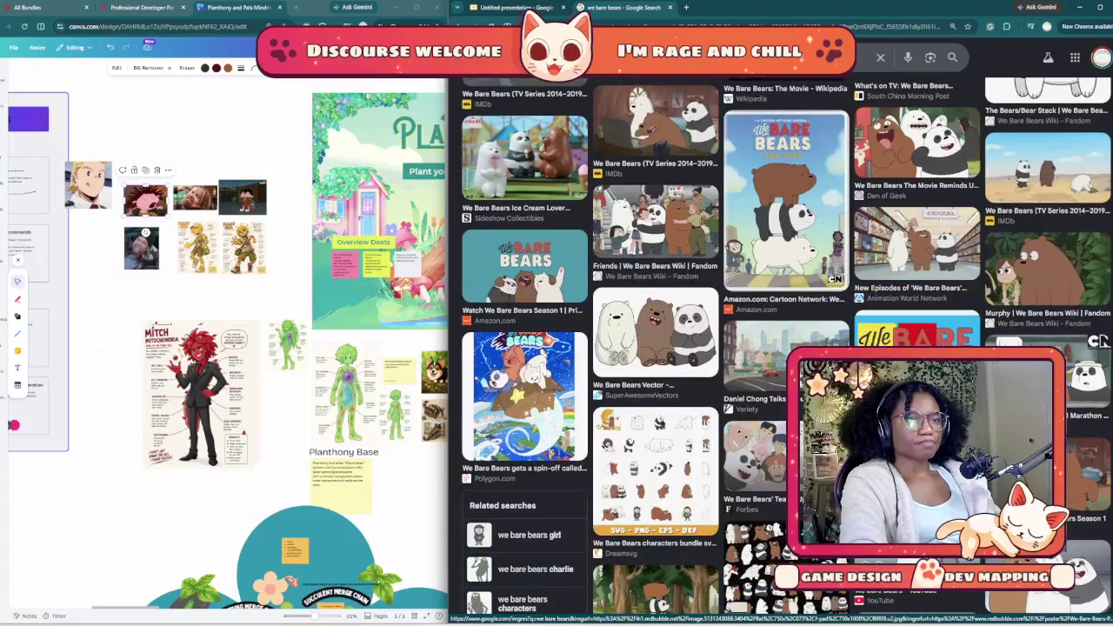
scroll(783, 348, "down", 2)
scroll(783, 348, "down", 2)
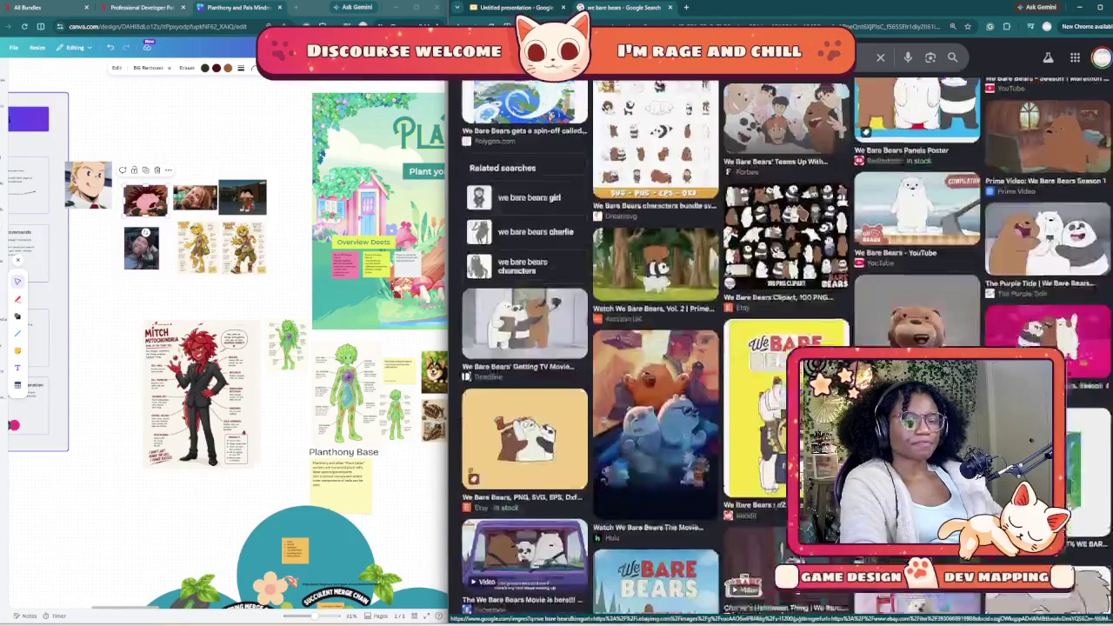
scroll(783, 348, "down", 3)
scroll(783, 348, "down", 1)
scroll(783, 348, "down", 1)
scroll(782, 348, "down", 2)
scroll(782, 348, "down", 1)
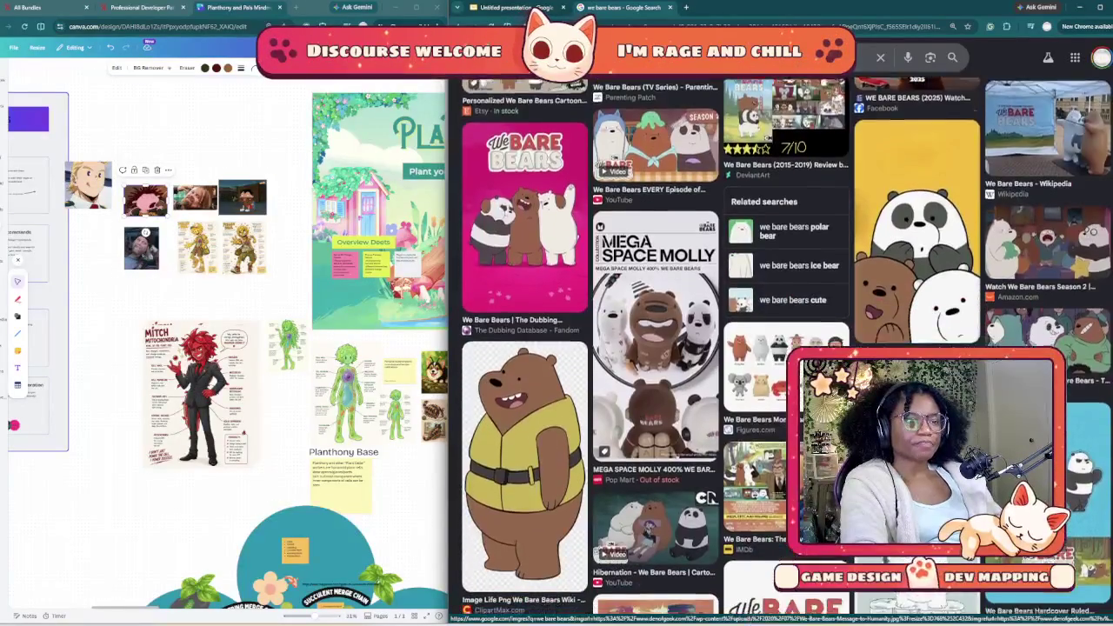
scroll(783, 348, "down", 1)
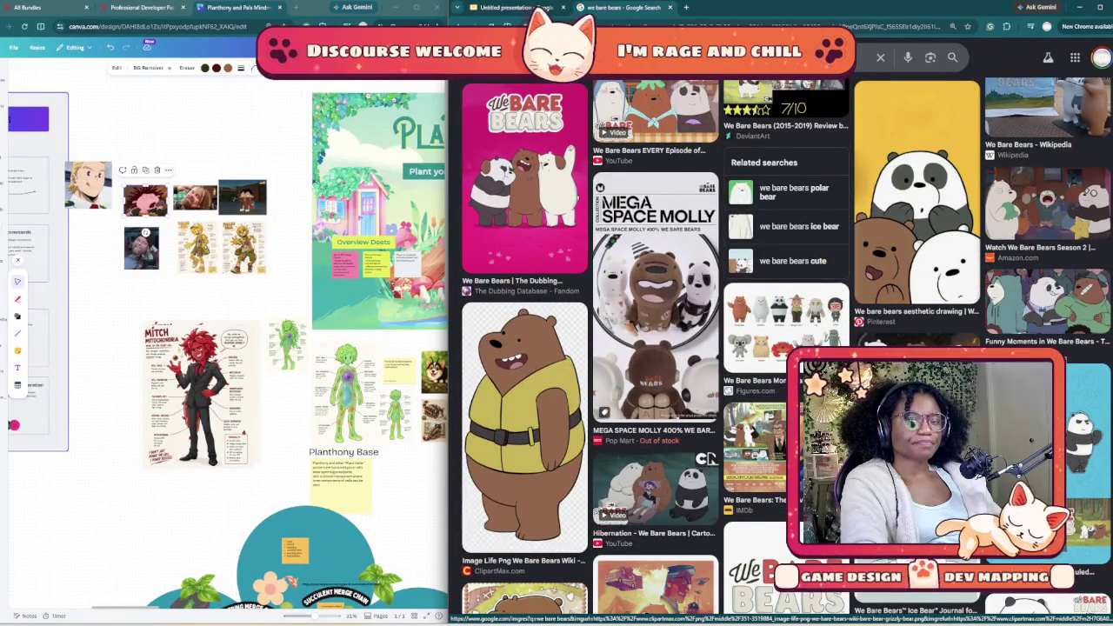
Step: Copy the ClipartMax Grizzly-in-yellow-vest image and return to the presentation
left_click(522, 418)
right_click(1003, 267)
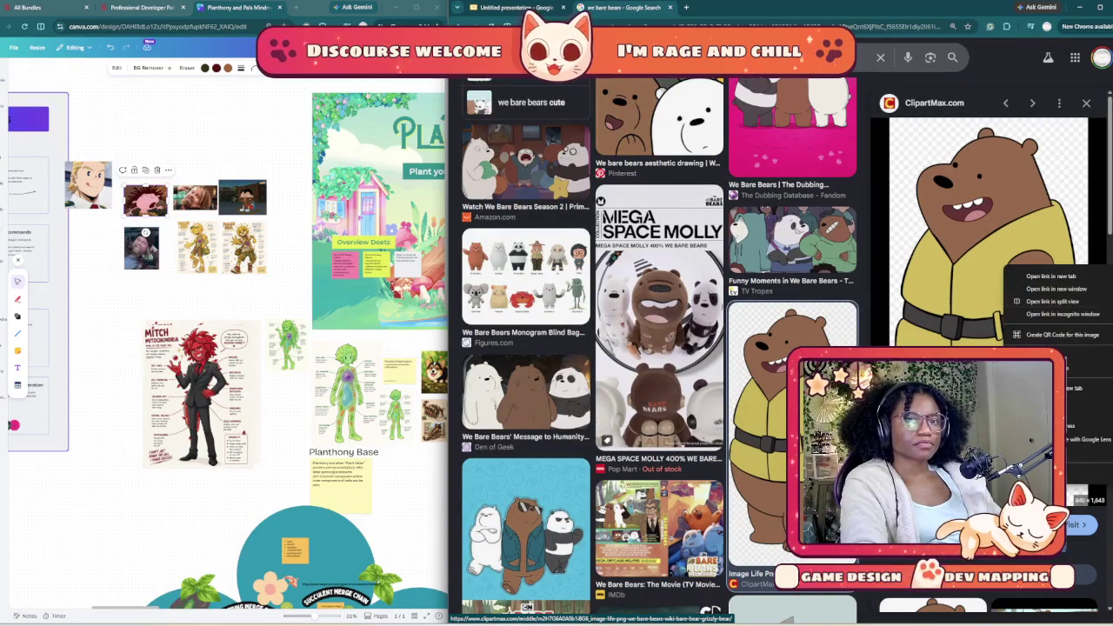
left_click(1079, 413)
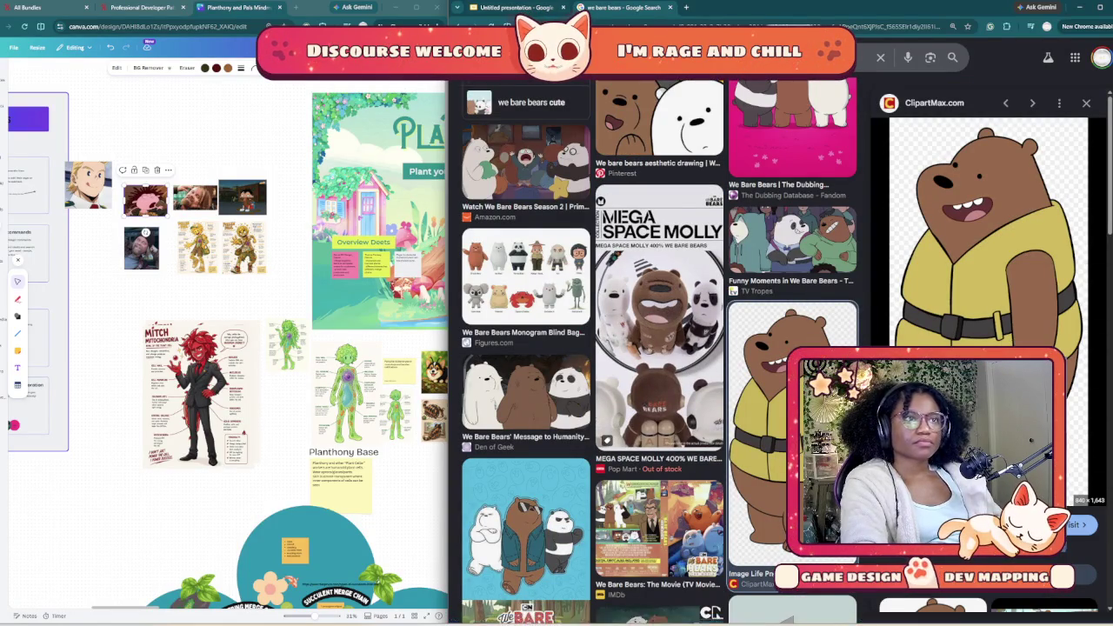
left_click(516, 7)
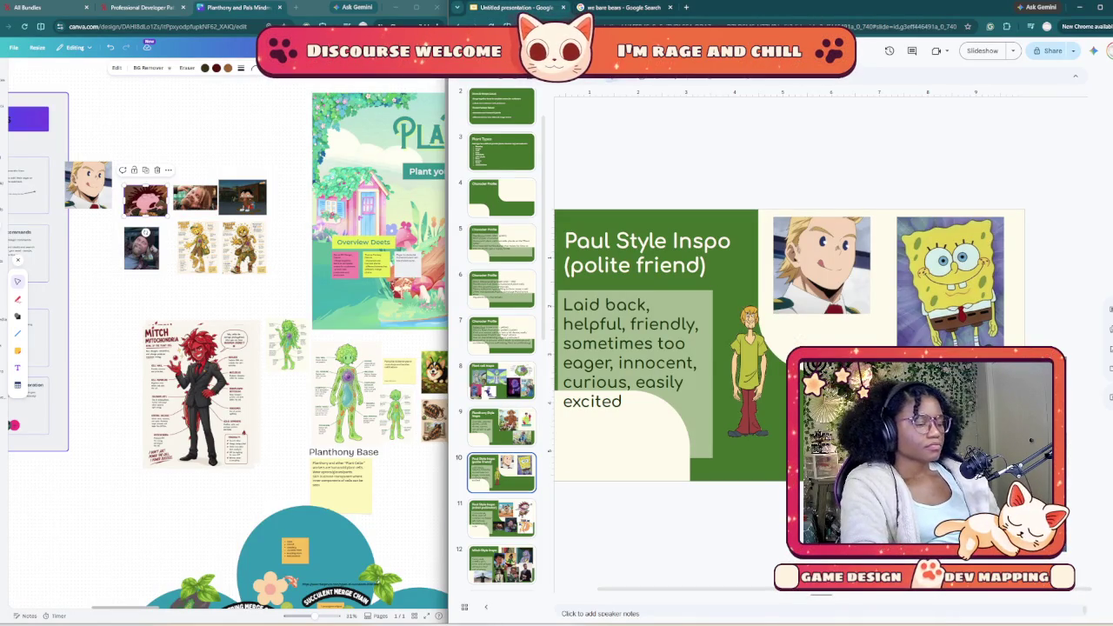
Step: Paste the Grizzly image onto slide 10, shrink it, and place it beside Shaggy
key("ctrl+v")
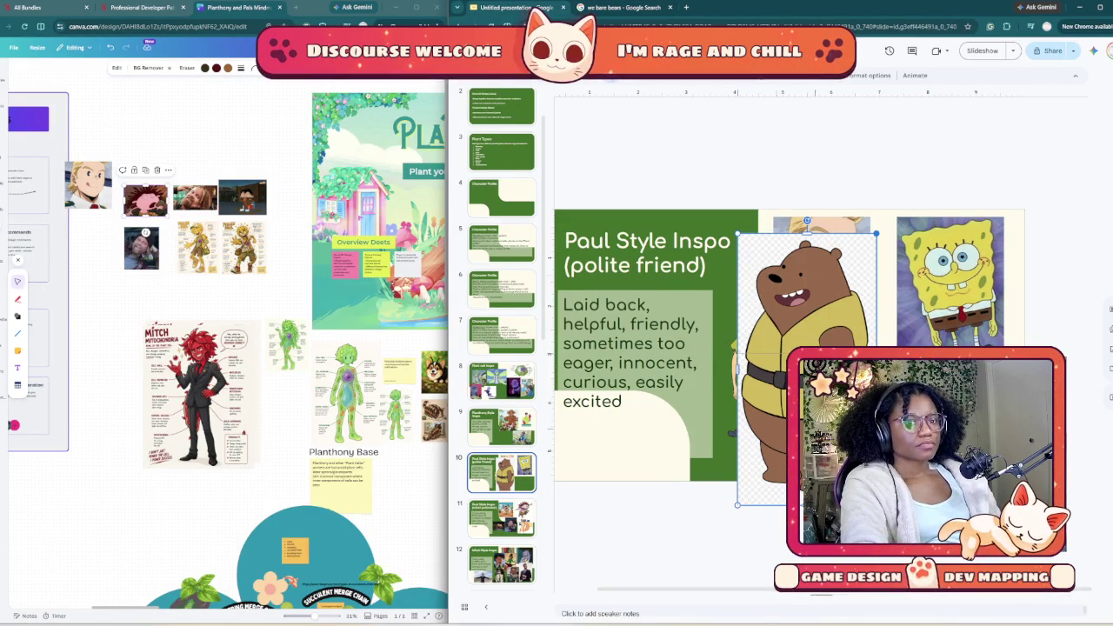
left_click_drag(876, 233, 813, 369)
left_click_drag(762, 435, 807, 385)
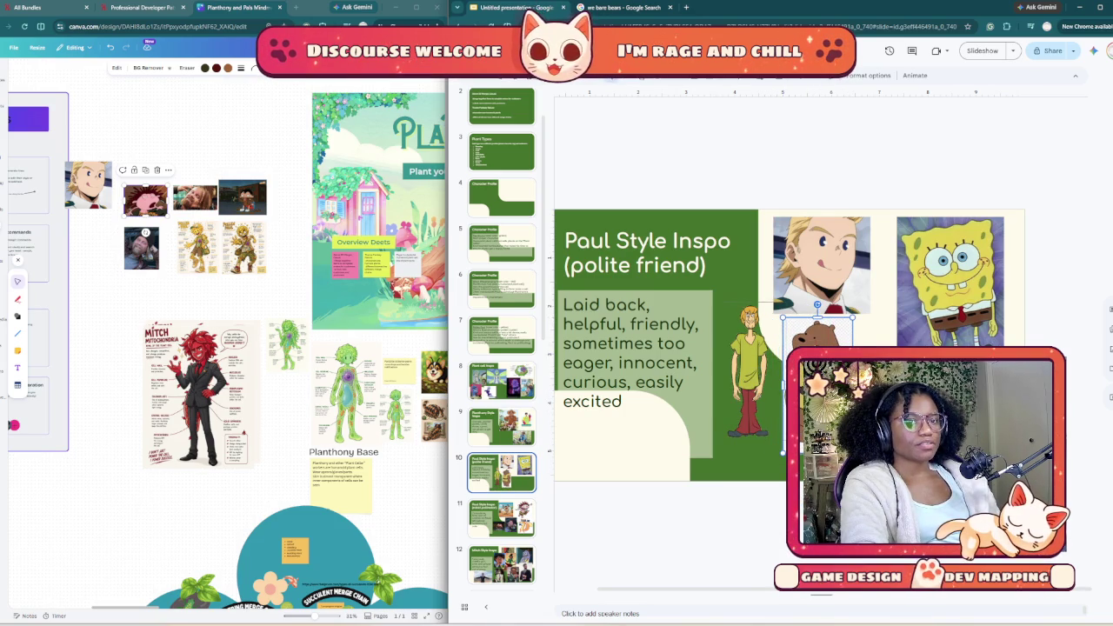
key("ctrl+Tab")
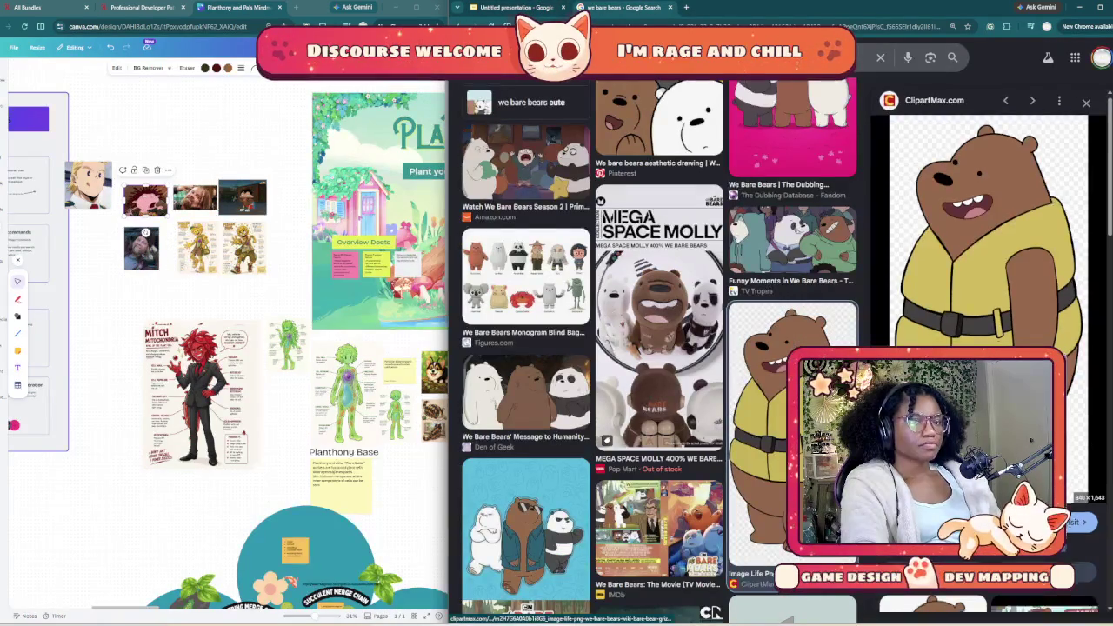
scroll(712, 612, "down", 5)
Step: Scroll back up the bear results and search for 'steven universe'
scroll(712, 612, "down", 5)
scroll(711, 612, "down", 3)
scroll(711, 612, "down", 2)
scroll(712, 612, "down", 1)
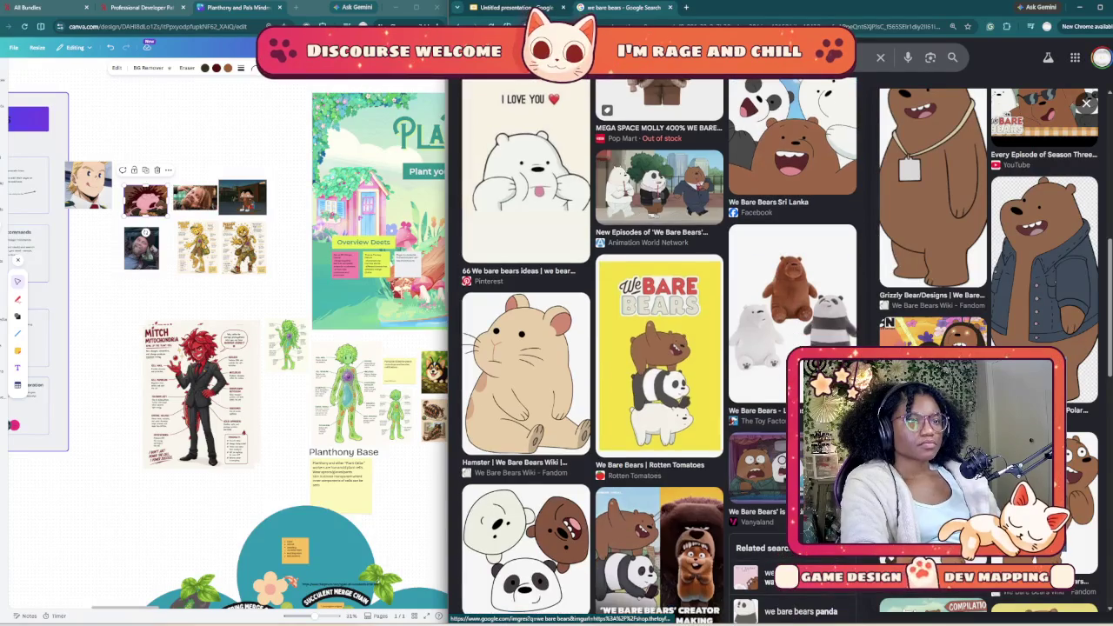
scroll(661, 391, "up", 5)
scroll(661, 391, "up", 5)
scroll(661, 392, "up", 5)
scroll(661, 391, "up", 5)
scroll(660, 391, "up", 5)
scroll(661, 392, "up", 5)
scroll(661, 392, "up", 5)
scroll(661, 392, "up", 5)
scroll(661, 391, "up", 1)
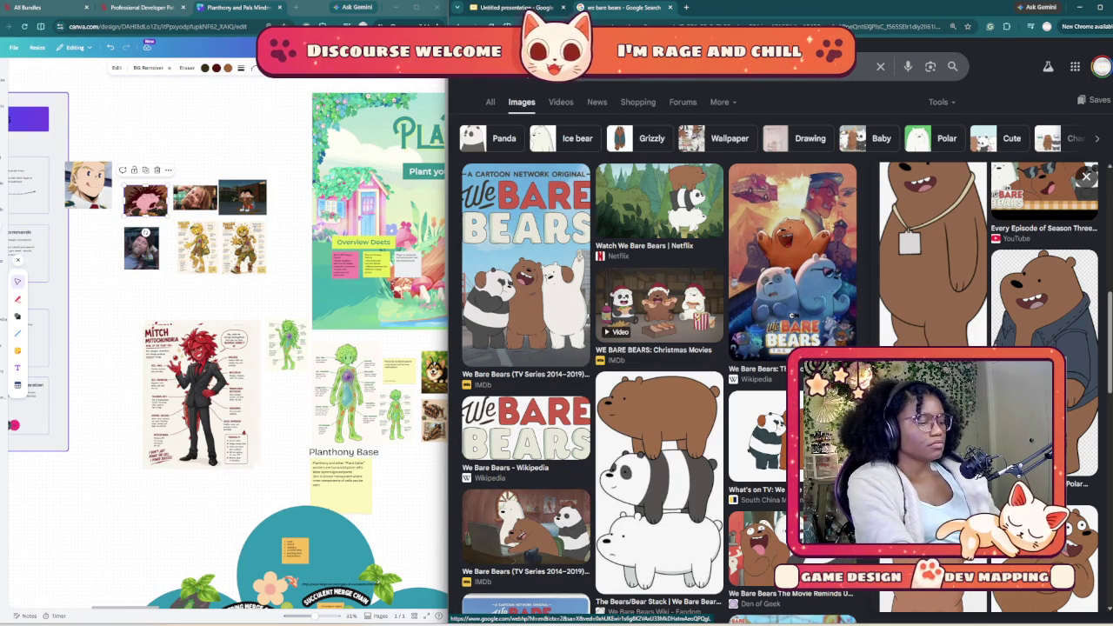
type("steven universe")
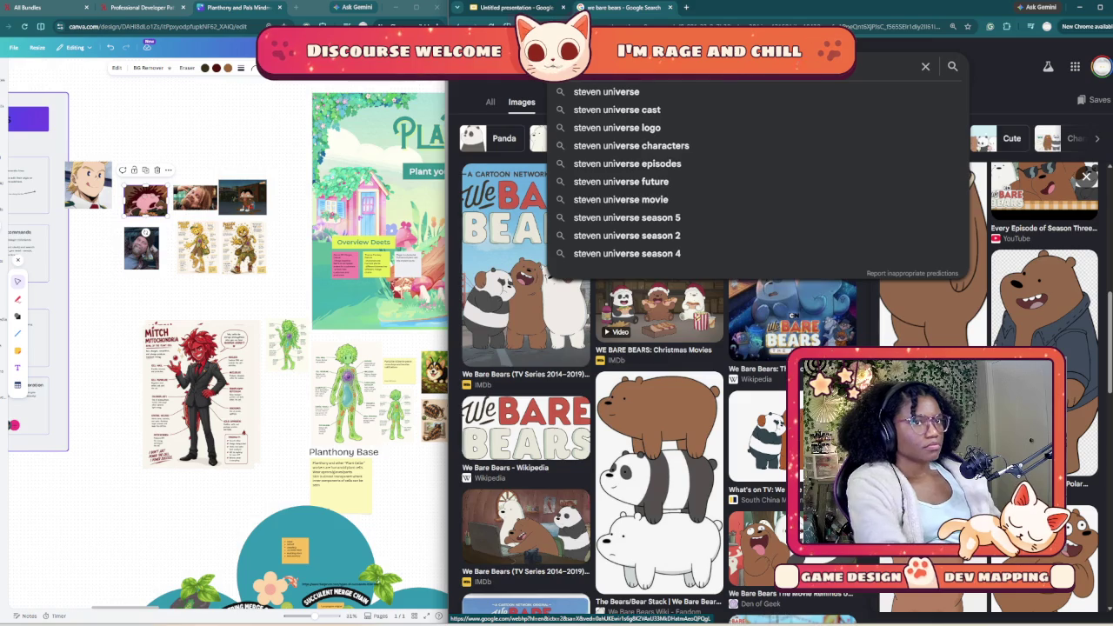
key("Return")
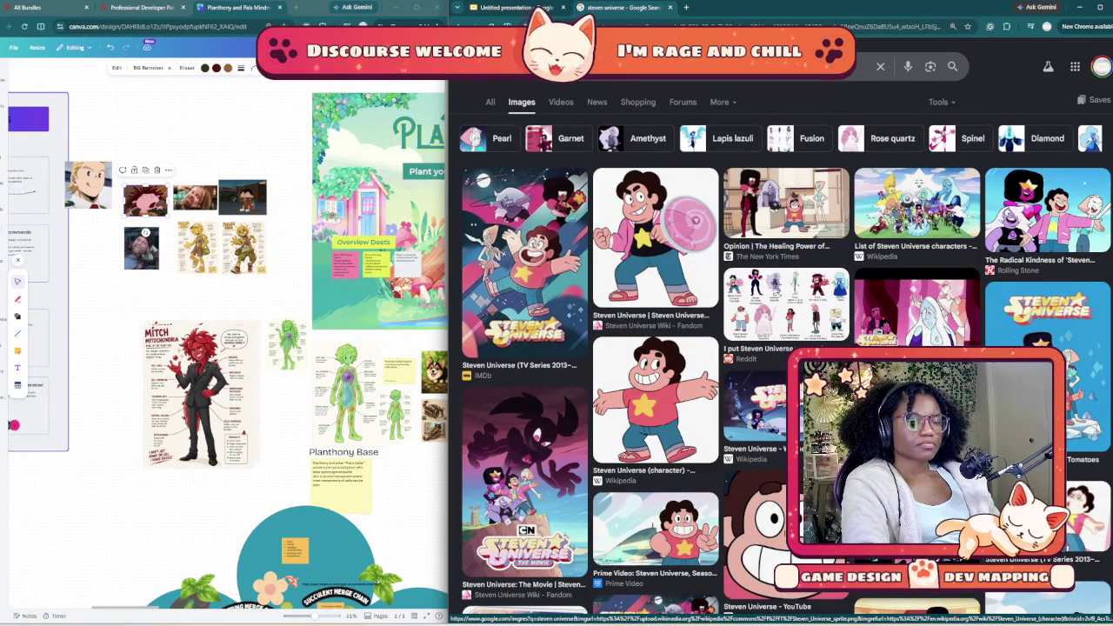
scroll(783, 347, "down", 2)
Step: Copy the Wikipedia Steven Universe character image and return to the presentation
left_click(655, 261)
right_click(993, 230)
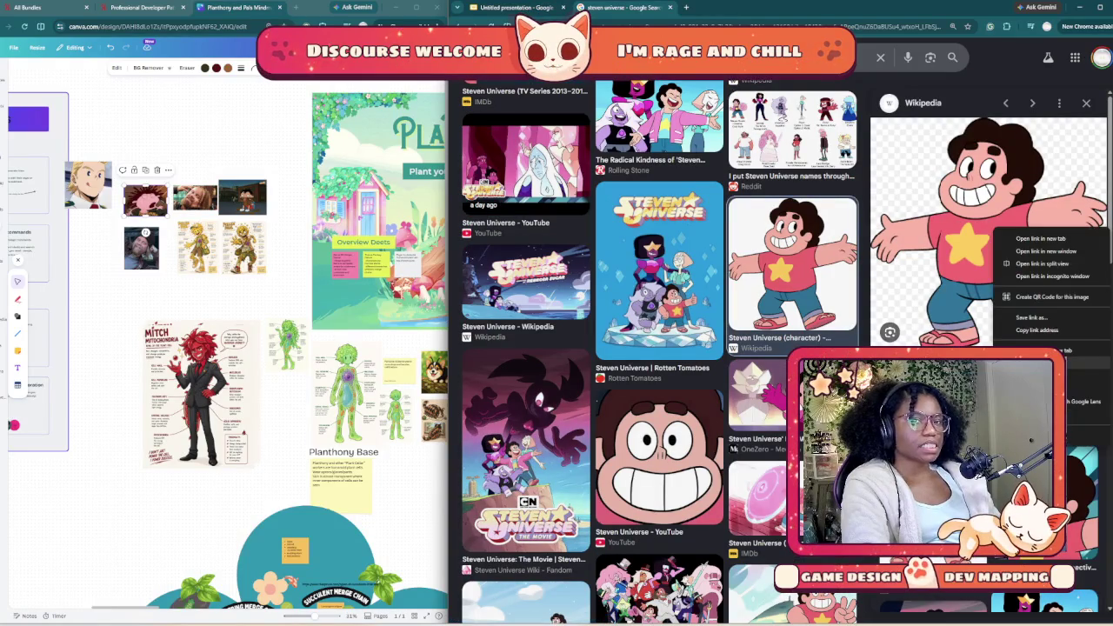
left_click(1044, 375)
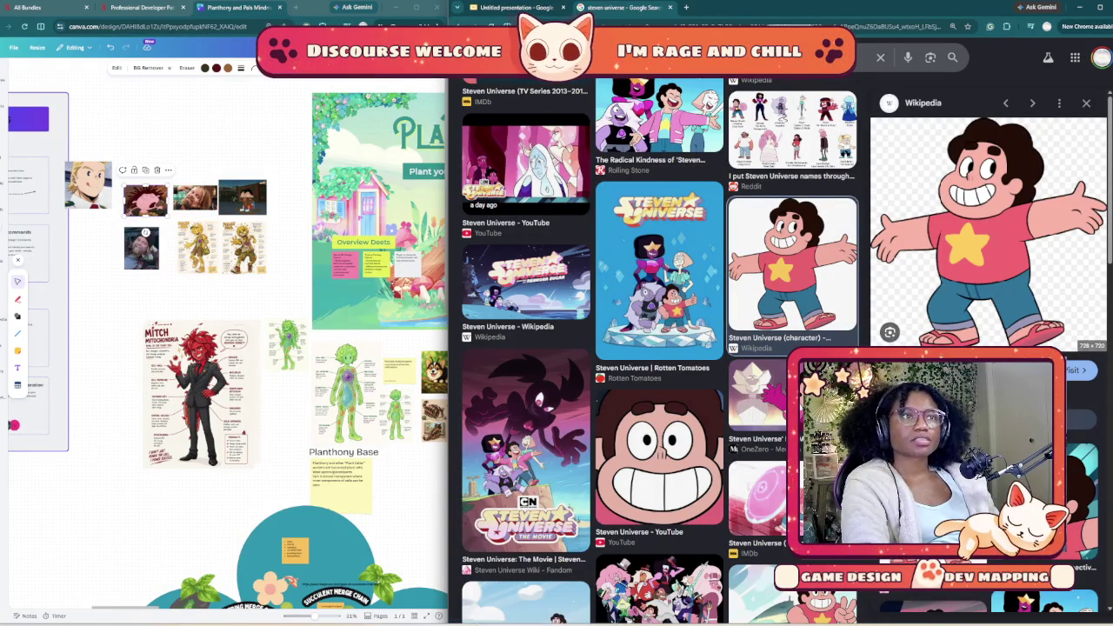
left_click(513, 7)
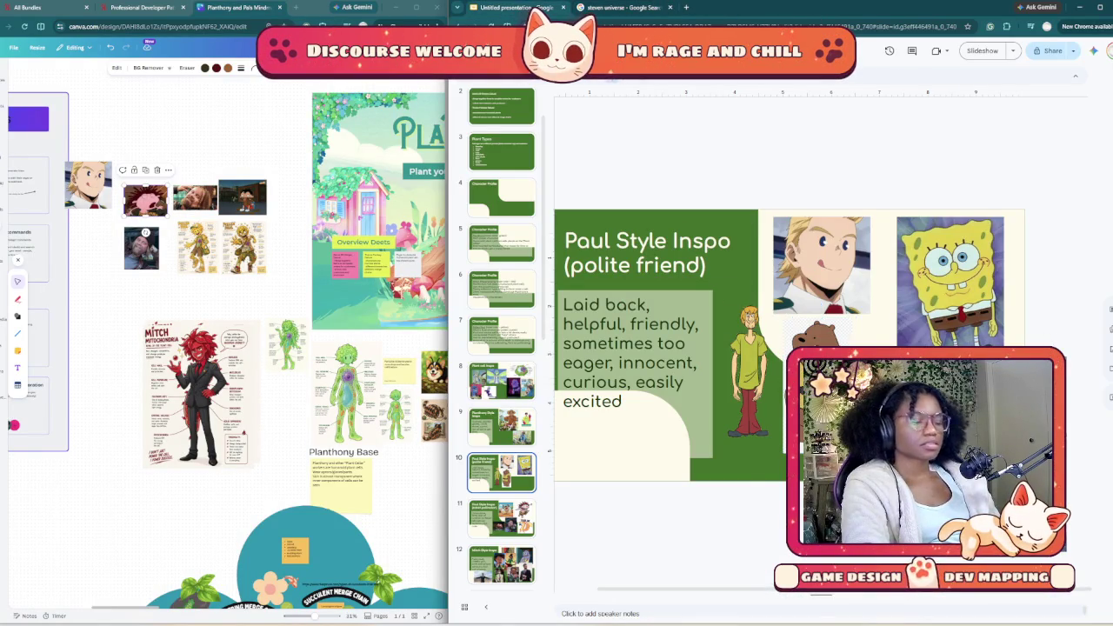
Step: Paste and shrink the Steven Universe image, then delete it from the slide
key("ctrl+v")
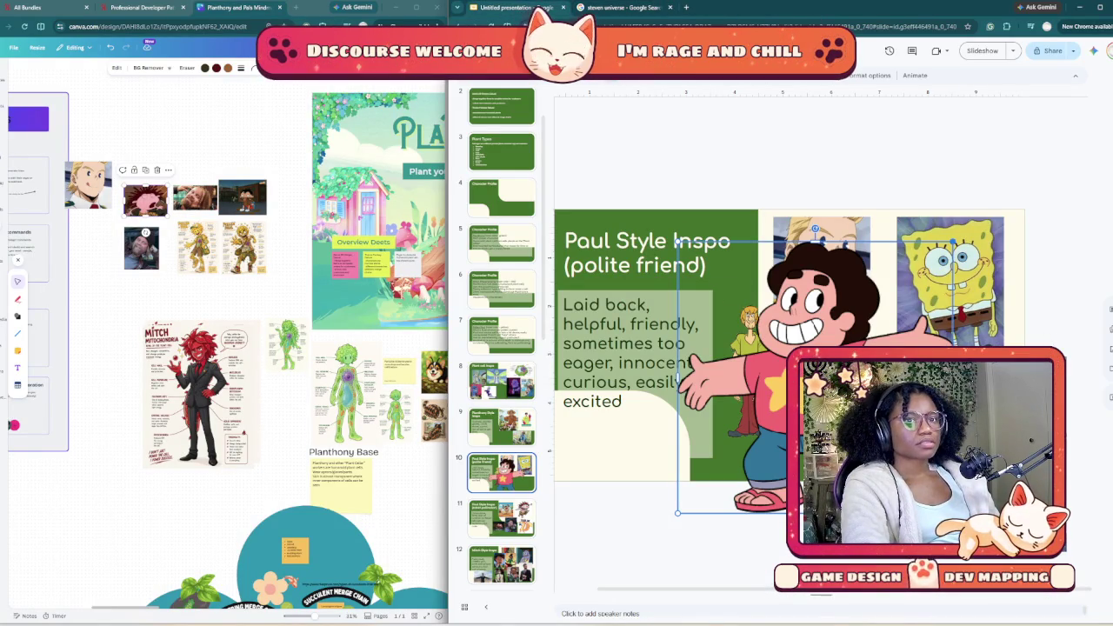
left_click_drag(952, 241, 827, 365)
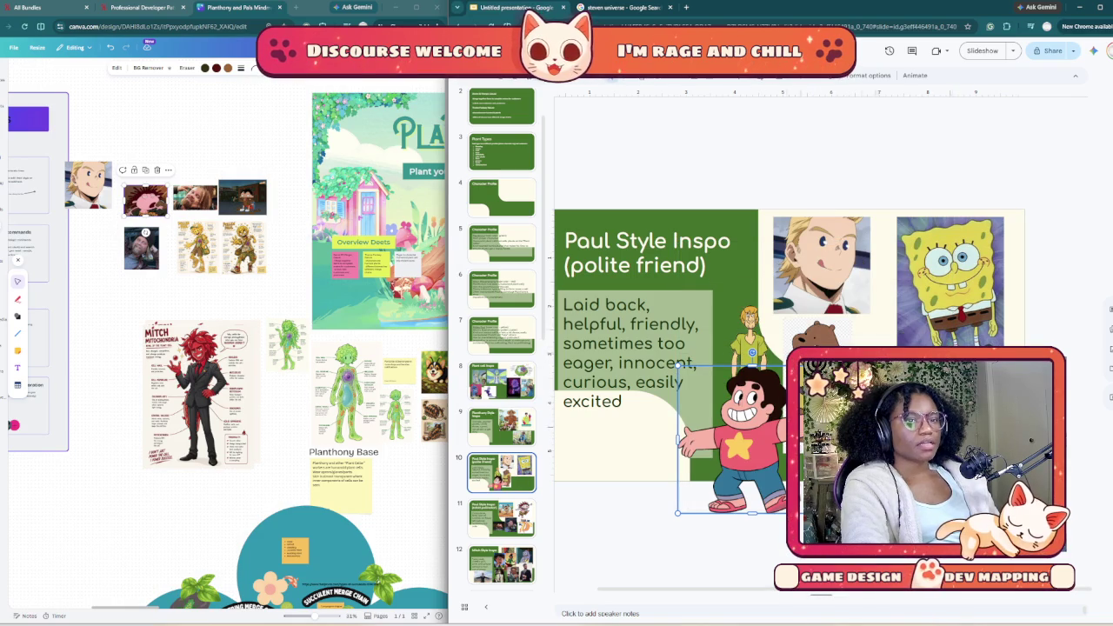
key("Delete")
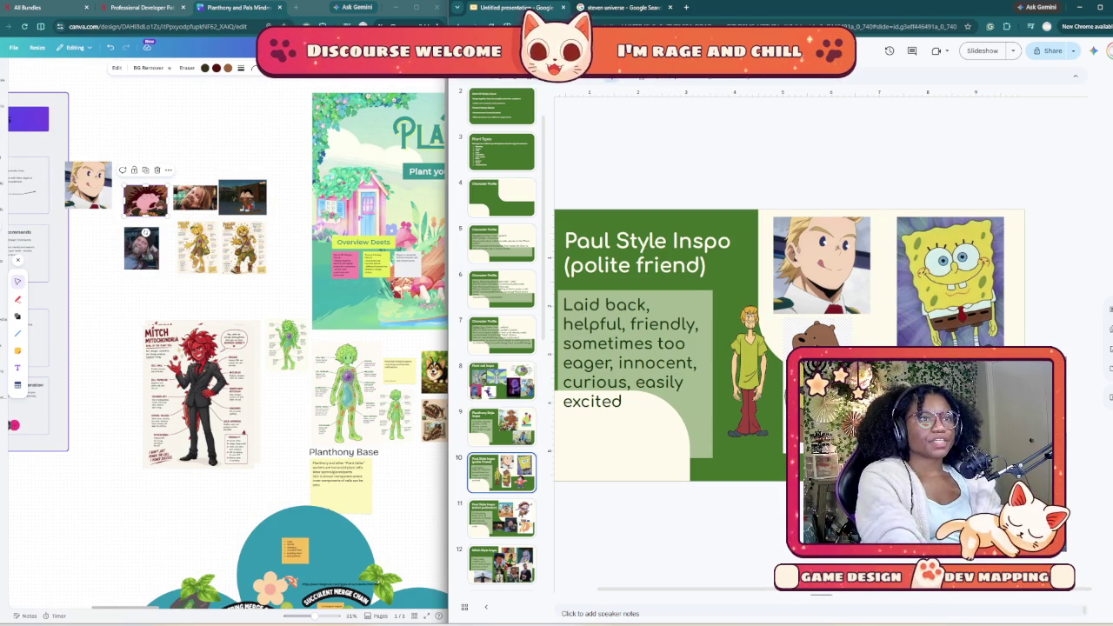
key("ctrl+Tab")
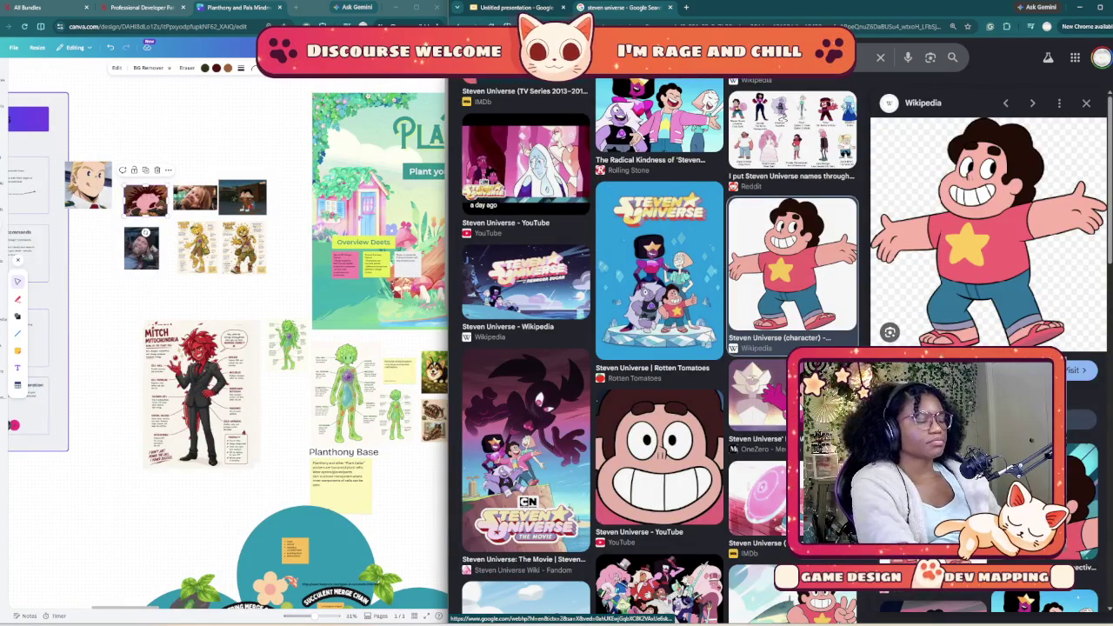
Step: Search Google Images for Rickety Cricket and browse the results
type("rick")
key("Down")
key("Return")
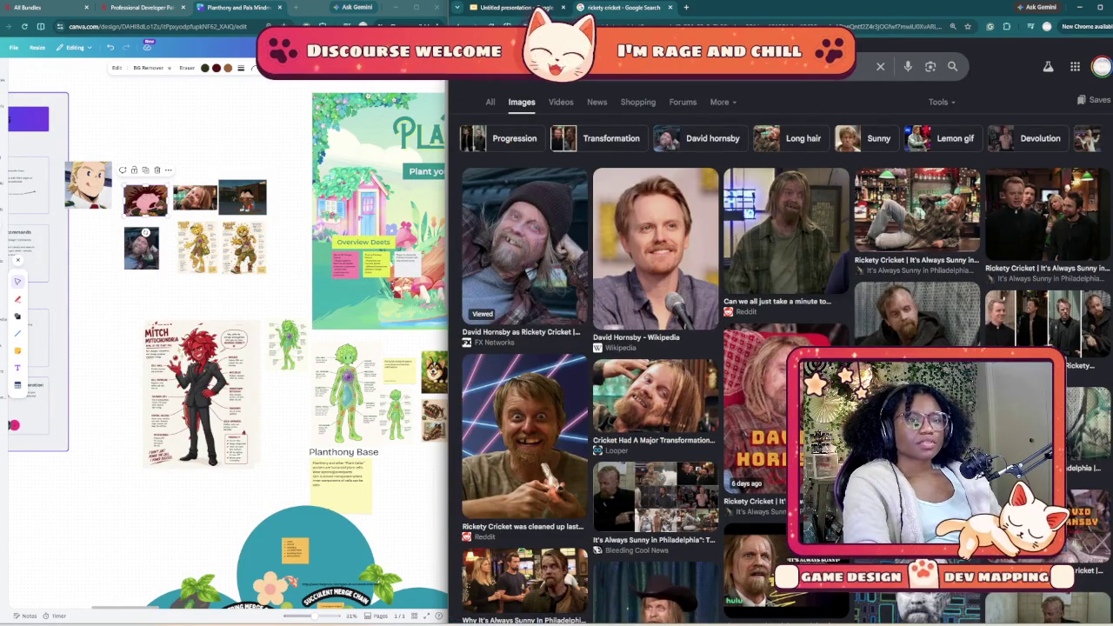
scroll(782, 174, "down", 2)
scroll(783, 174, "down", 1)
scroll(783, 174, "down", 2)
scroll(783, 174, "down", 2)
scroll(782, 174, "down", 2)
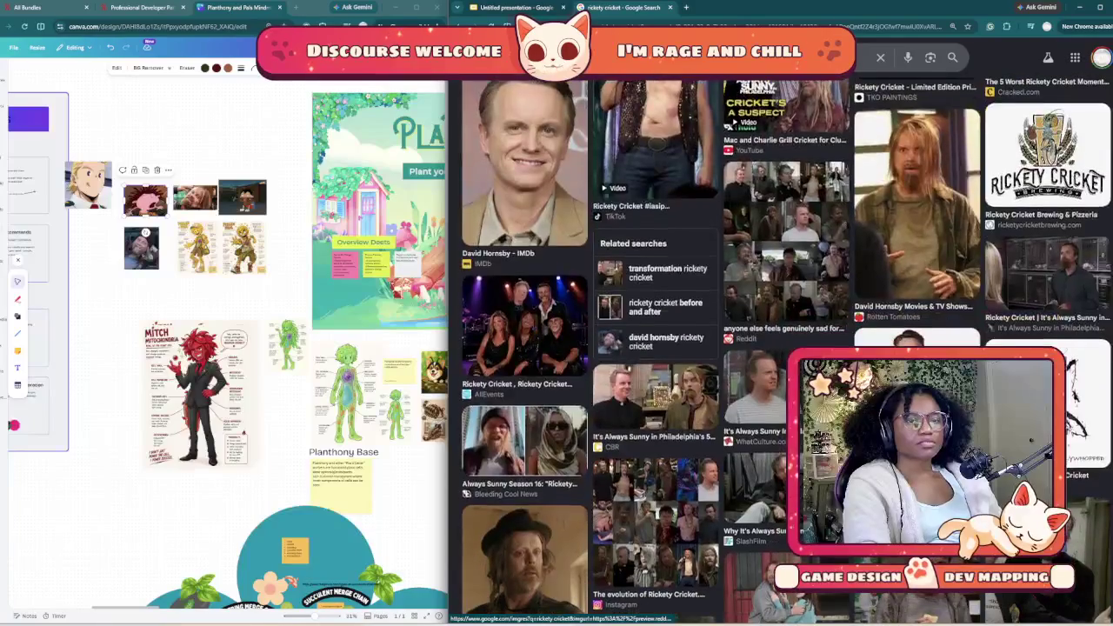
scroll(783, 174, "down", 3)
scroll(783, 174, "down", 2)
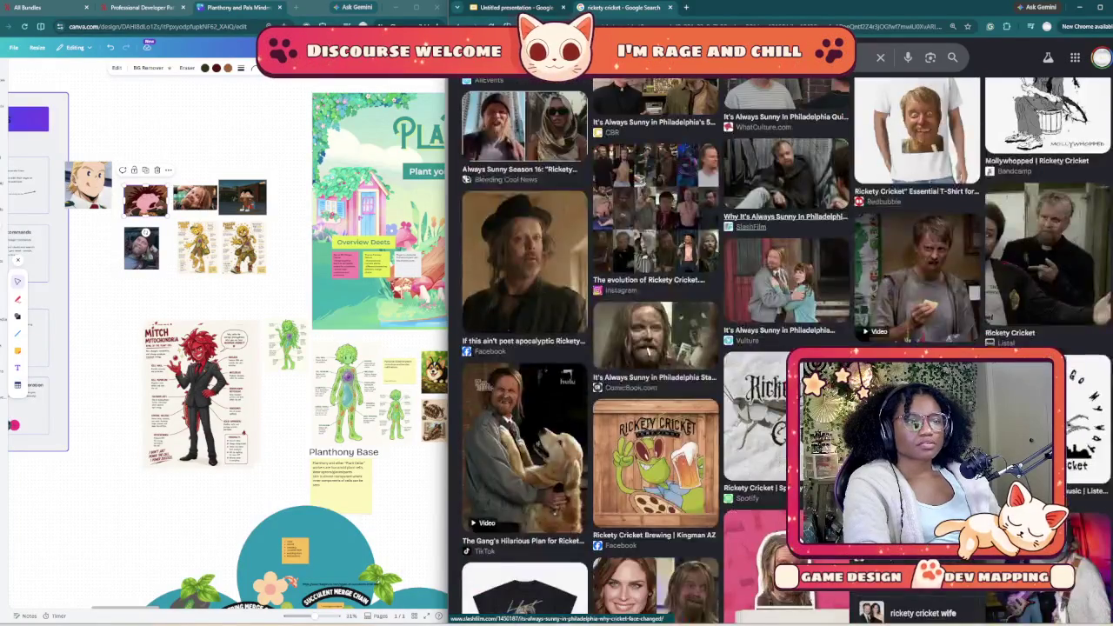
scroll(783, 174, "down", 2)
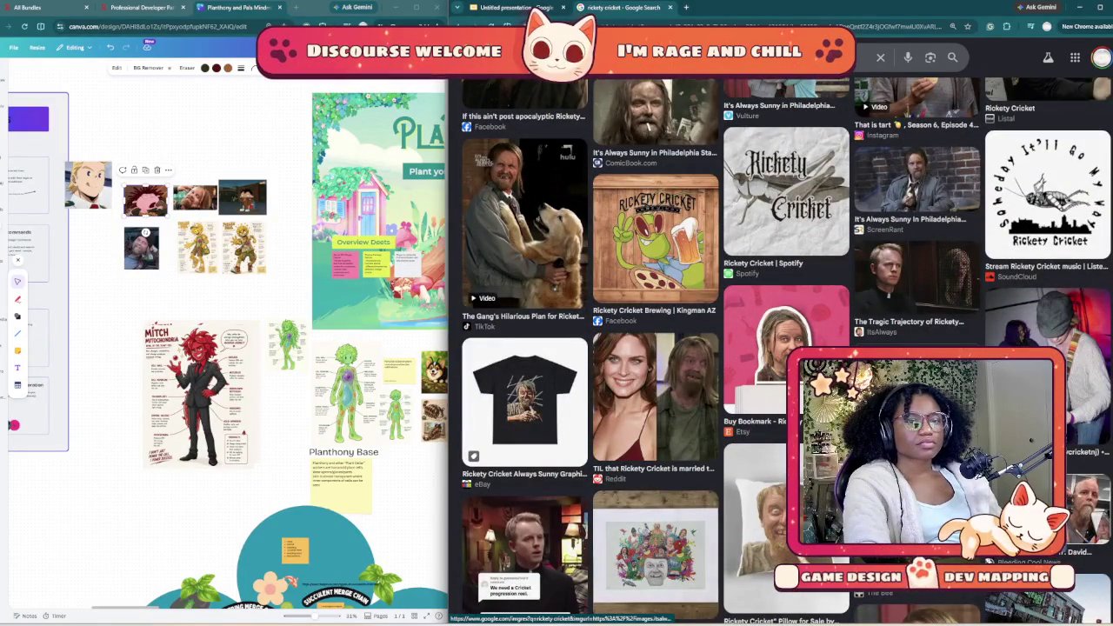
scroll(783, 174, "down", 1)
scroll(783, 174, "down", 1)
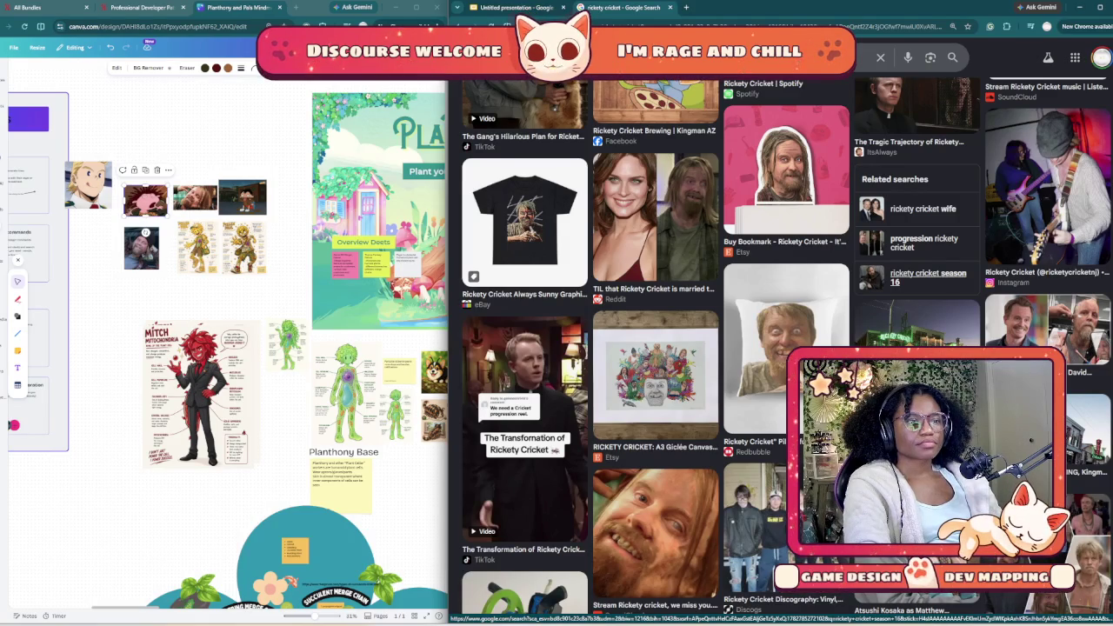
scroll(783, 261, "down", 3)
scroll(783, 261, "down", 3)
scroll(783, 261, "down", 3)
scroll(783, 348, "down", 3)
scroll(783, 348, "down", 3)
scroll(783, 348, "down", 3)
scroll(783, 348, "up", 5)
scroll(783, 348, "up", 5)
scroll(783, 348, "up", 5)
scroll(783, 347, "up", 5)
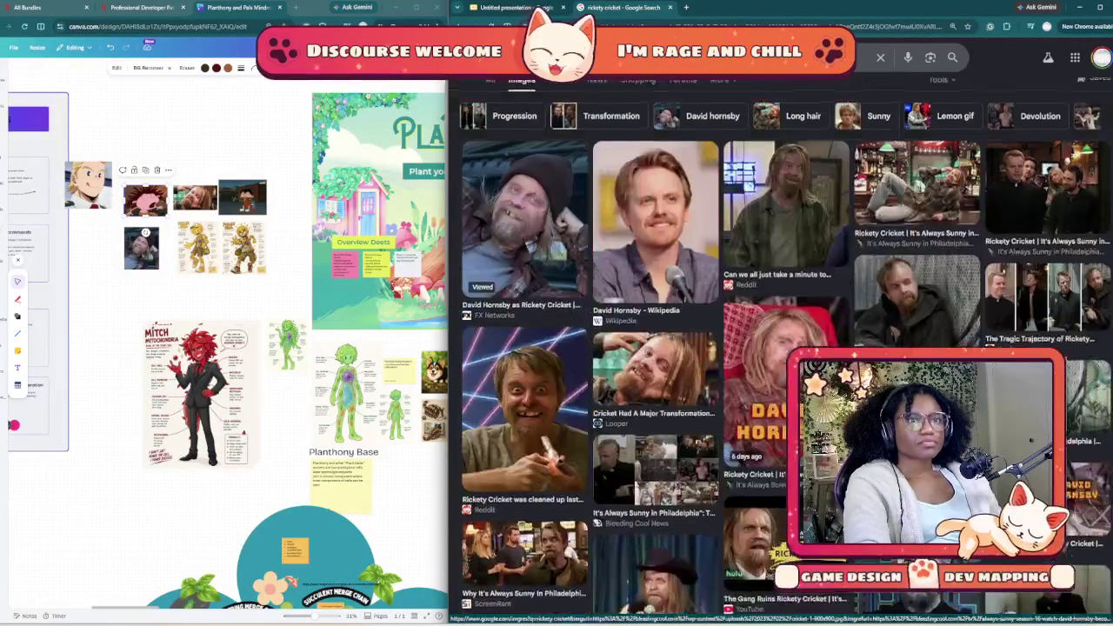
Step: Refine the image search to 'rickety cricket priest'
left_click(852, 66)
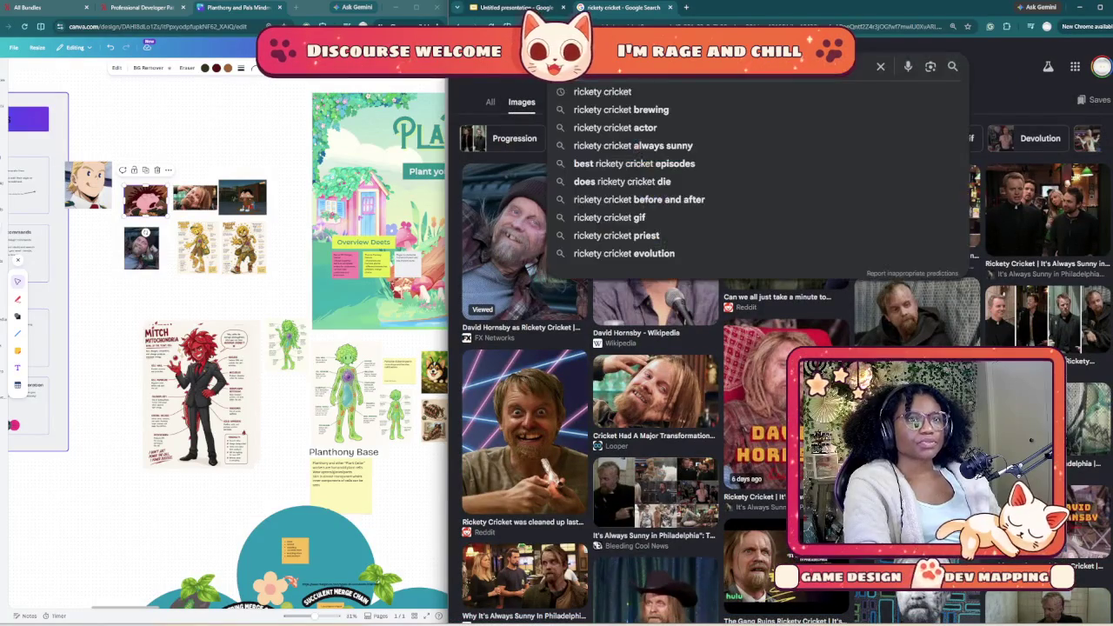
type("pr")
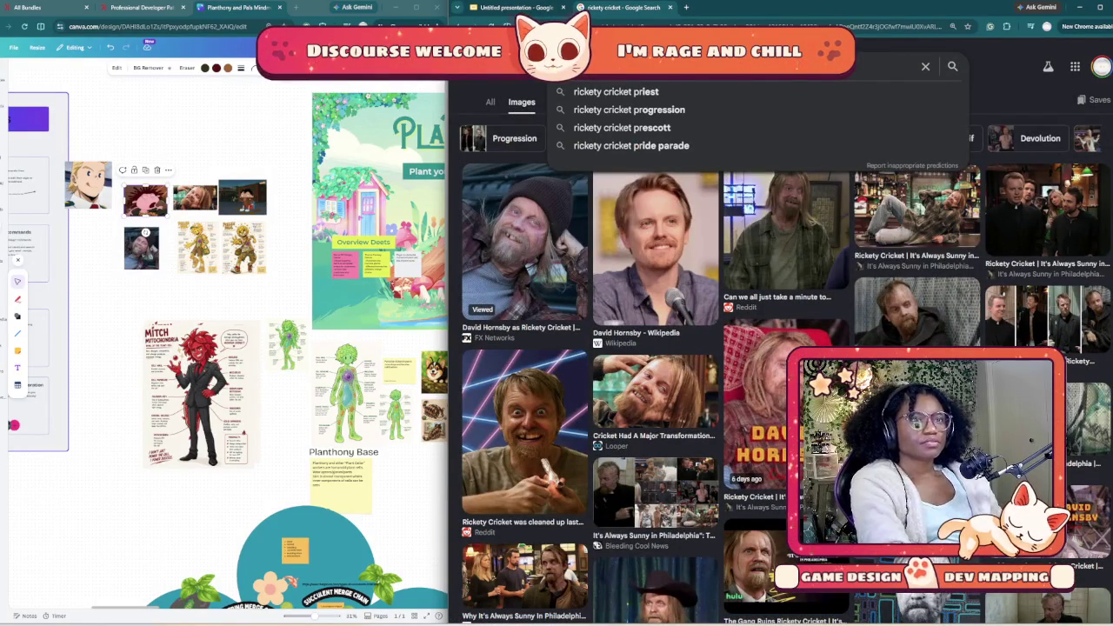
key("Down")
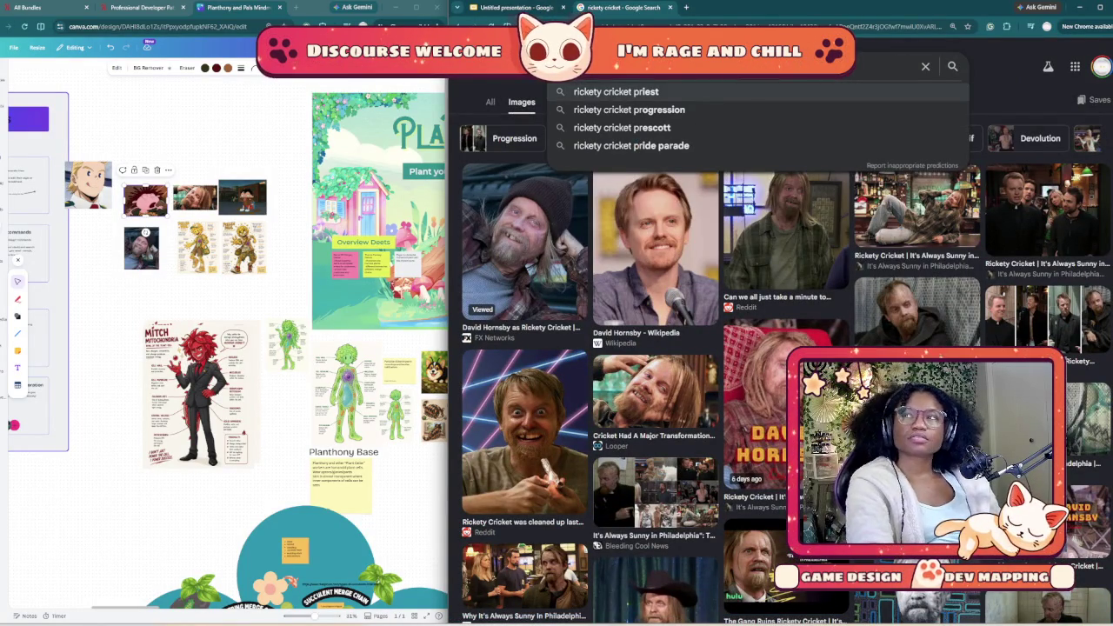
key("Return")
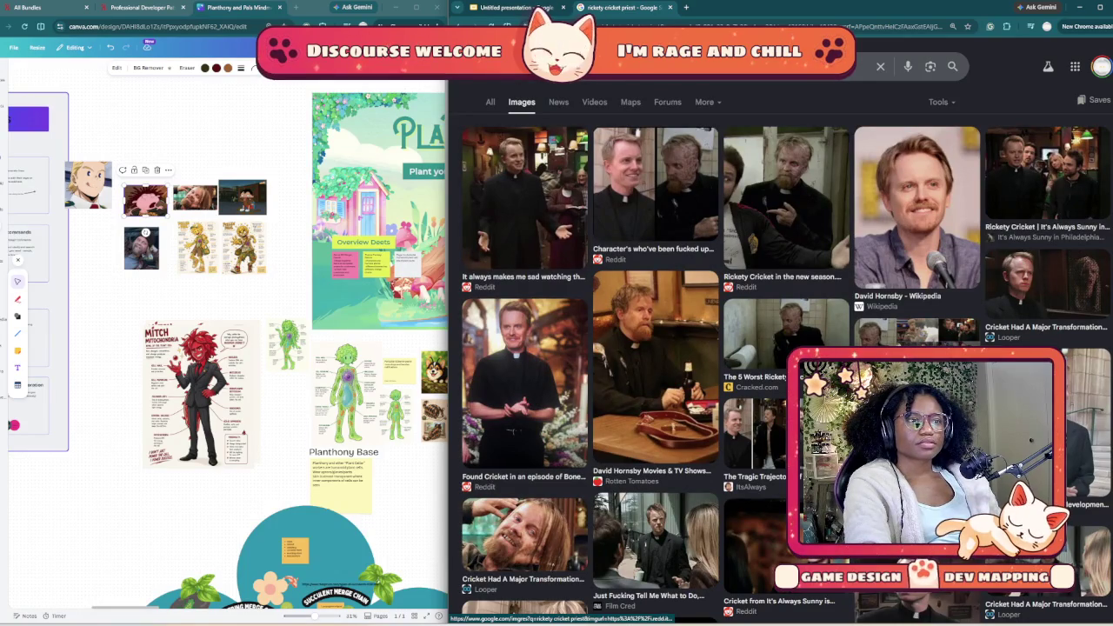
Step: Copy the Reddit photo of Cricket as a priest and return to the presentation
left_click(525, 383)
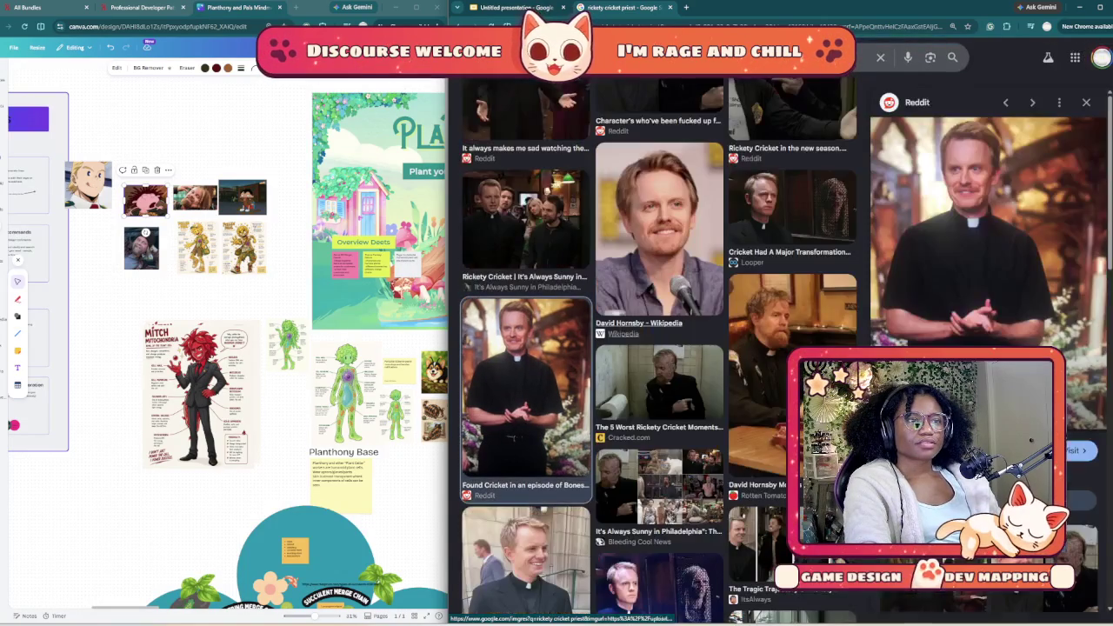
right_click(959, 218)
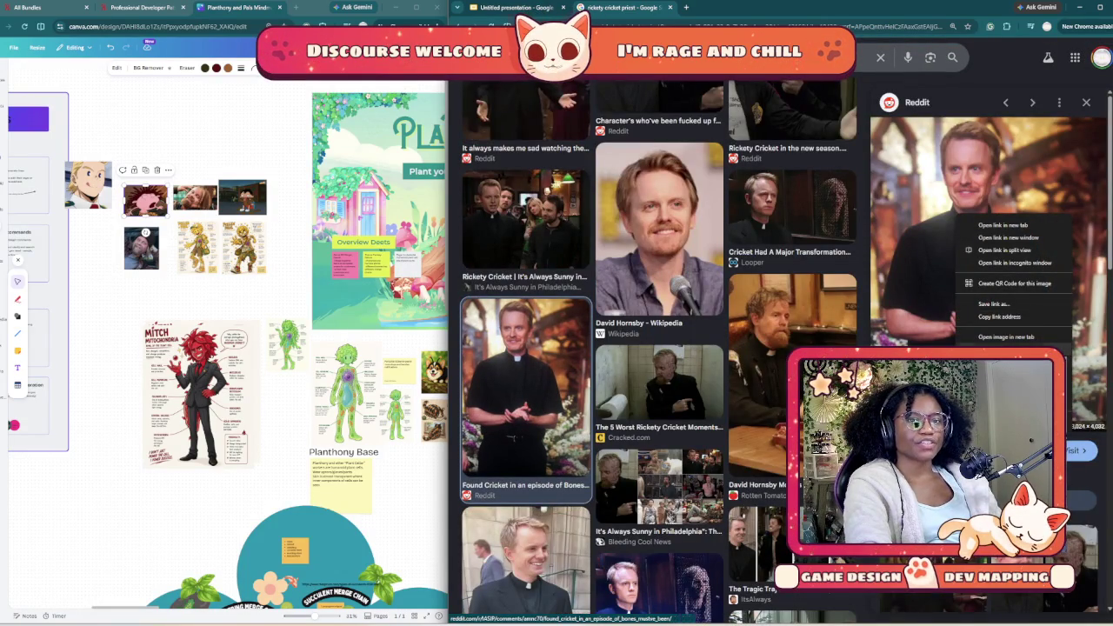
key("Escape")
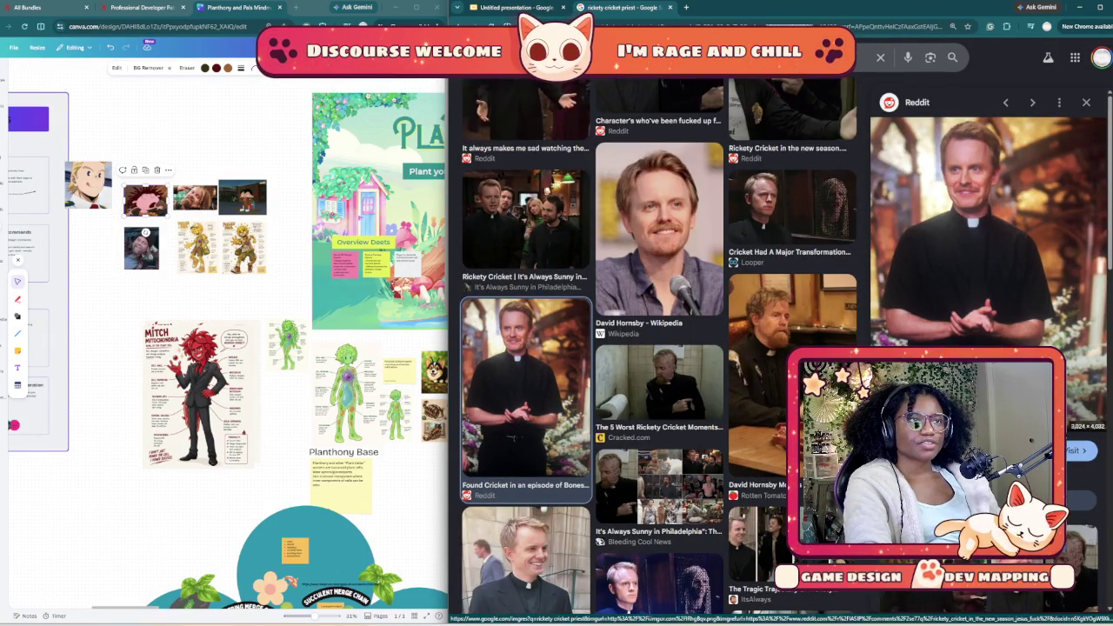
key("ctrl+shift+Tab")
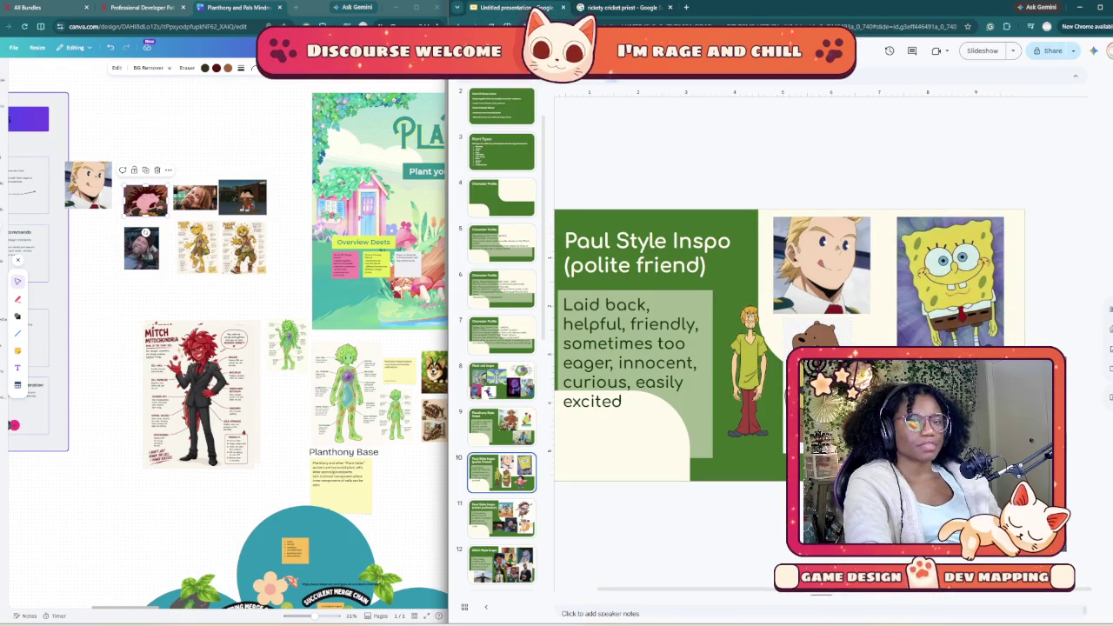
key("ctrl+v")
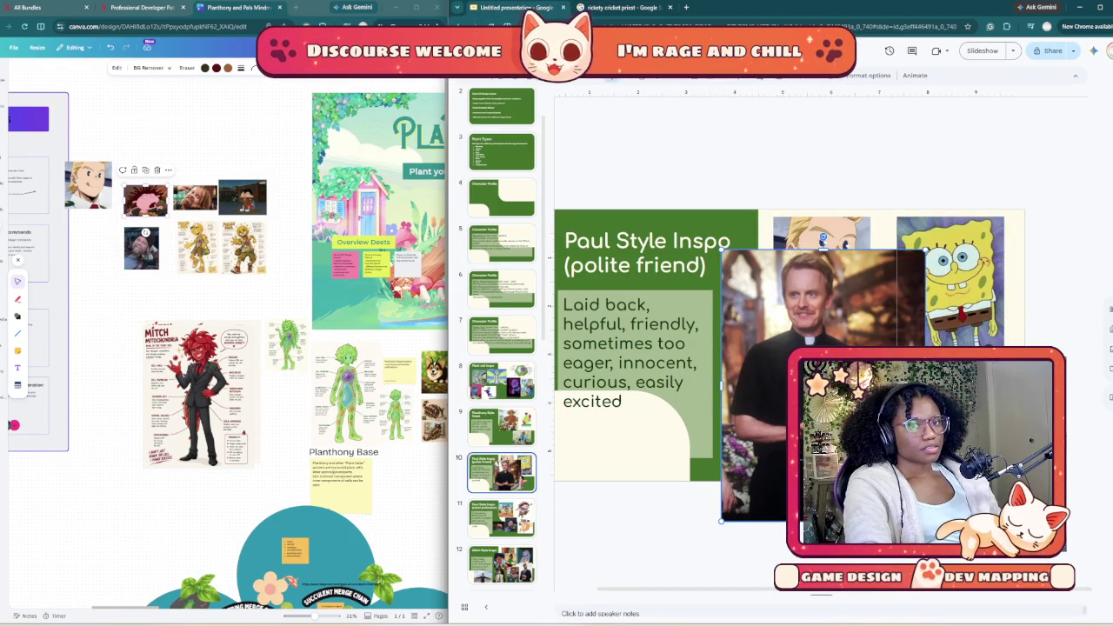
mouse_move(924, 251)
left_mouse_down()
mouse_move(786, 302)
mouse_move(864, 335)
mouse_move(786, 405)
left_mouse_up()
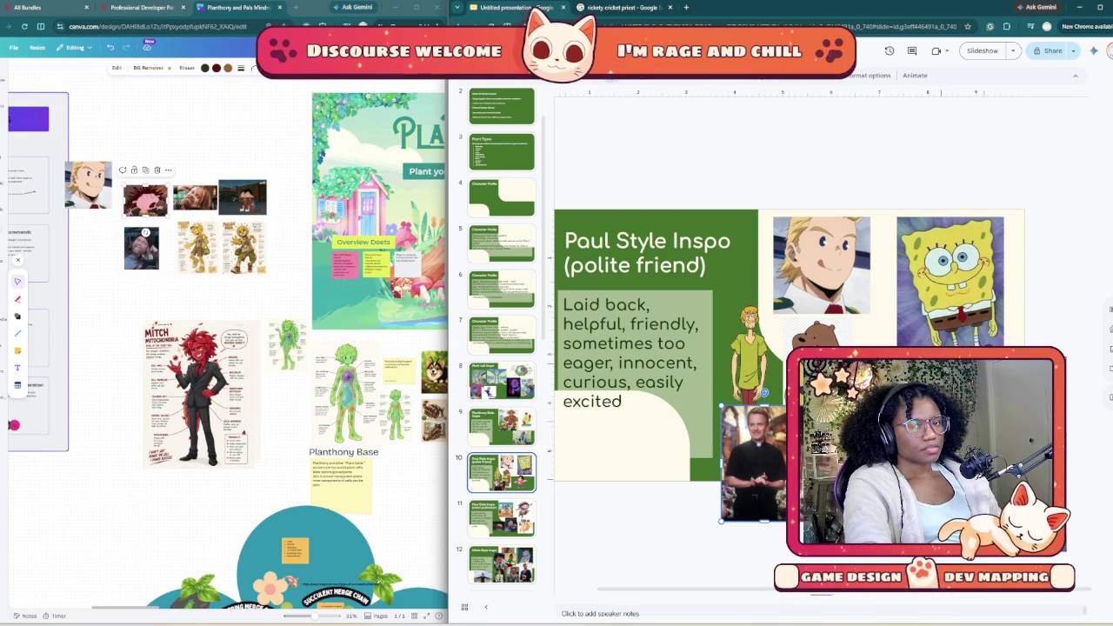
key("Delete")
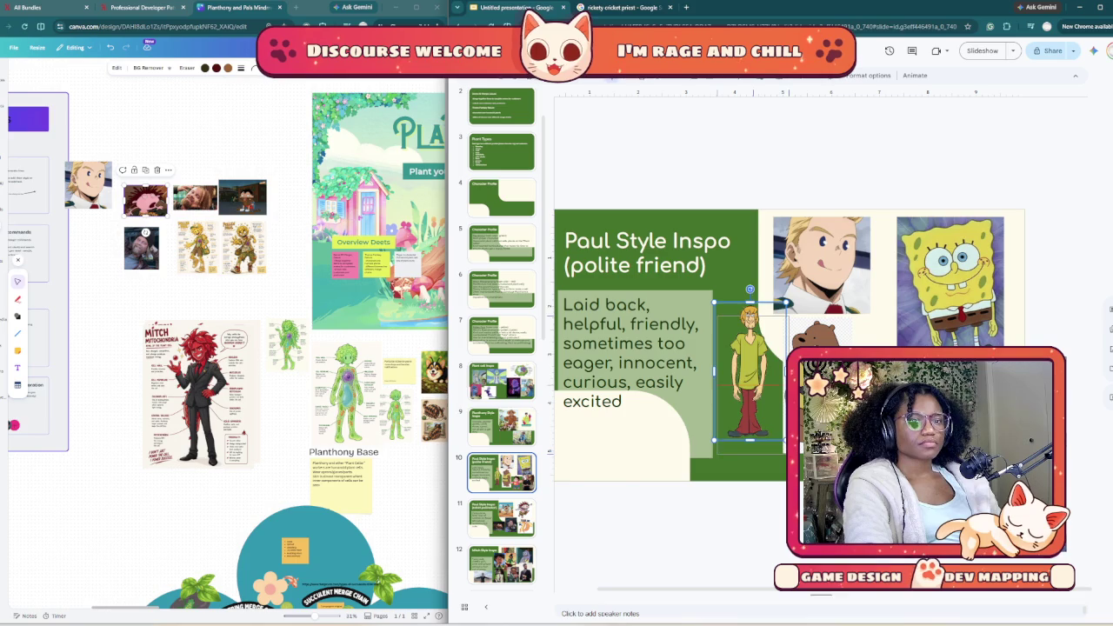
Step: Browse the filmstrip back from the rabid pollinator slide toward Planthony Style Inspo
left_click(750, 374)
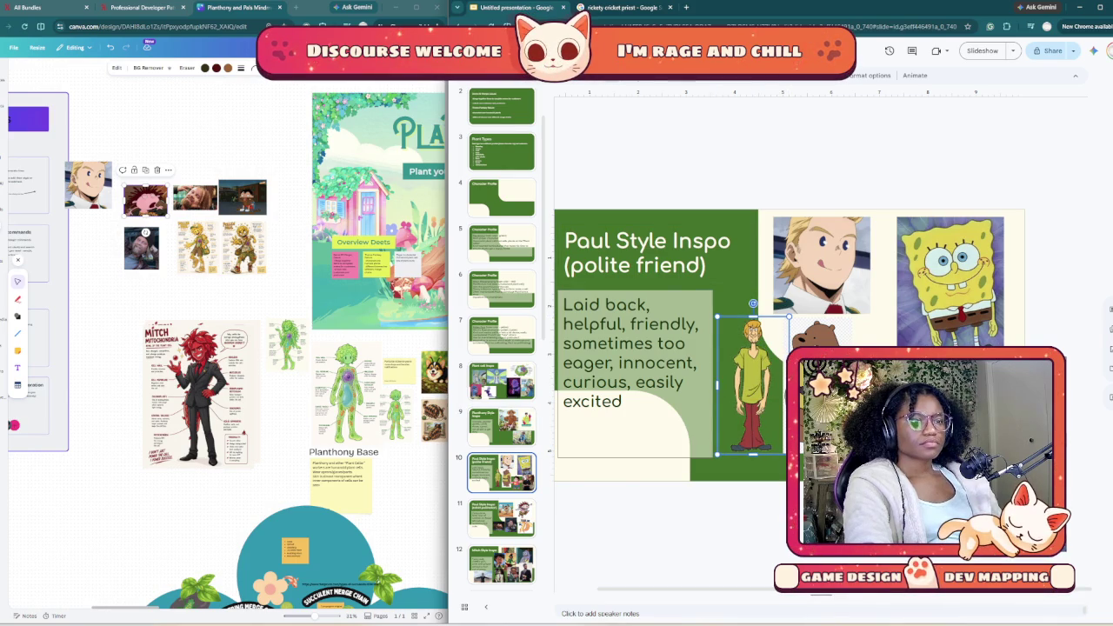
scroll(502, 339, "down", 2)
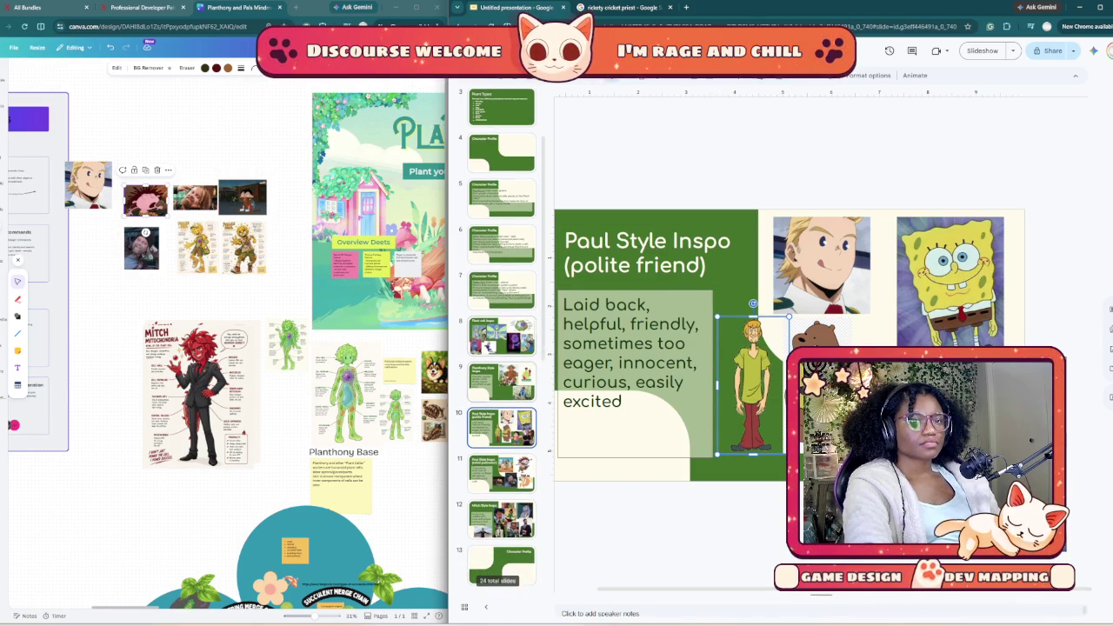
left_click(502, 426)
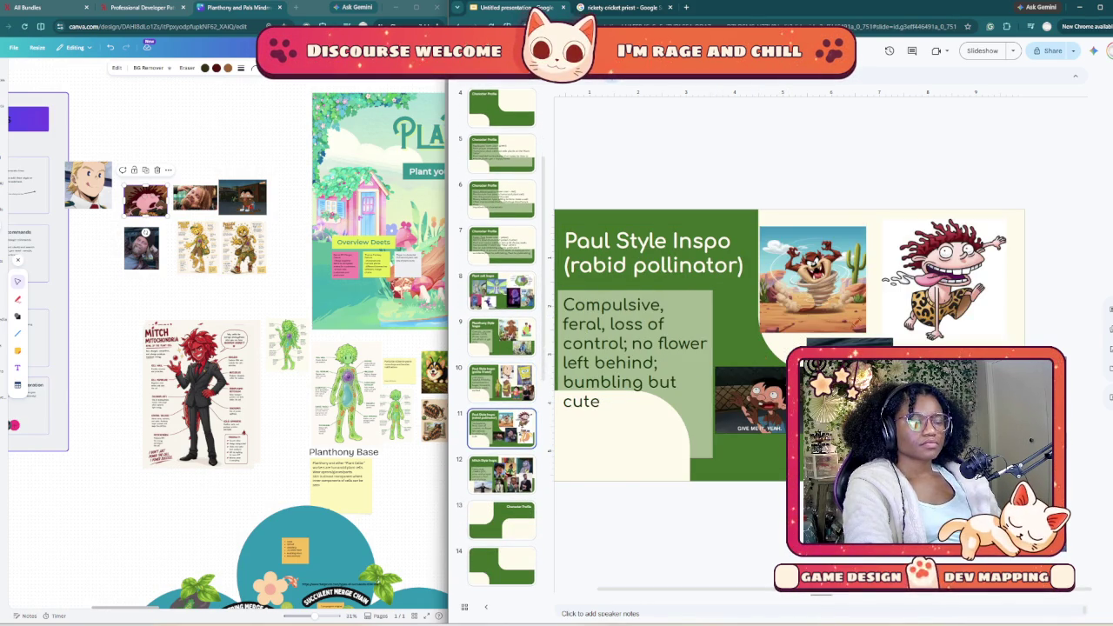
key("Up")
key("Up")
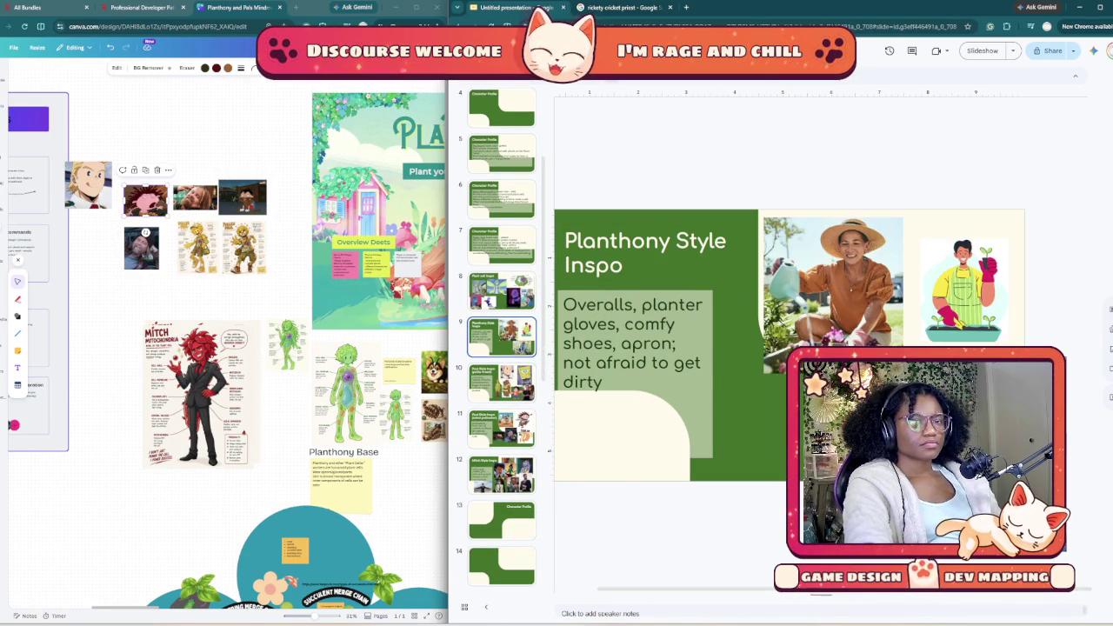
key("Up")
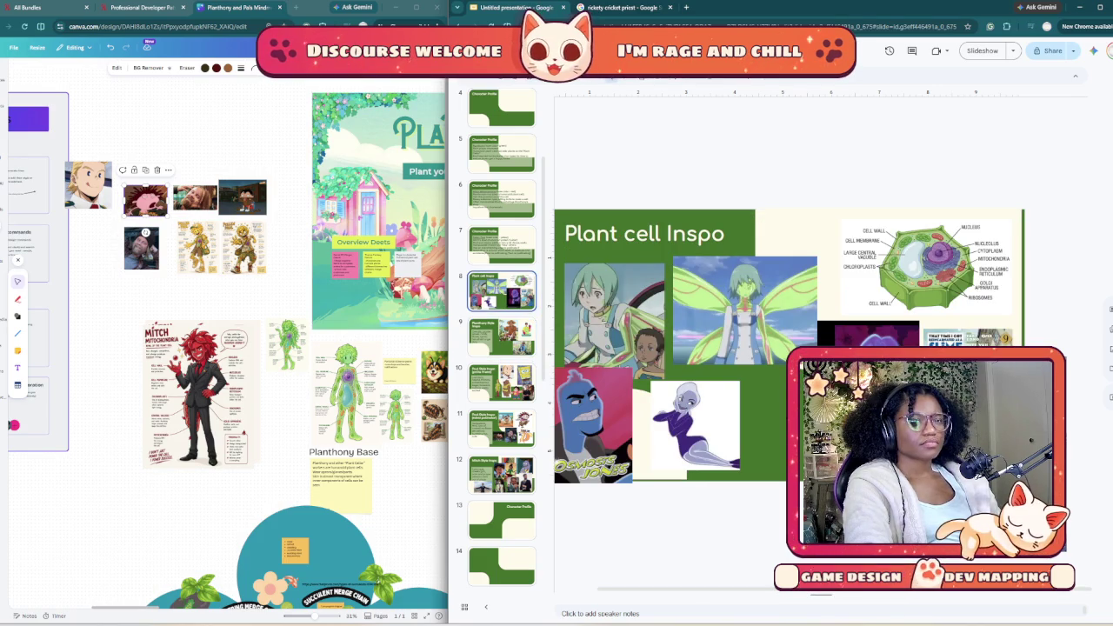
scroll(501, 291, "up", 1)
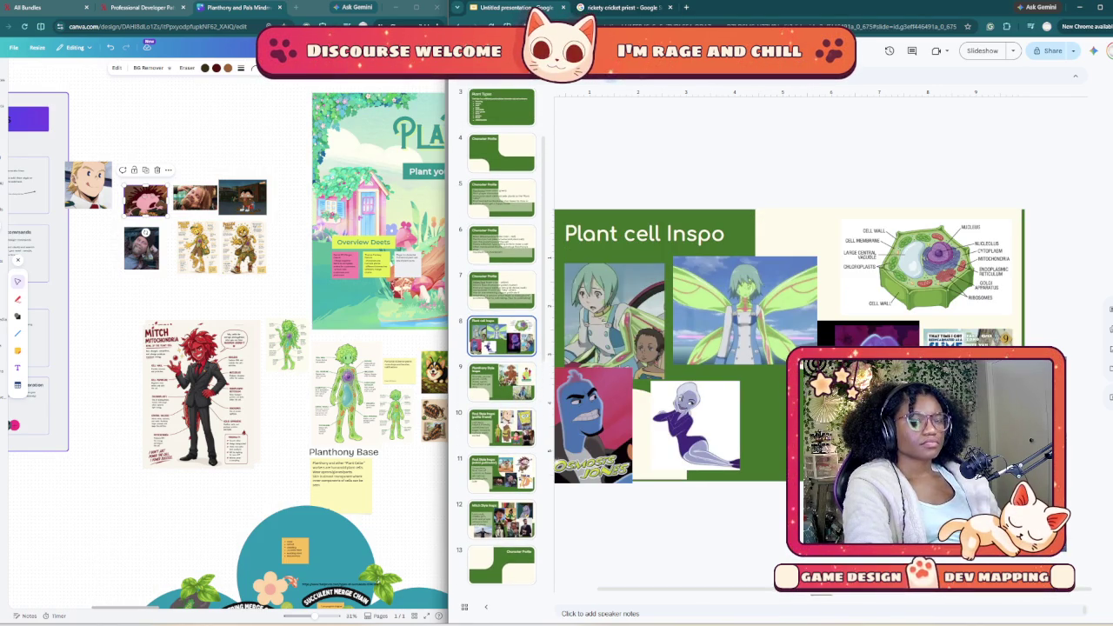
Step: Step forward past the polite friend and rabid pollinator slides to slide 12, Mitch Style Inspo
key("Down")
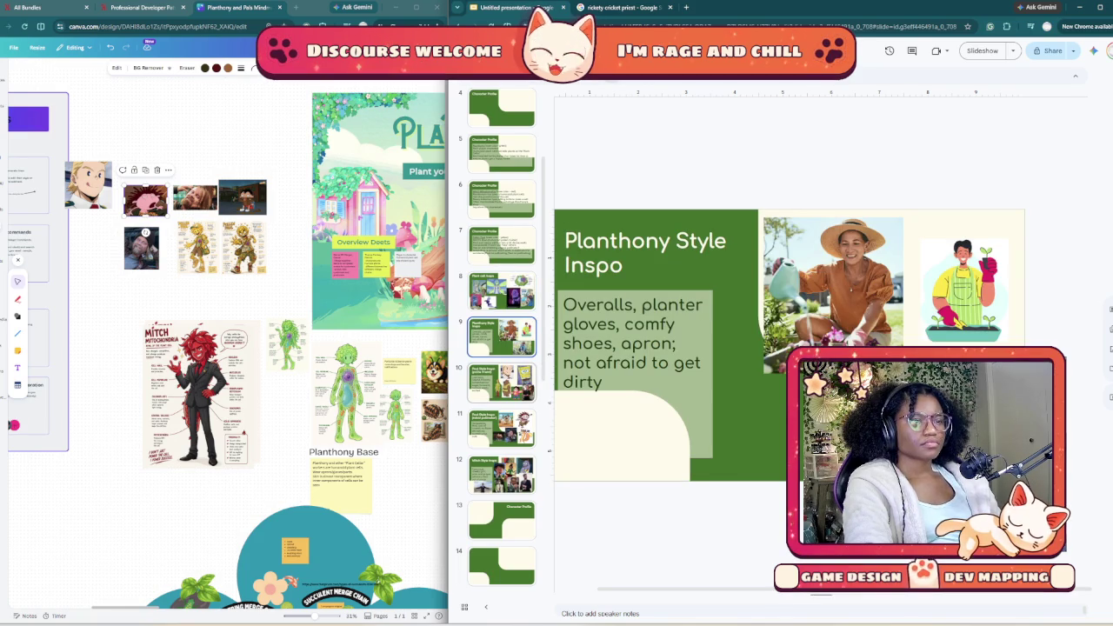
key("Down")
key("Down")
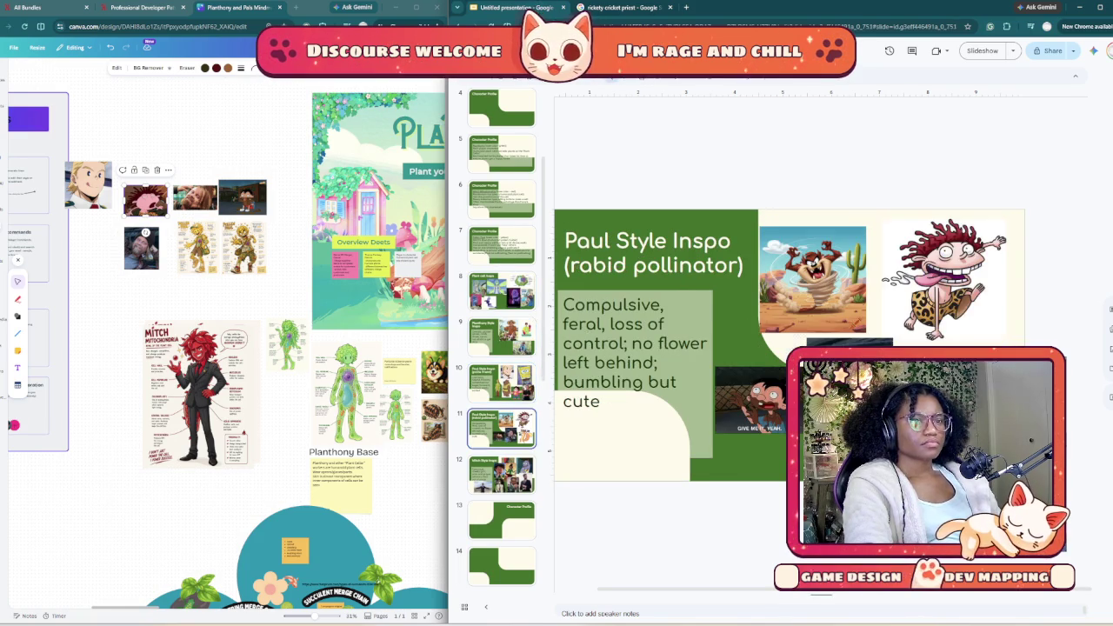
key("Down")
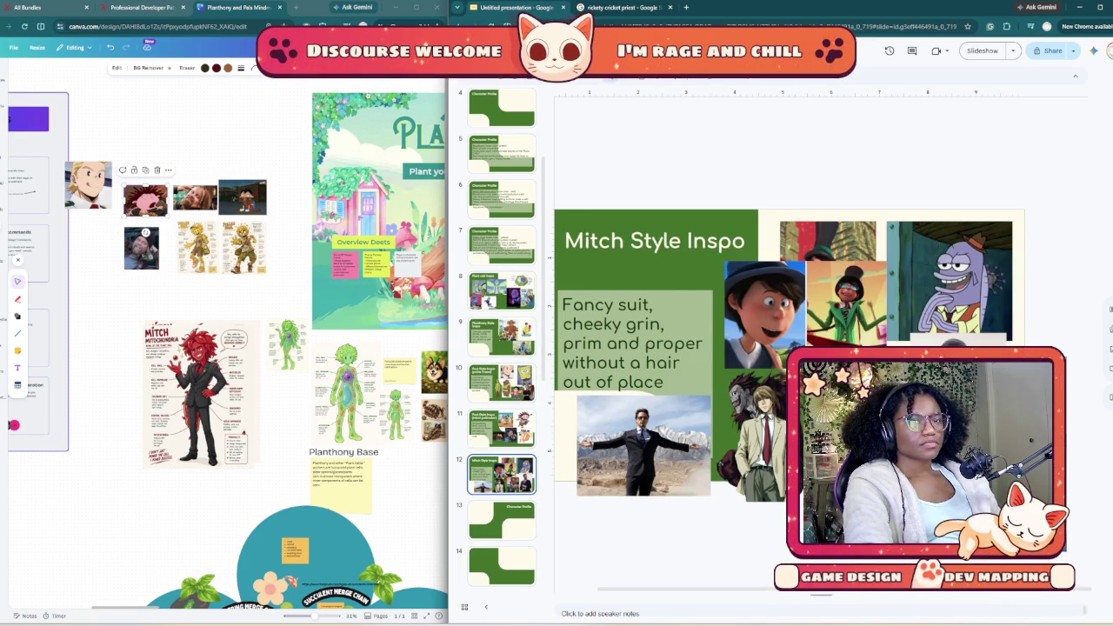
scroll(502, 340, "down", 1)
scroll(502, 339, "down", 1)
scroll(501, 339, "down", 1)
scroll(502, 339, "down", 1)
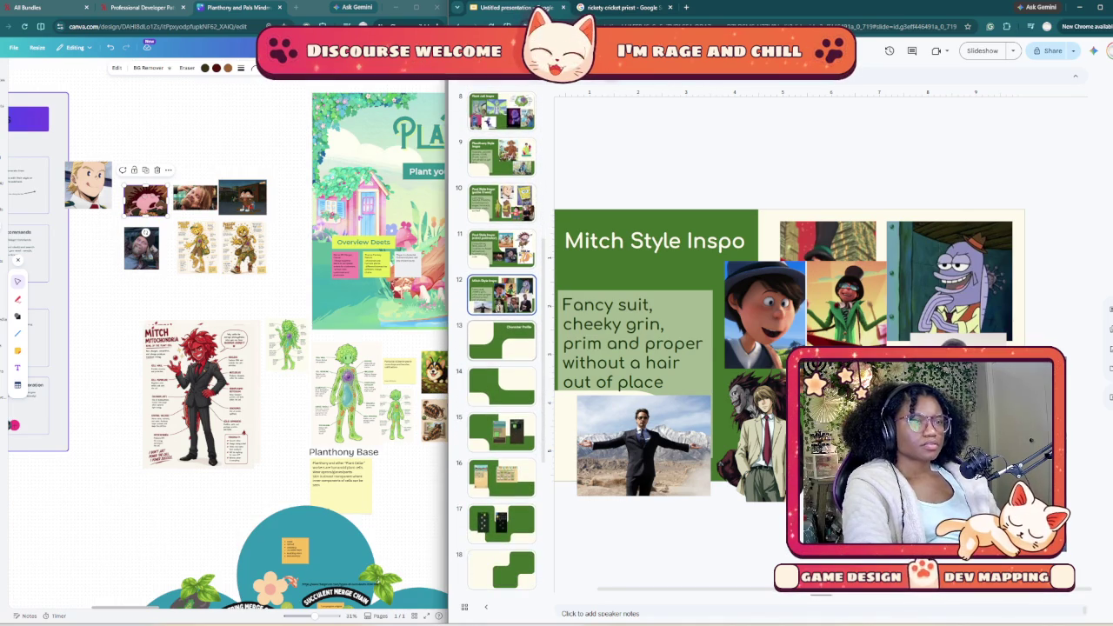
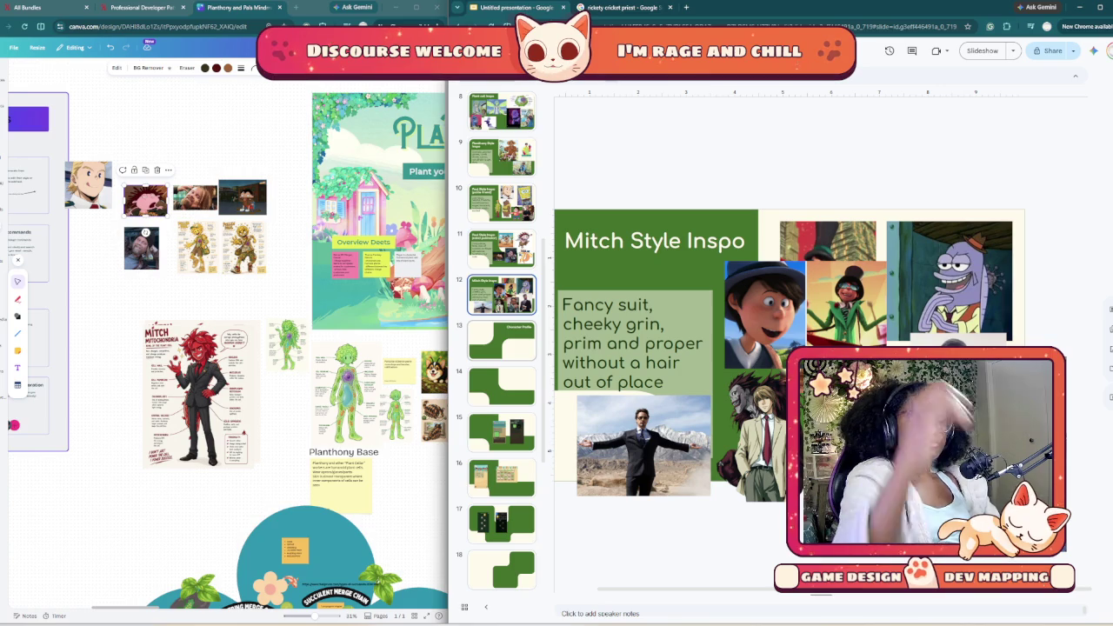
Step: Raise the 'Fancy suit, cheeky grin' caption slightly above the suited photo on the Mitch Style Inspo slide
left_click(652, 305)
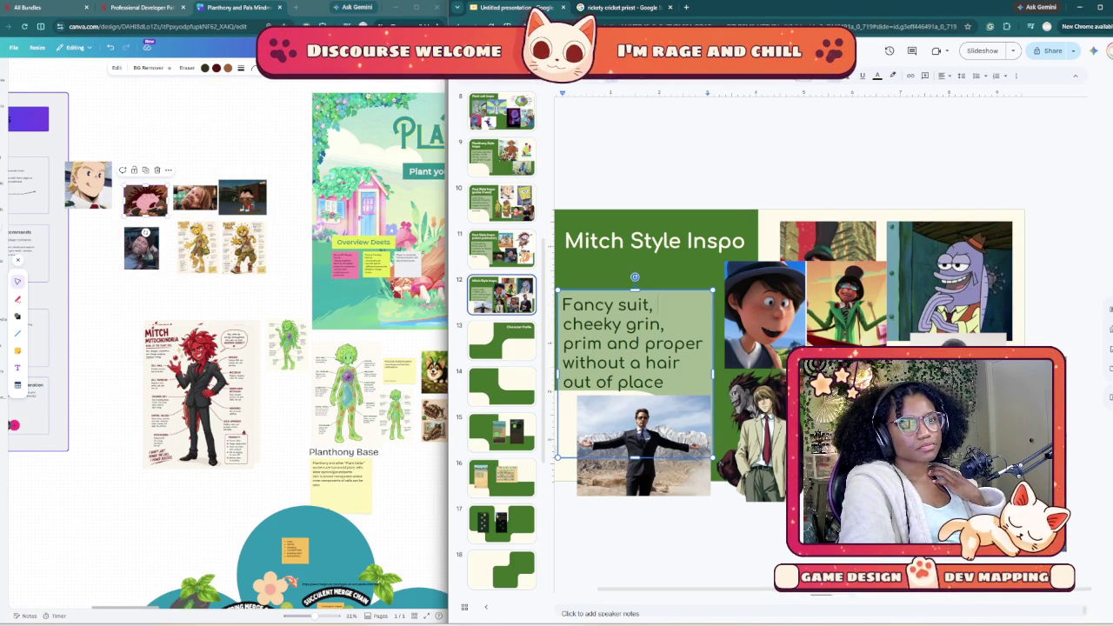
left_click_drag(609, 290, 613, 280)
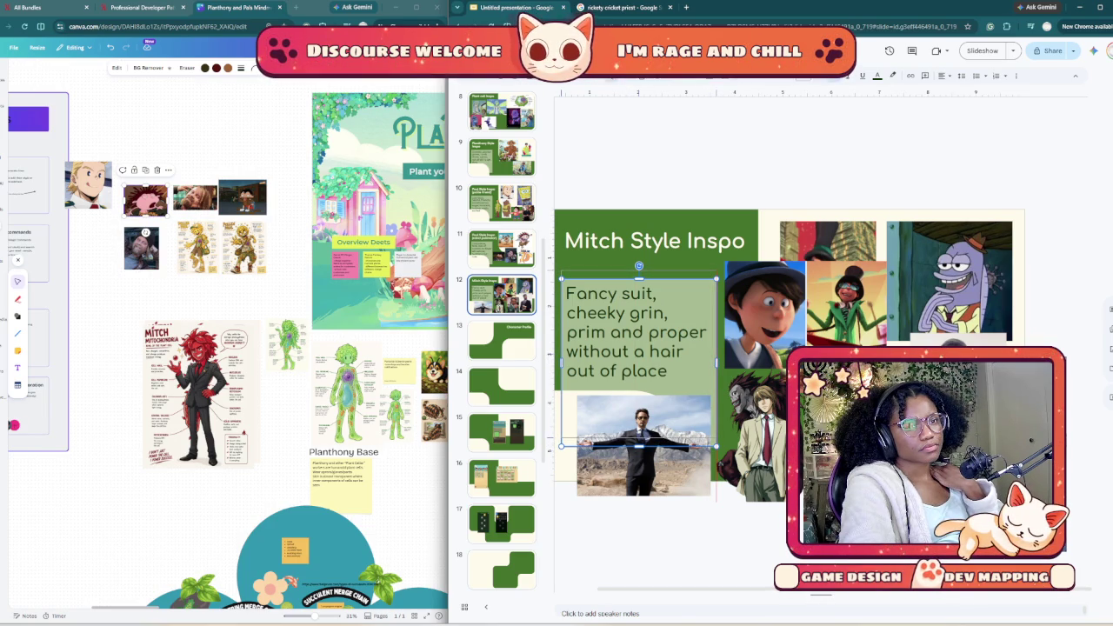
key("Up")
key("Up")
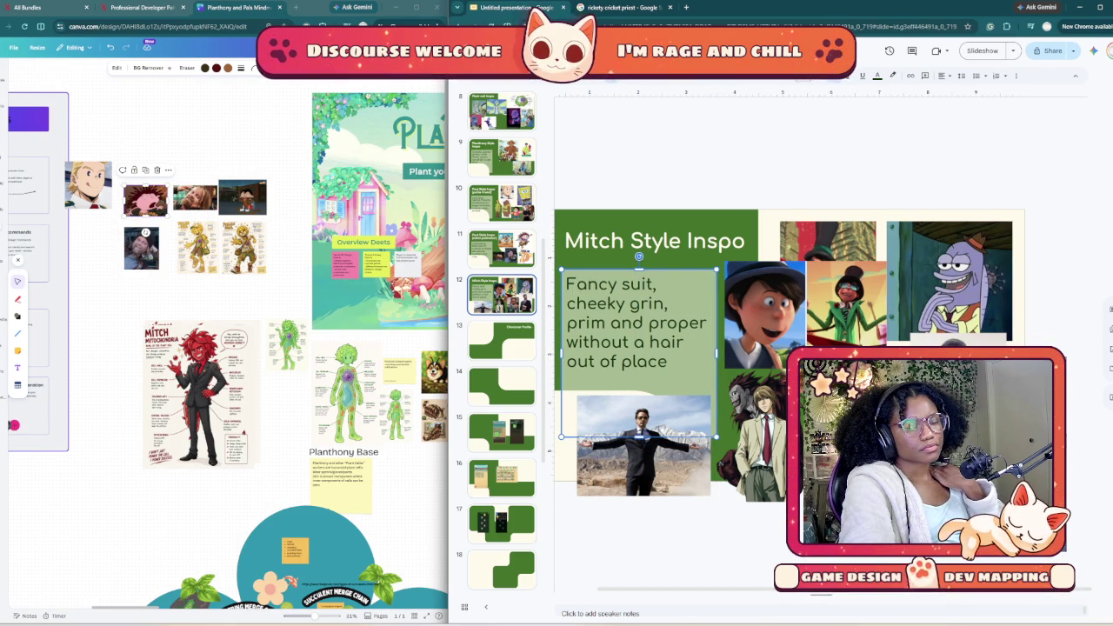
key("Escape")
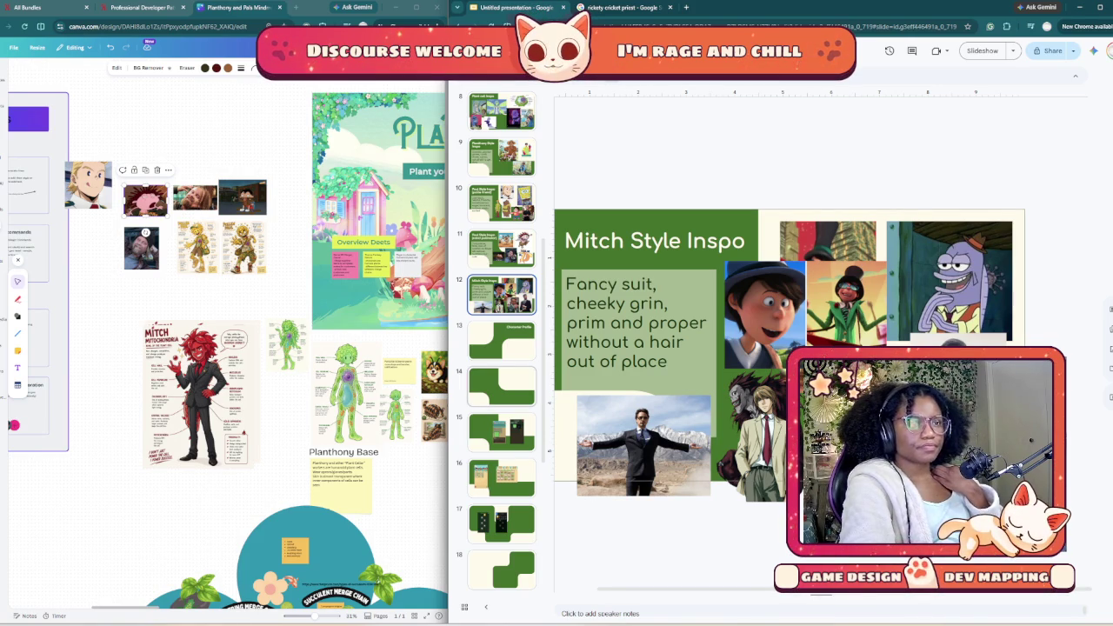
scroll(502, 339, "up", 2)
Step: Review the blank Character Profile slide and the Planthony, Mitch Mitochondria and Pollen Paul profiles
scroll(502, 339, "up", 3)
scroll(502, 339, "up", 2)
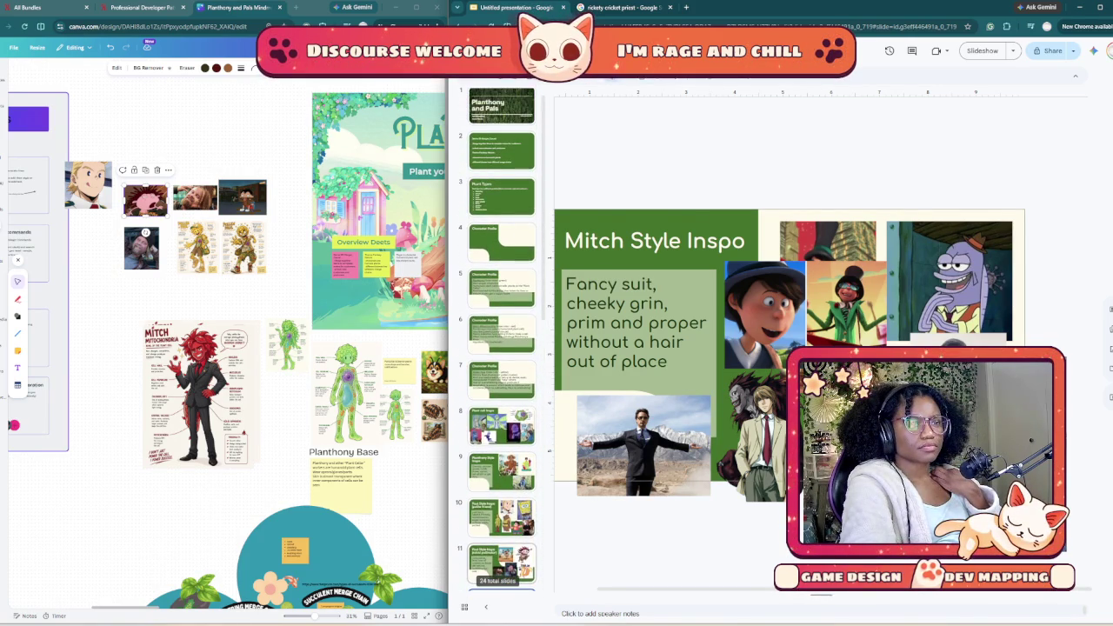
scroll(502, 339, "up", 3)
left_click(502, 254)
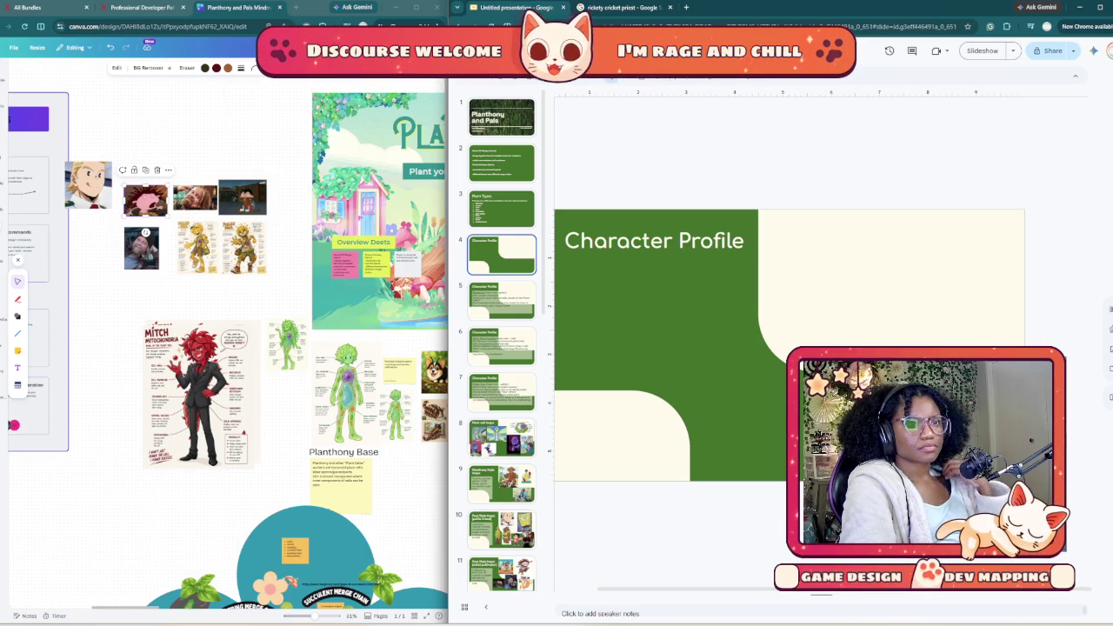
left_click(502, 300)
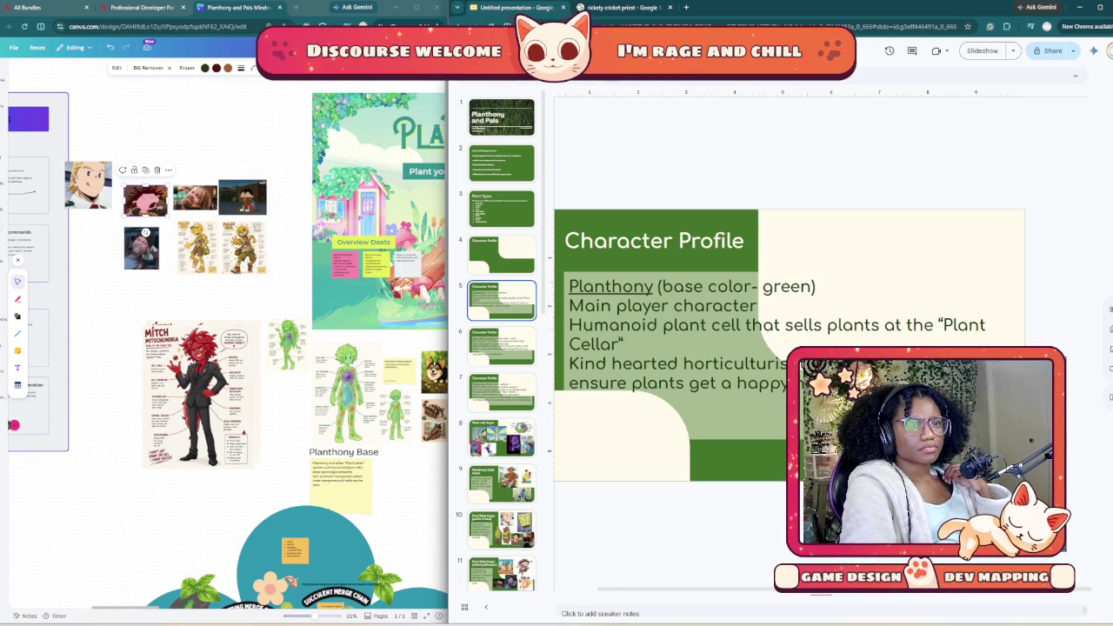
left_click(502, 346)
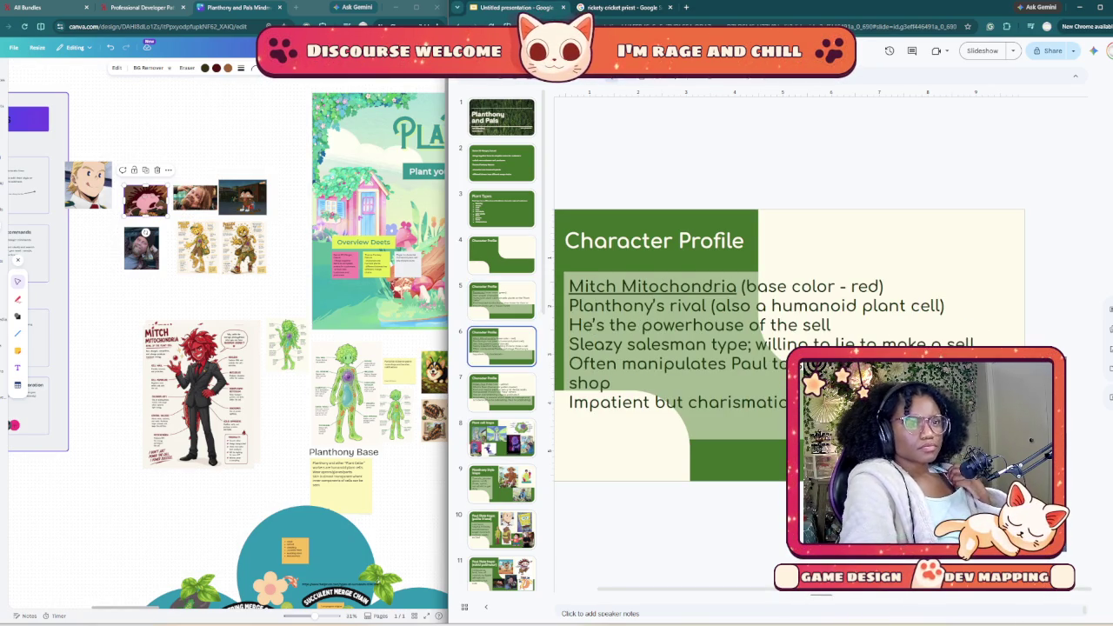
key("Down")
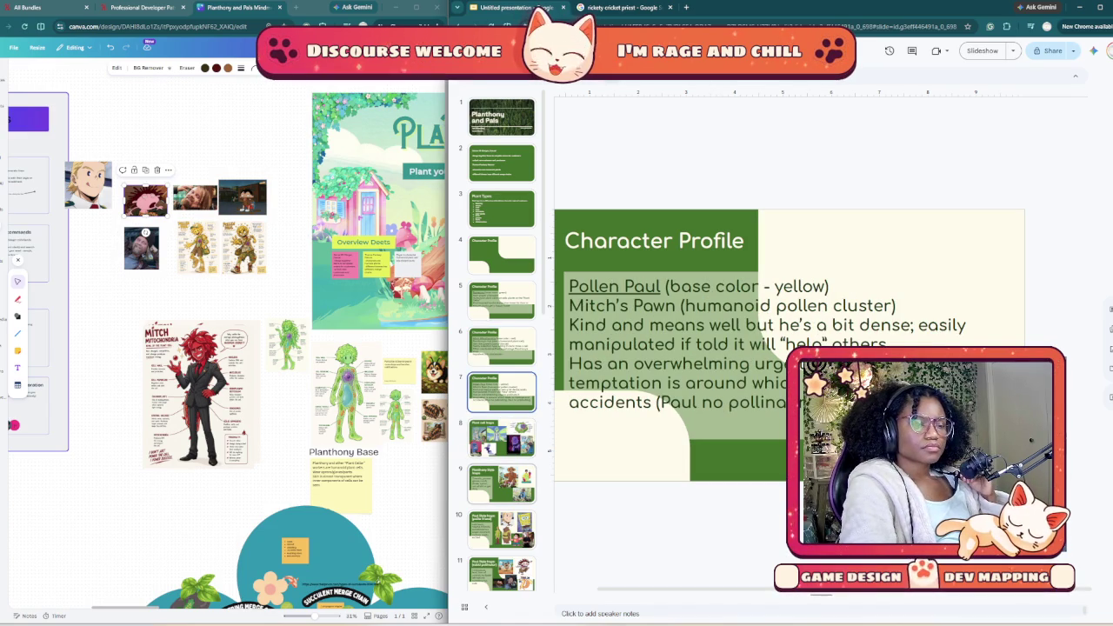
mouse_move(502, 254)
left_mouse_down()
mouse_move(502, 520)
mouse_move(502, 383)
left_mouse_up()
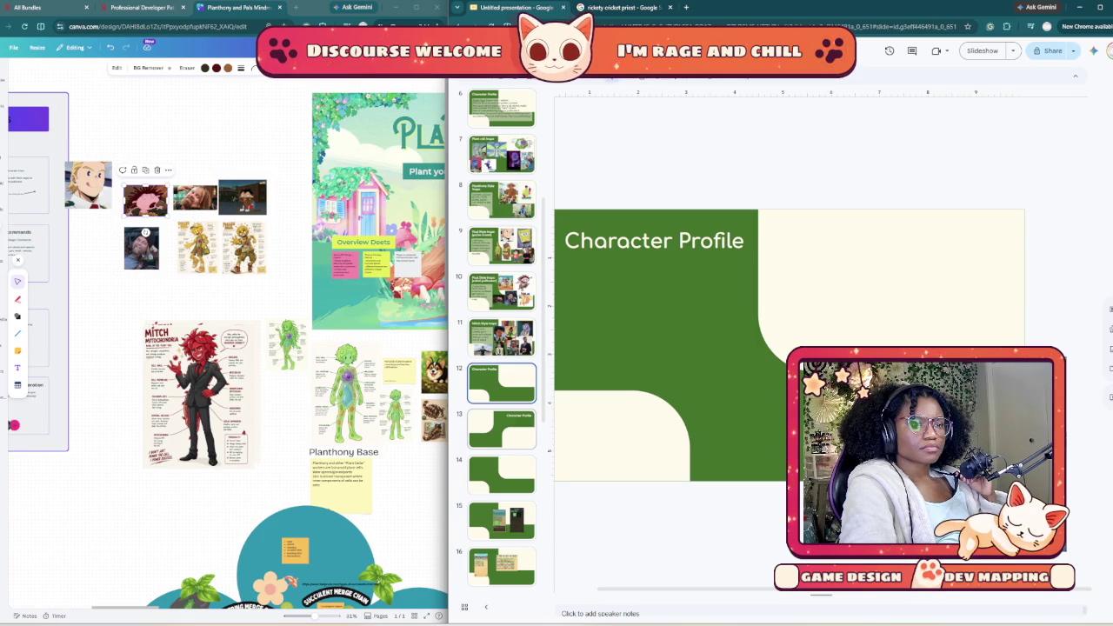
scroll(502, 208, "up", 5)
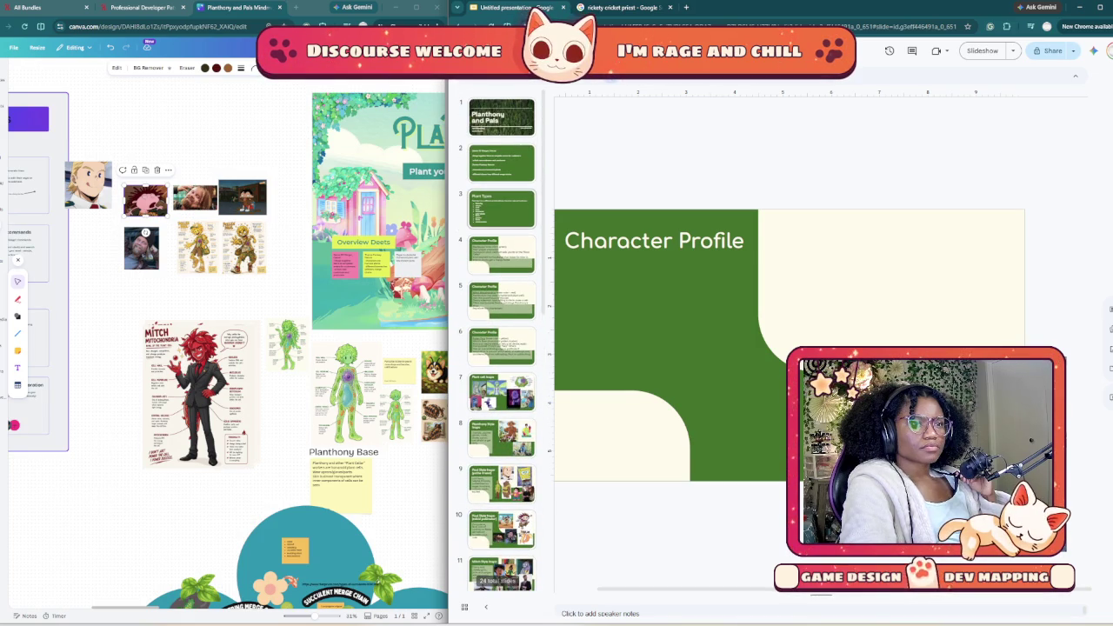
mouse_move(502, 209)
left_mouse_down()
mouse_move(502, 526)
mouse_move(502, 376)
mouse_move(502, 426)
mouse_move(502, 406)
left_mouse_up()
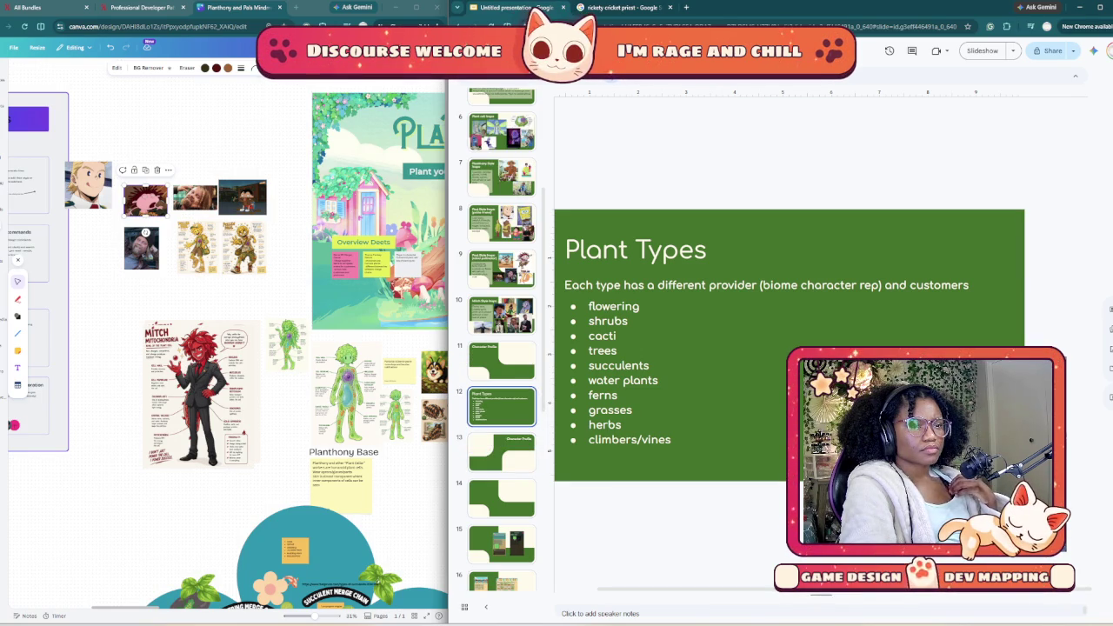
key("Up")
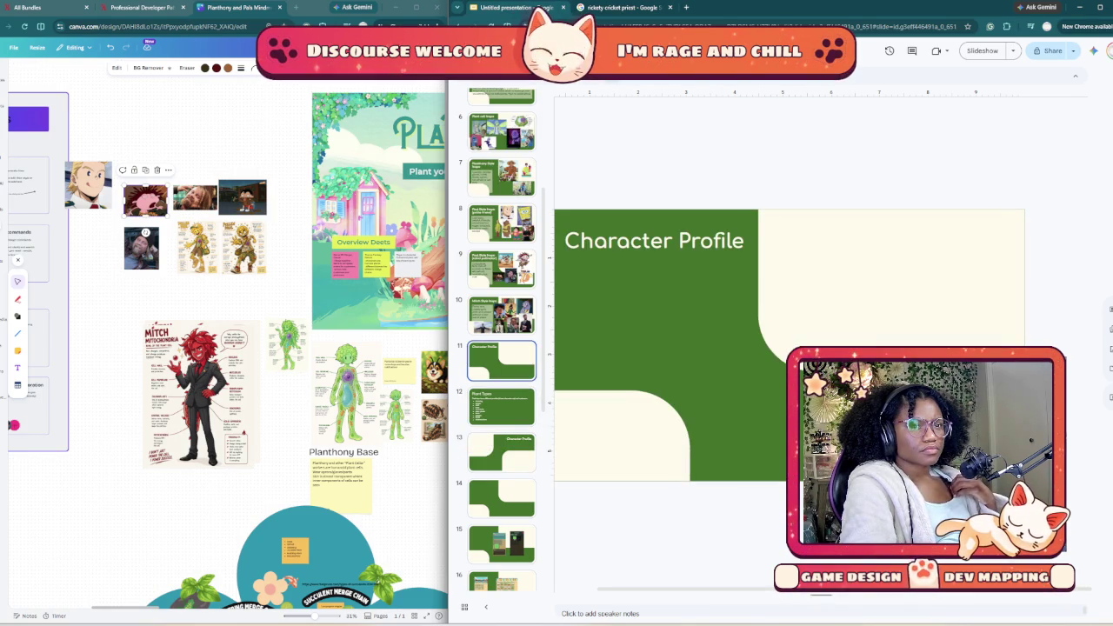
key("Up")
key("Up")
key("Up")
key("Up")
key("Up")
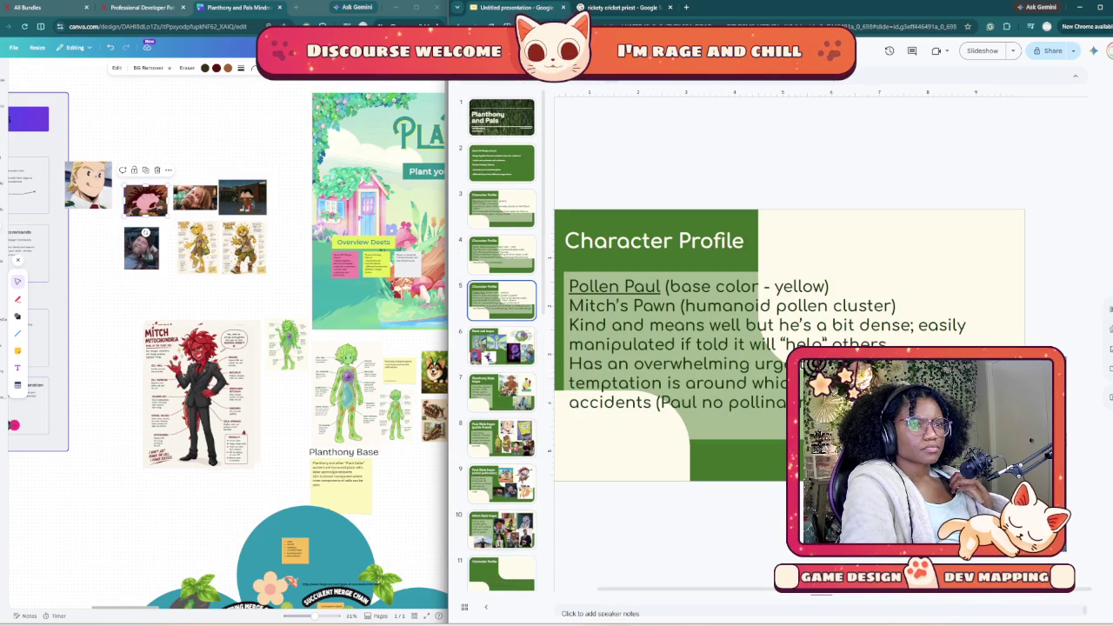
right_click(657, 283)
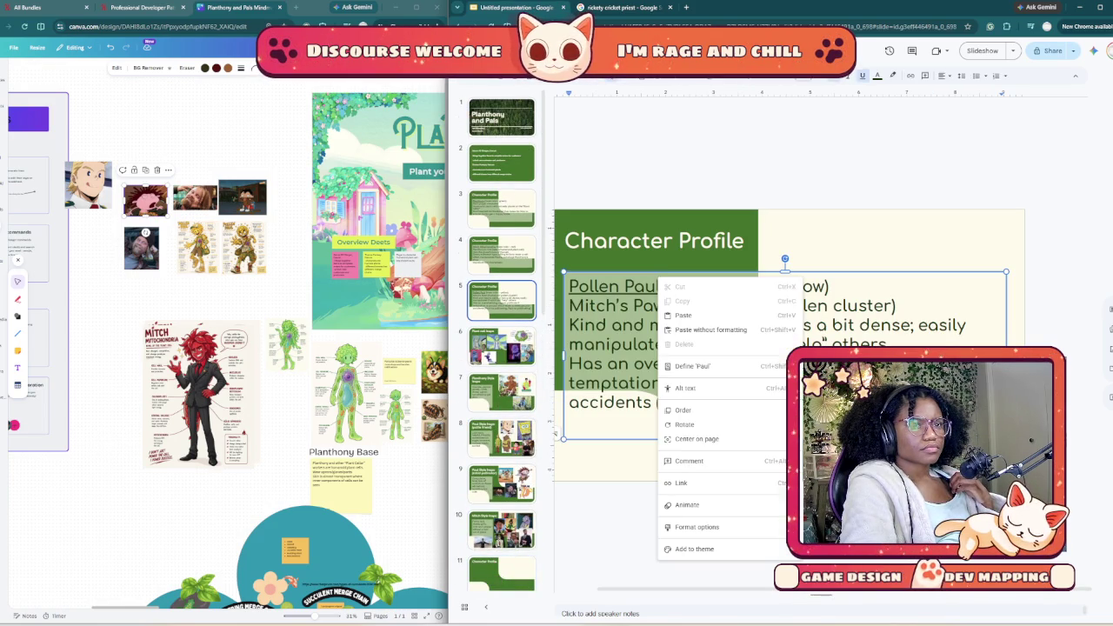
key("Escape")
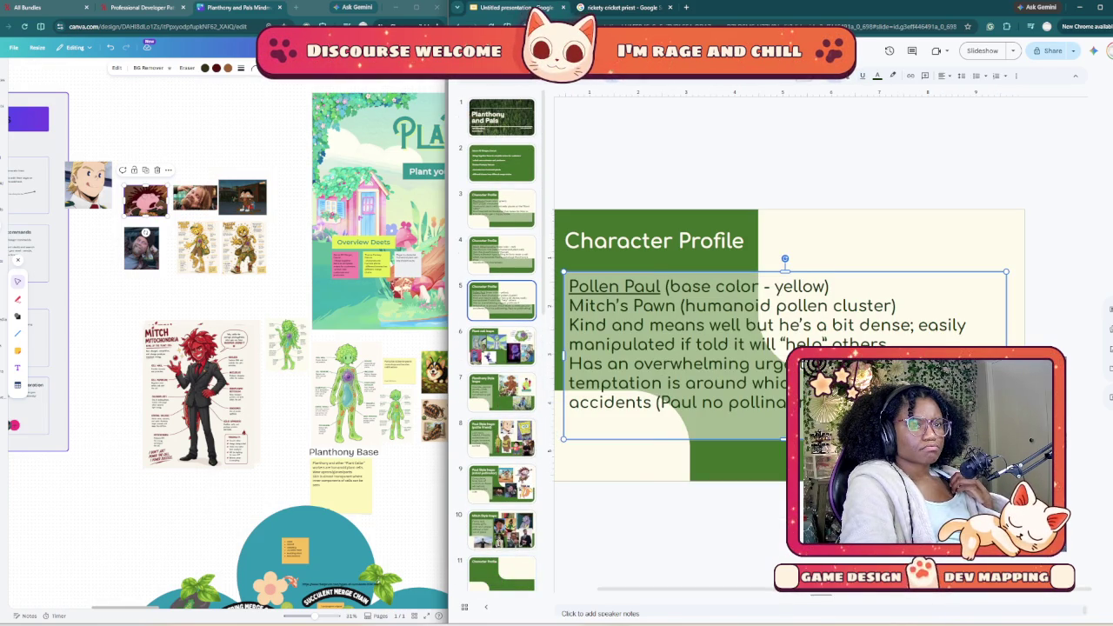
right_click(659, 272)
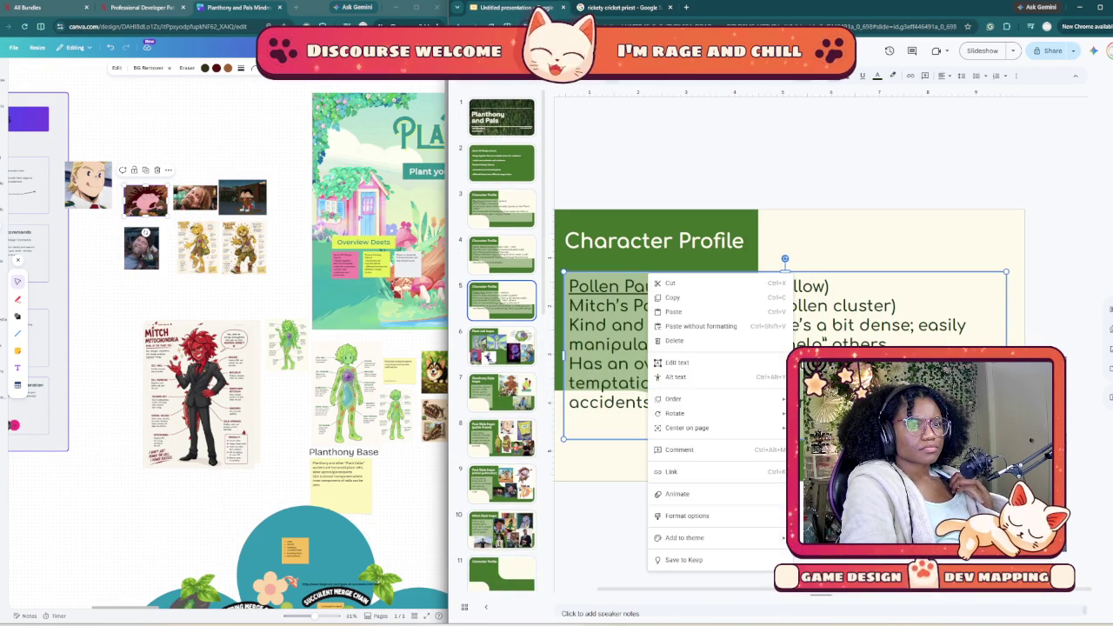
left_click(673, 298)
scroll(502, 348, "down", 3)
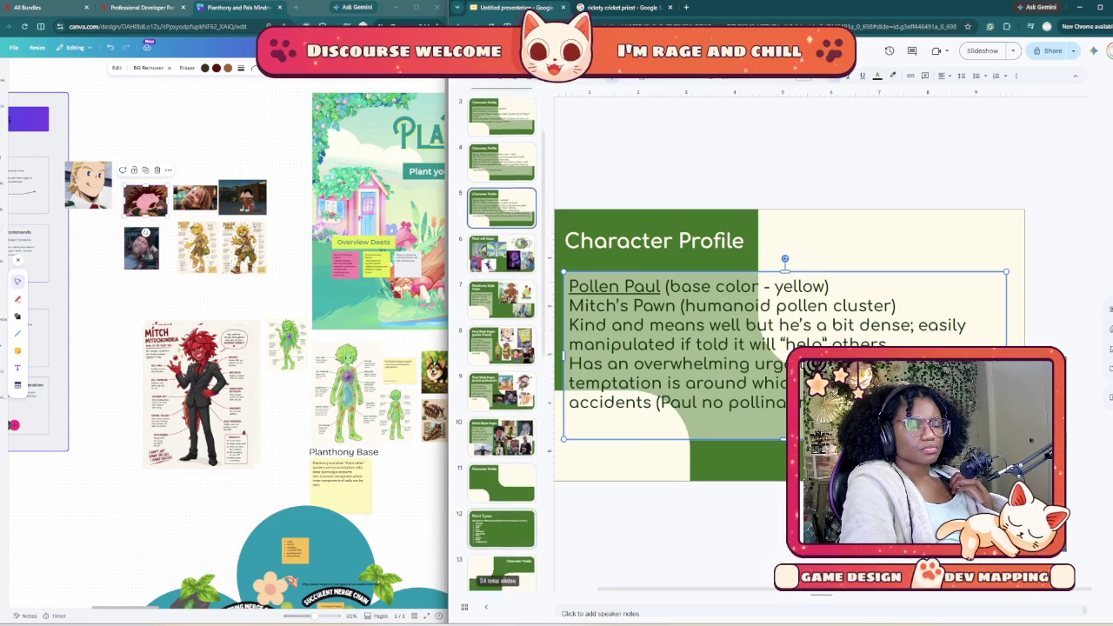
left_click(502, 442)
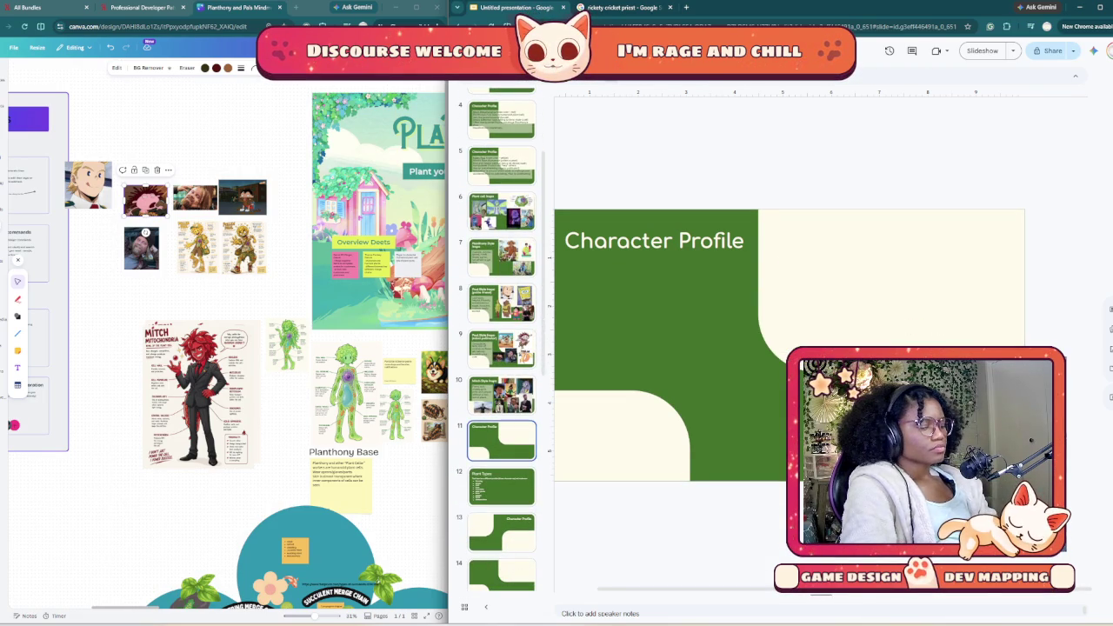
key("ctrl+v")
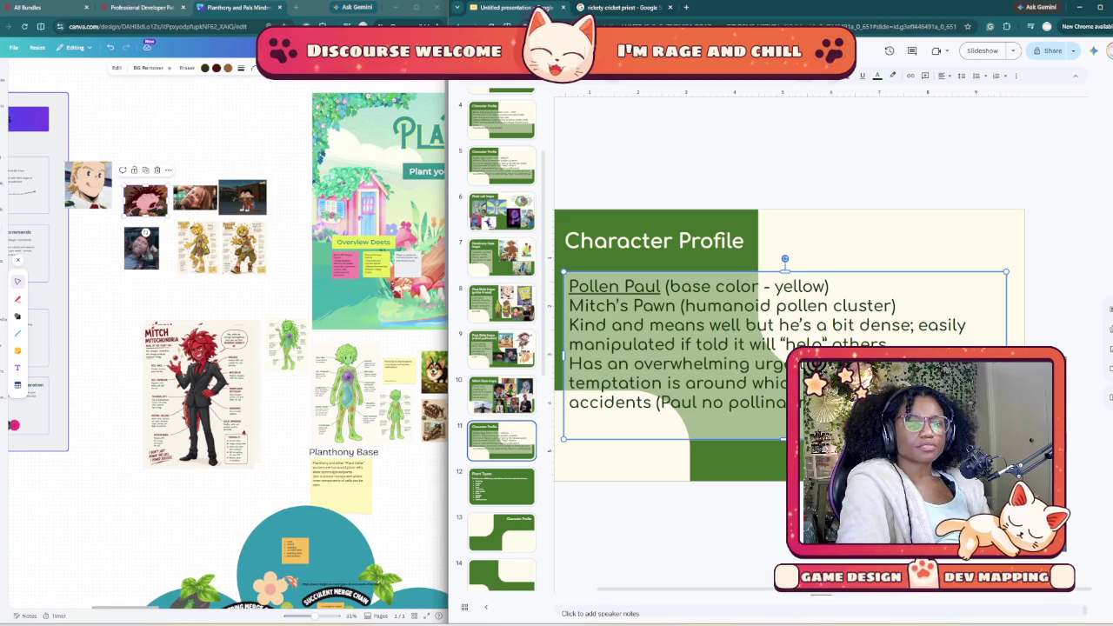
mouse_move(569, 364)
left_mouse_down()
mouse_move(555, 432)
mouse_move(567, 286)
left_mouse_up()
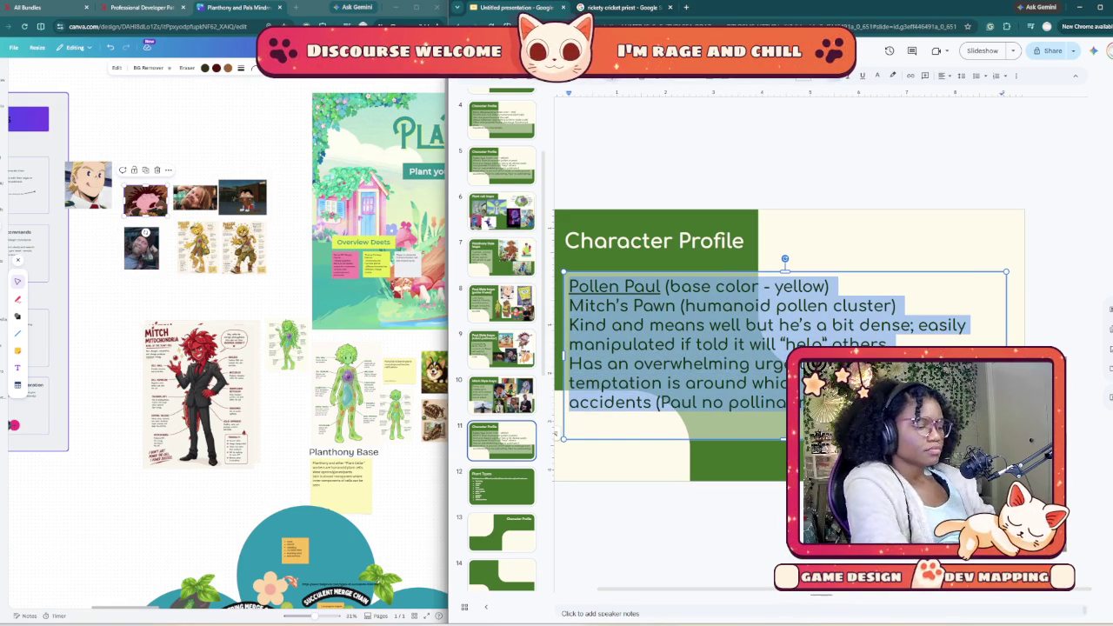
Step: Head the text box 'Biome Providers' and add the line 'Represents one of each plant biome'
type("Biome")
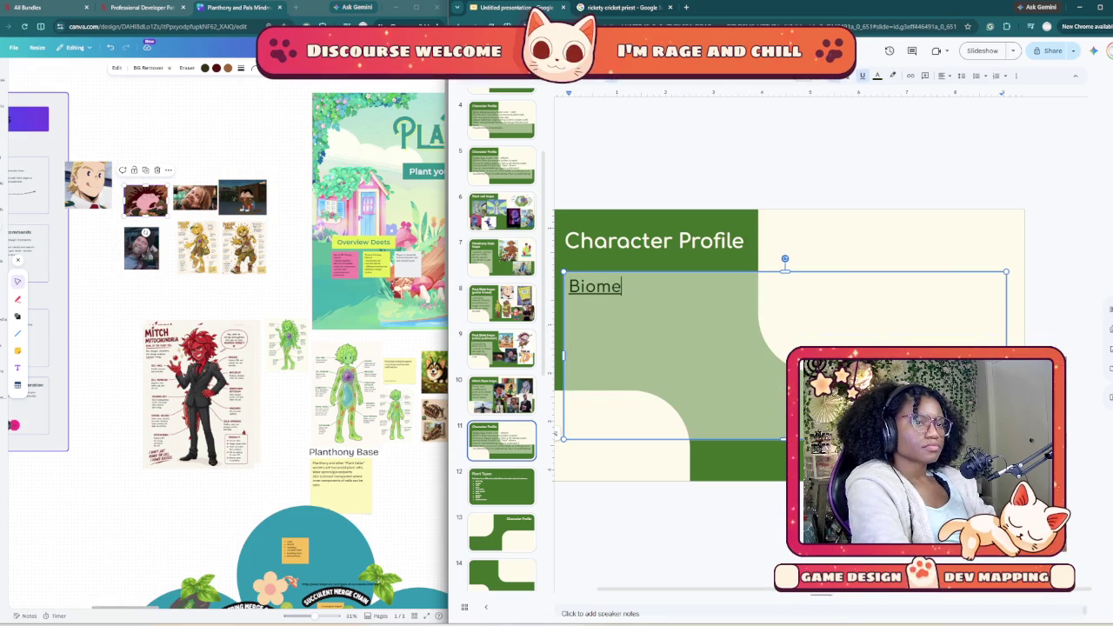
type(" Providers")
left_click(502, 487)
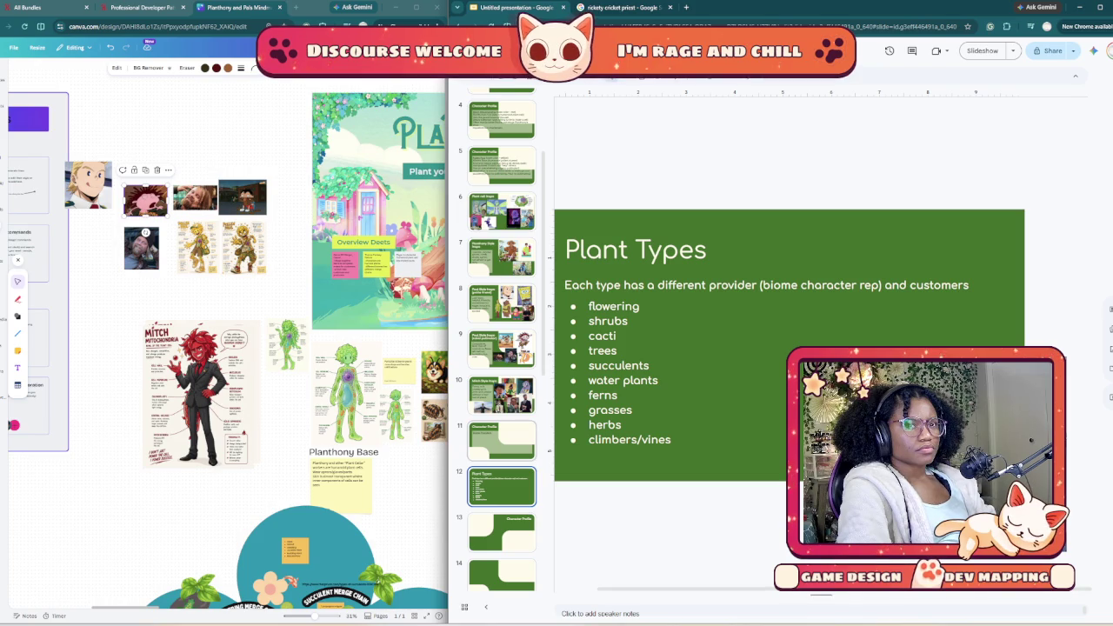
key("Up")
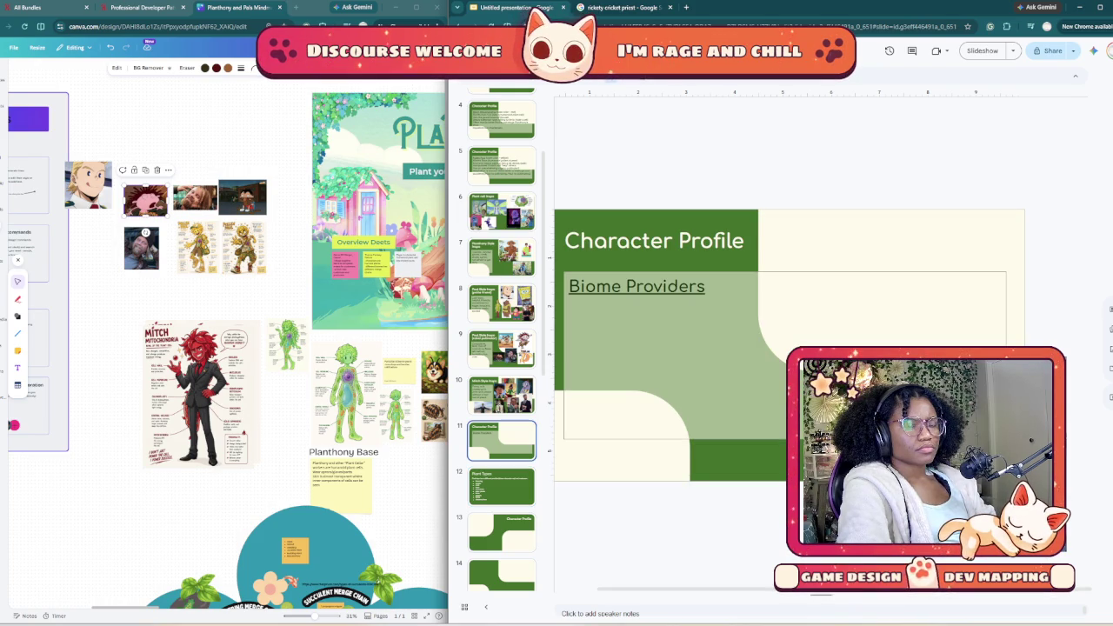
left_click(895, 400)
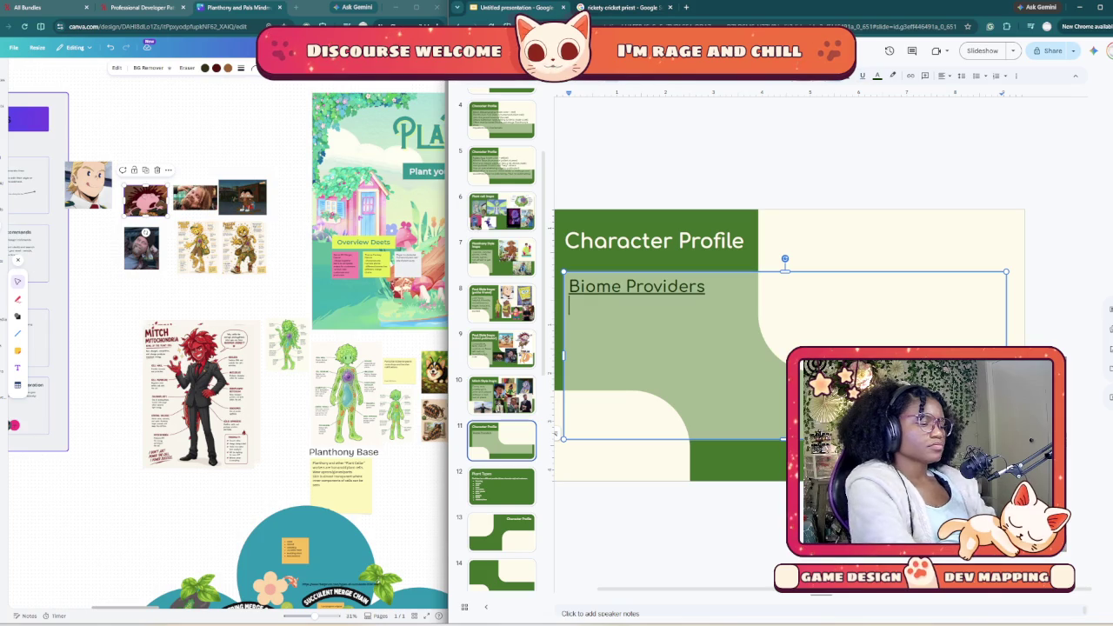
type("Repre")
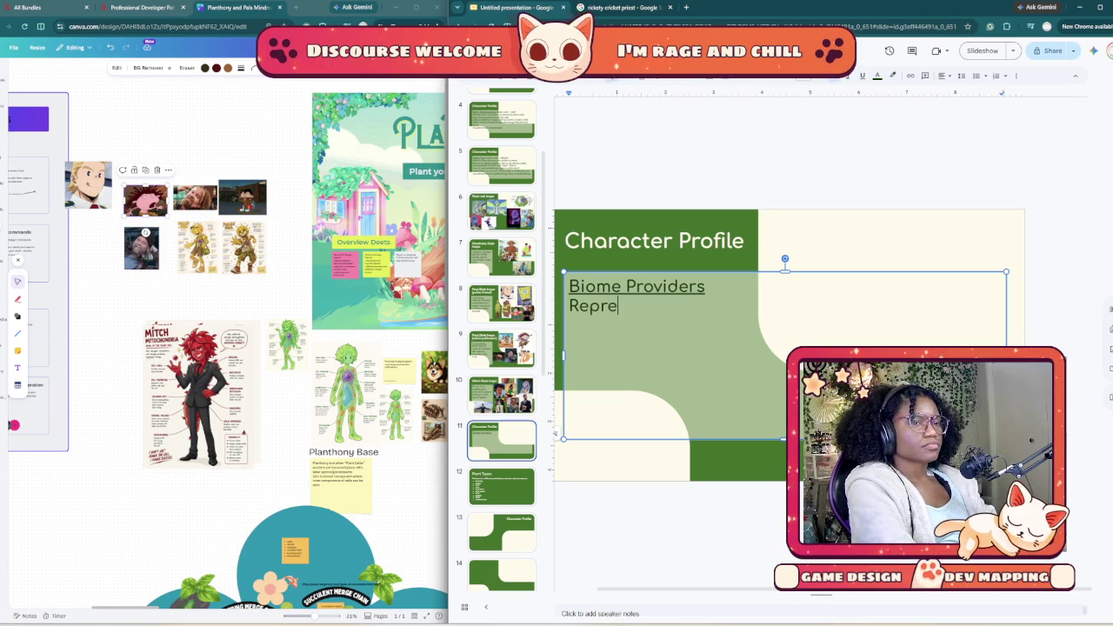
type("sents ")
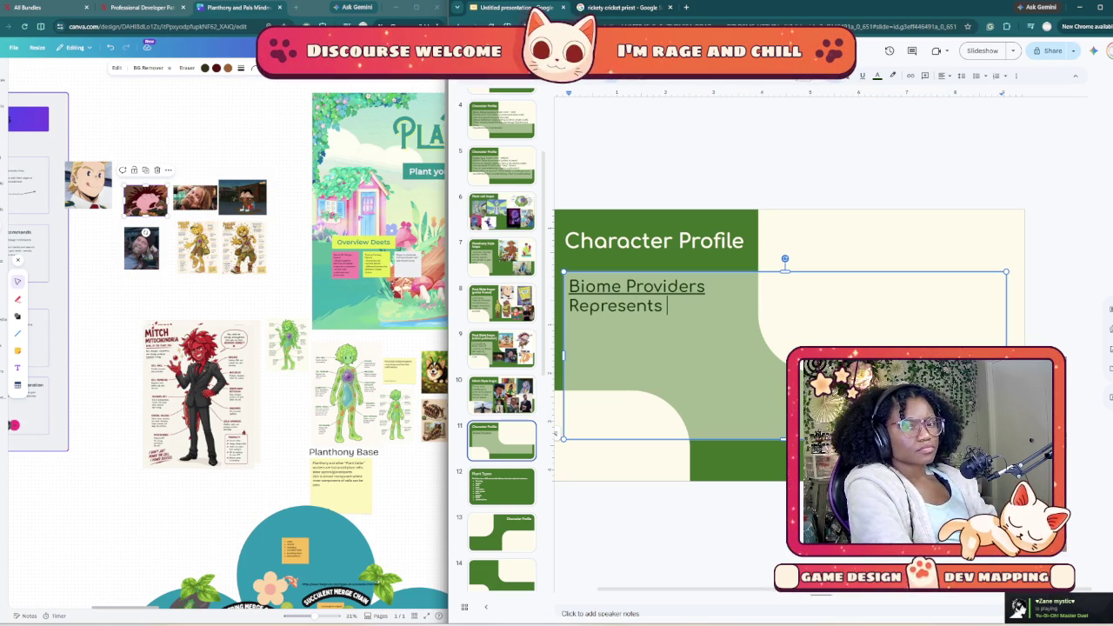
type("on")
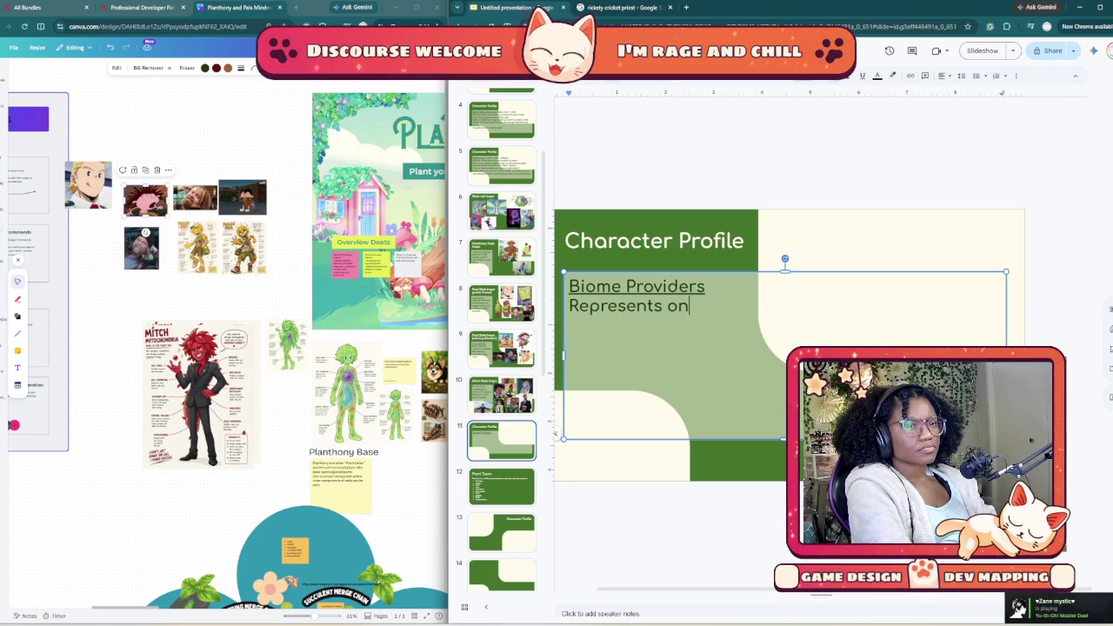
type("one")
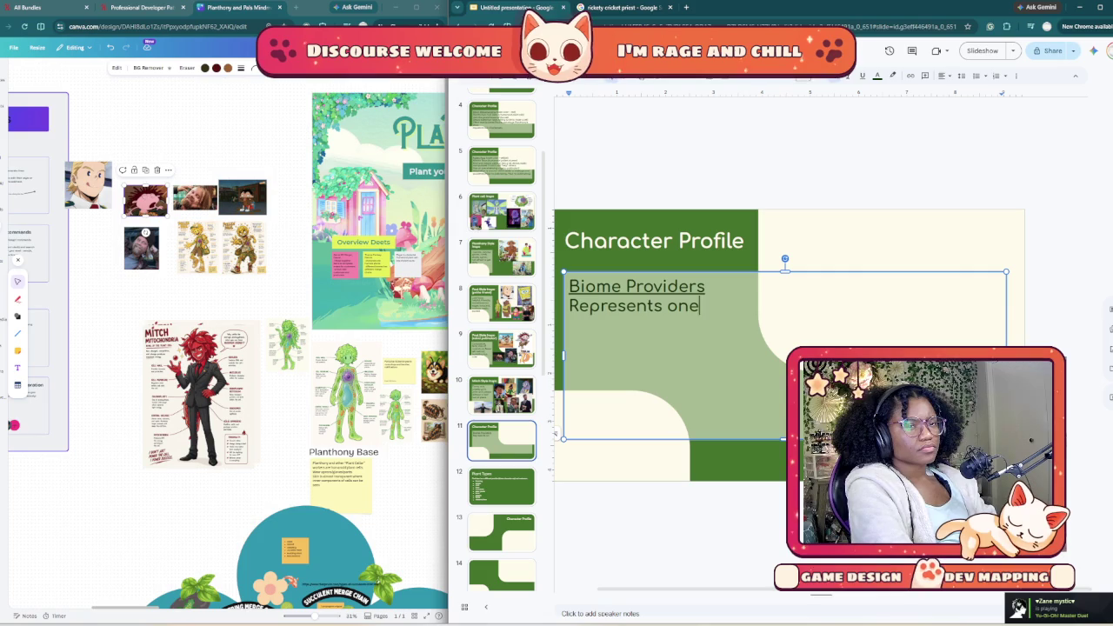
type(" of each plant bio")
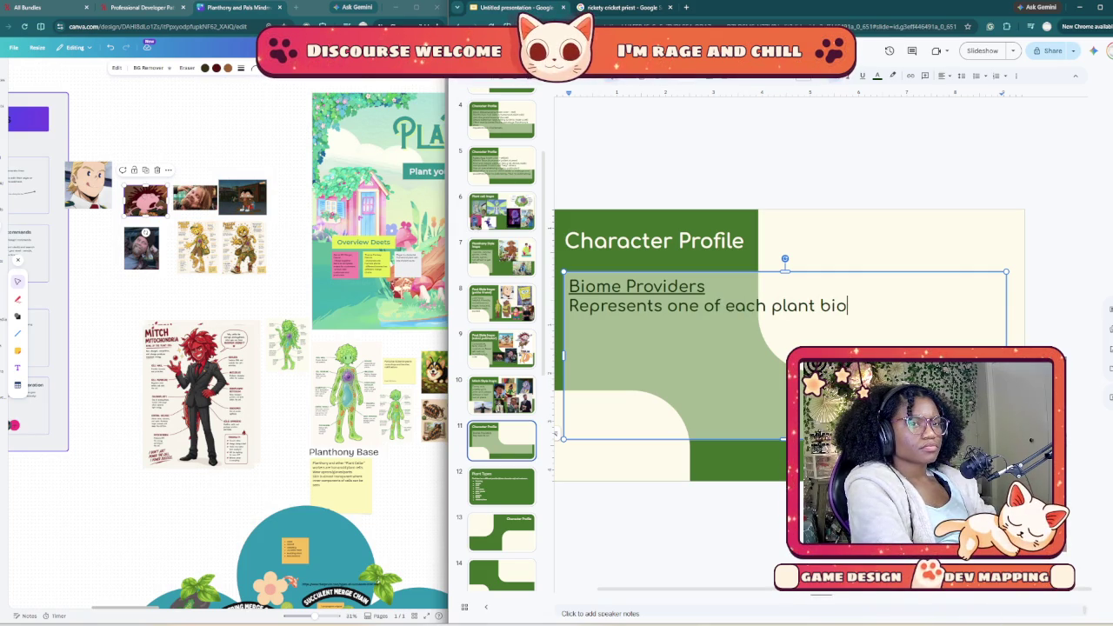
type("me")
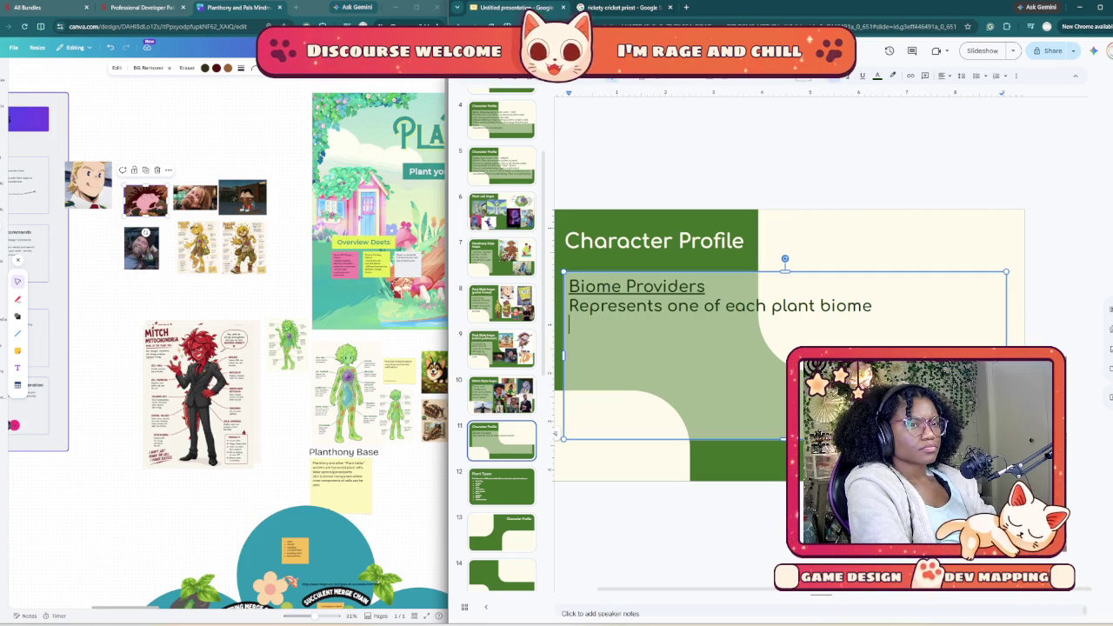
key("Escape")
key("Escape")
key("Page_Down")
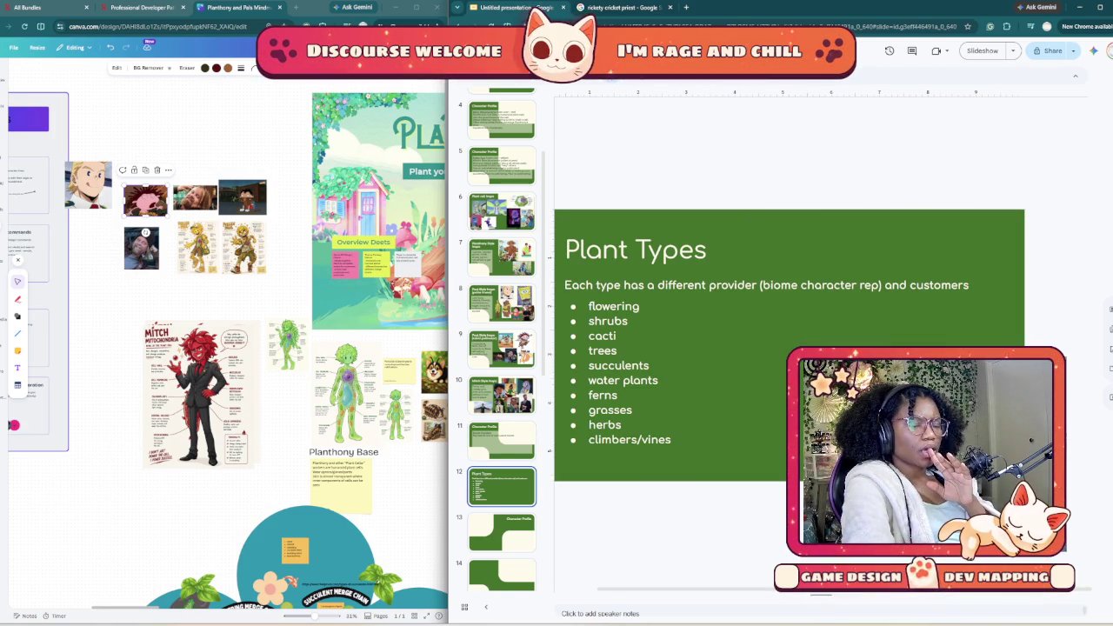
Step: Add the lines 'Embodies that plant type/environment' and 'Humanoid Plant (not a…)'
key("Up")
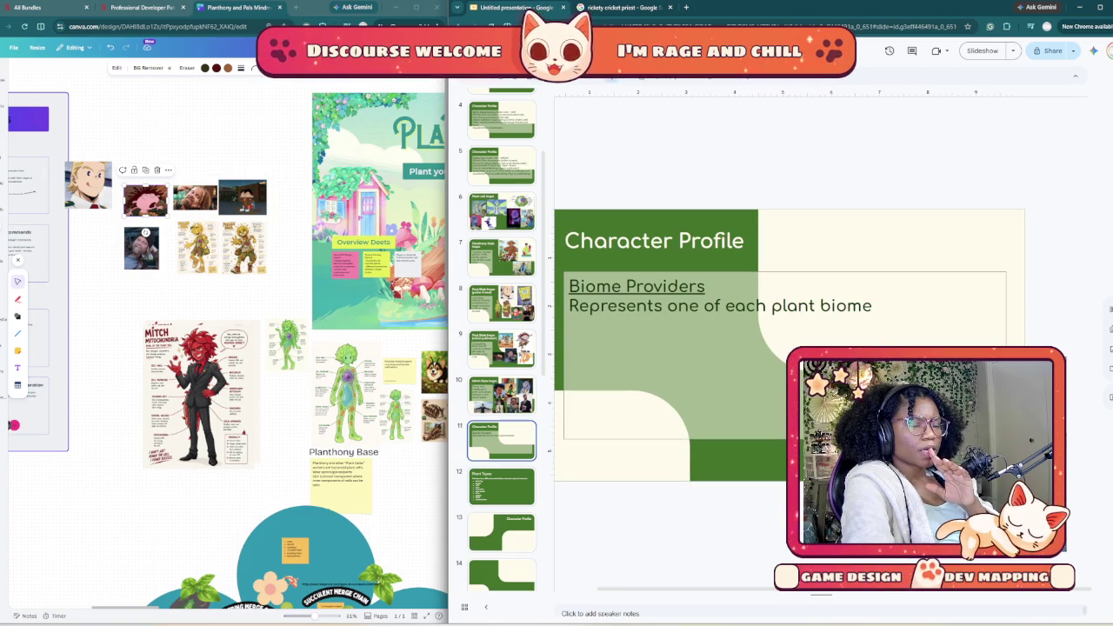
key("Tab")
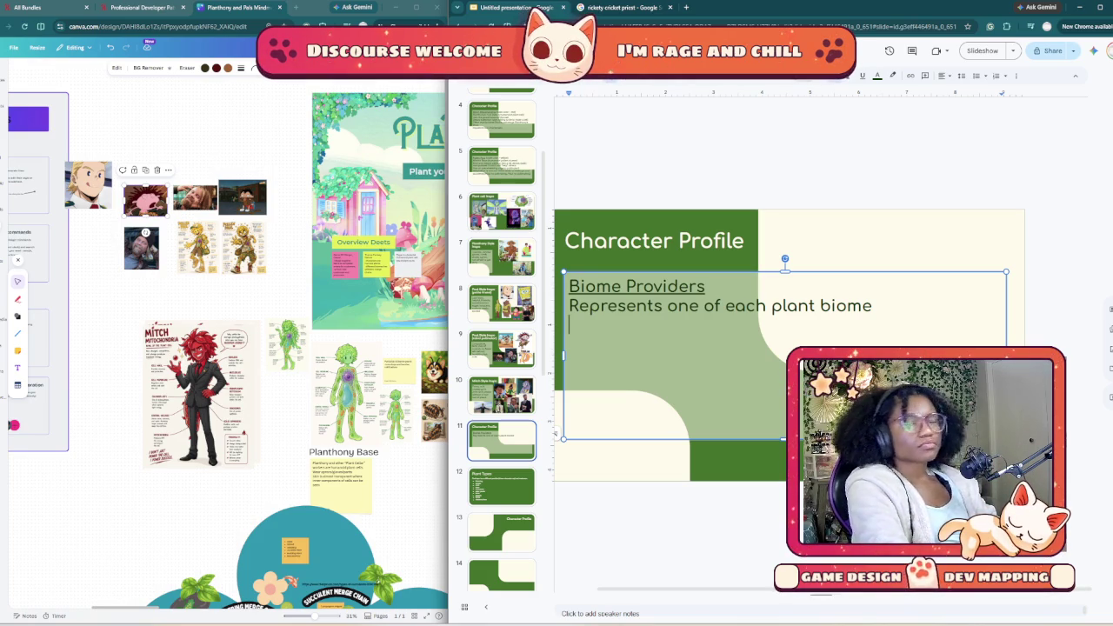
type("More directly")
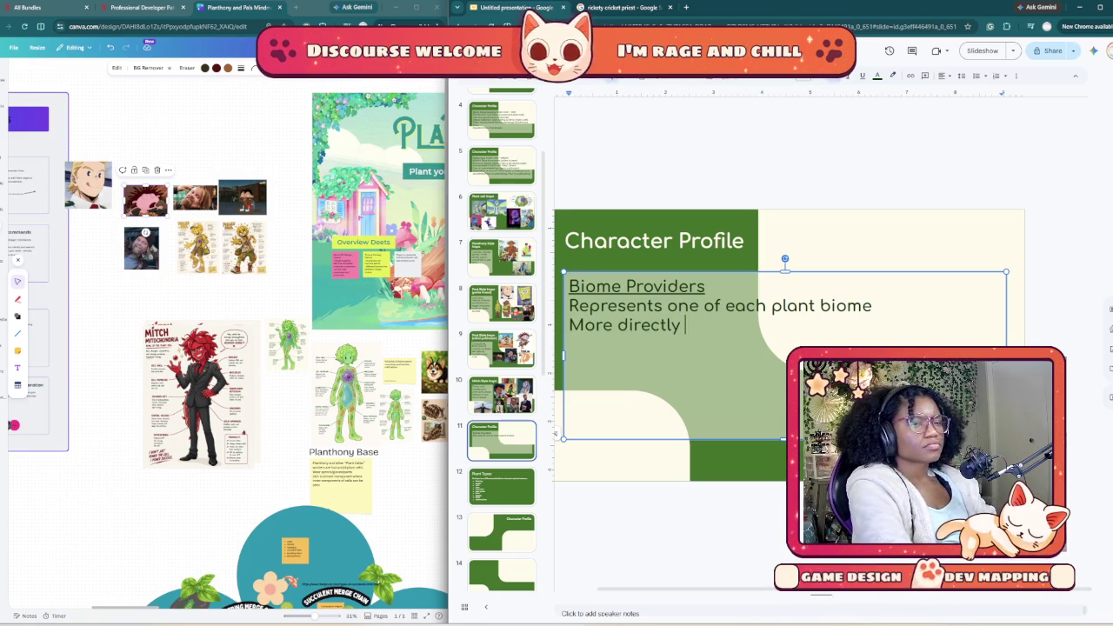
type(" embodies that plant typ")
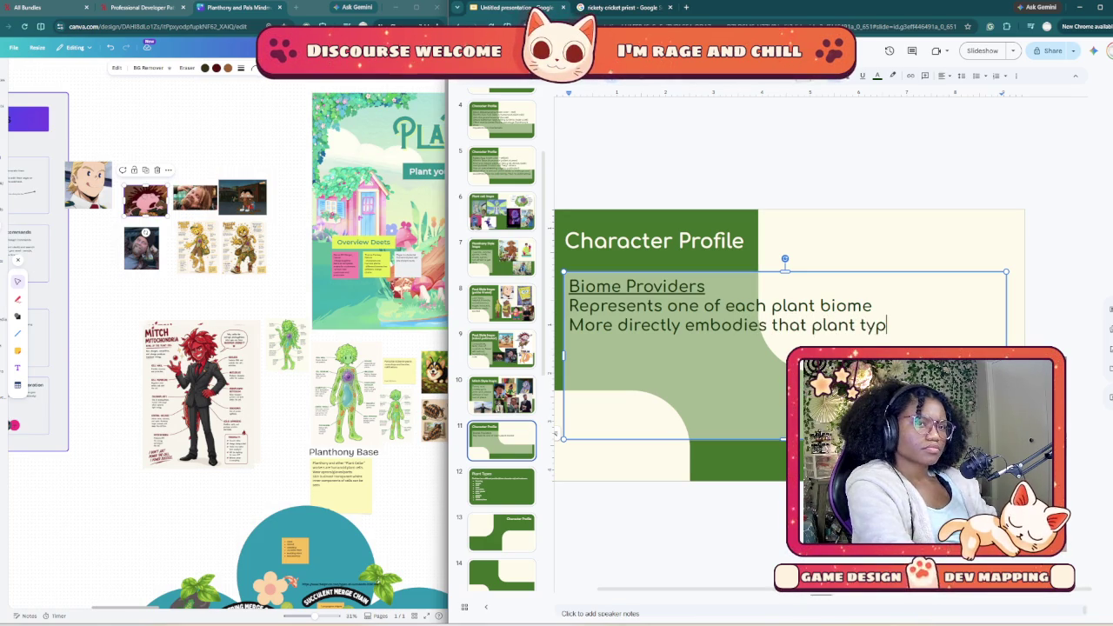
type("e")
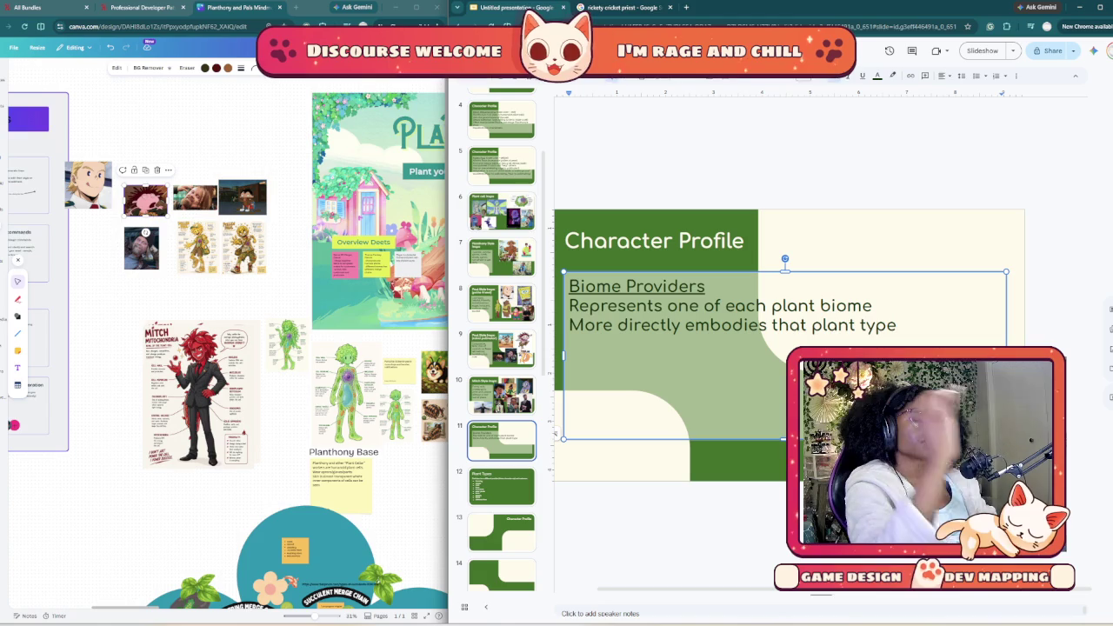
type("/ envirom")
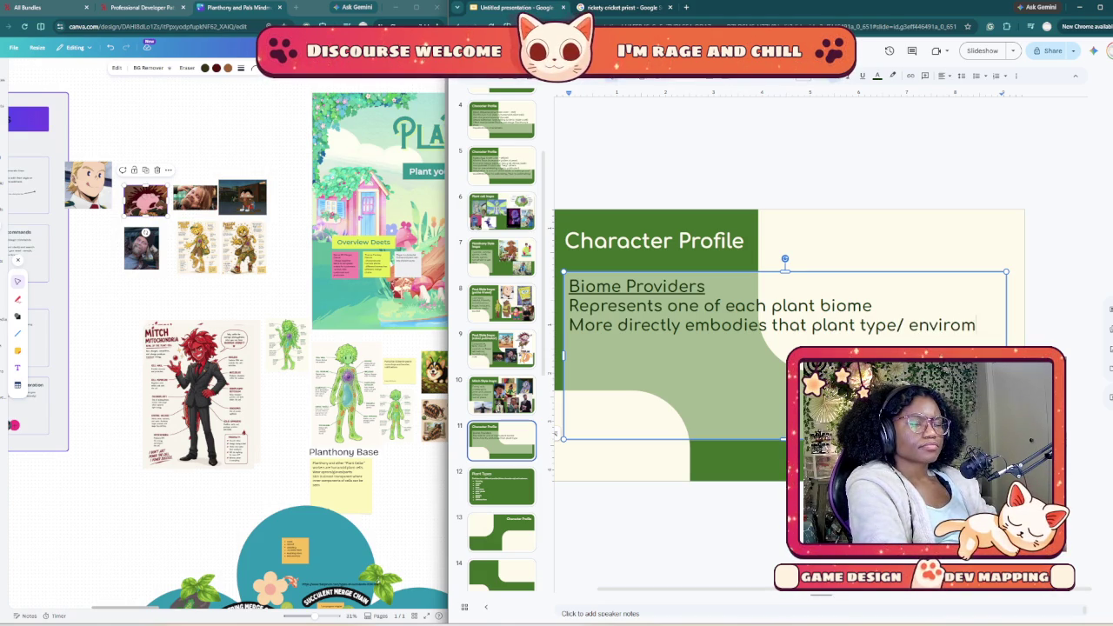
key("BackSpace")
type("nment")
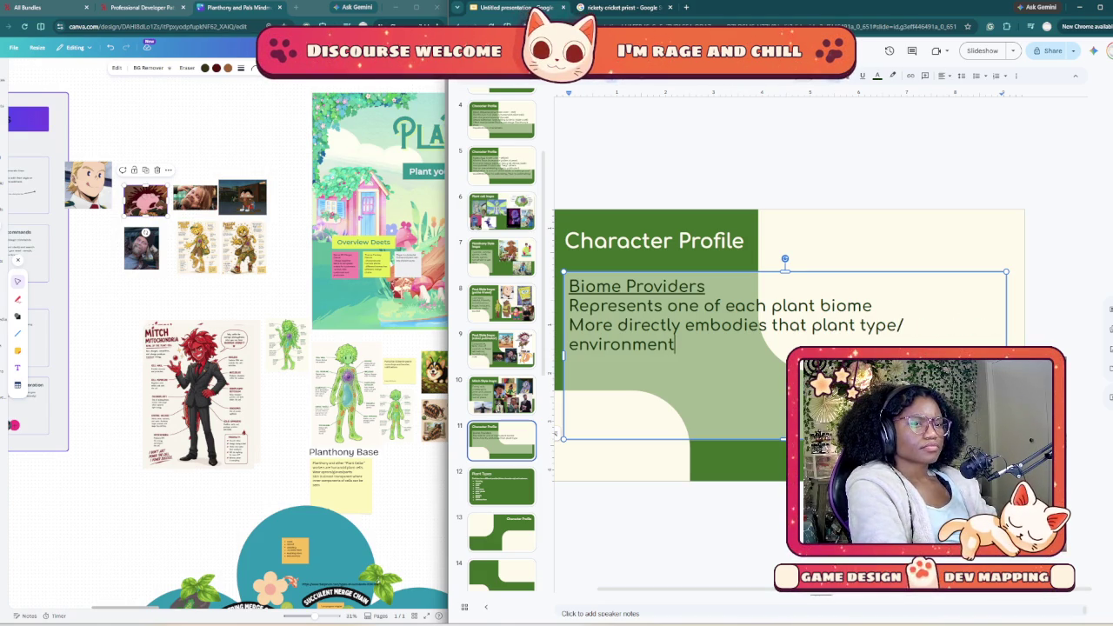
key("Return")
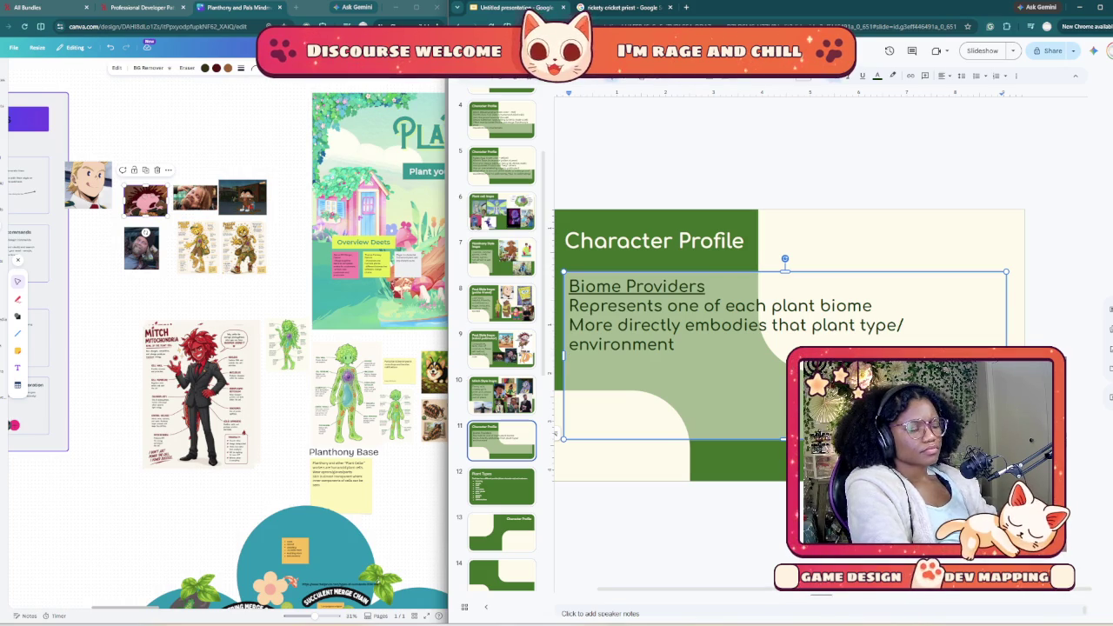
type("Humani")
type("oid p")
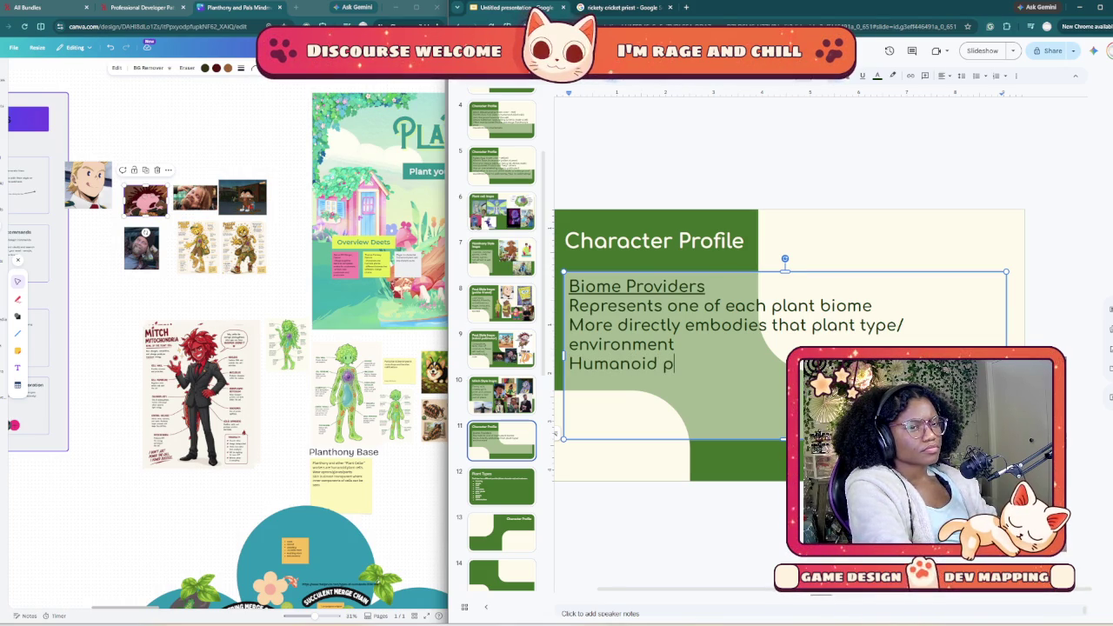
type("Plant")
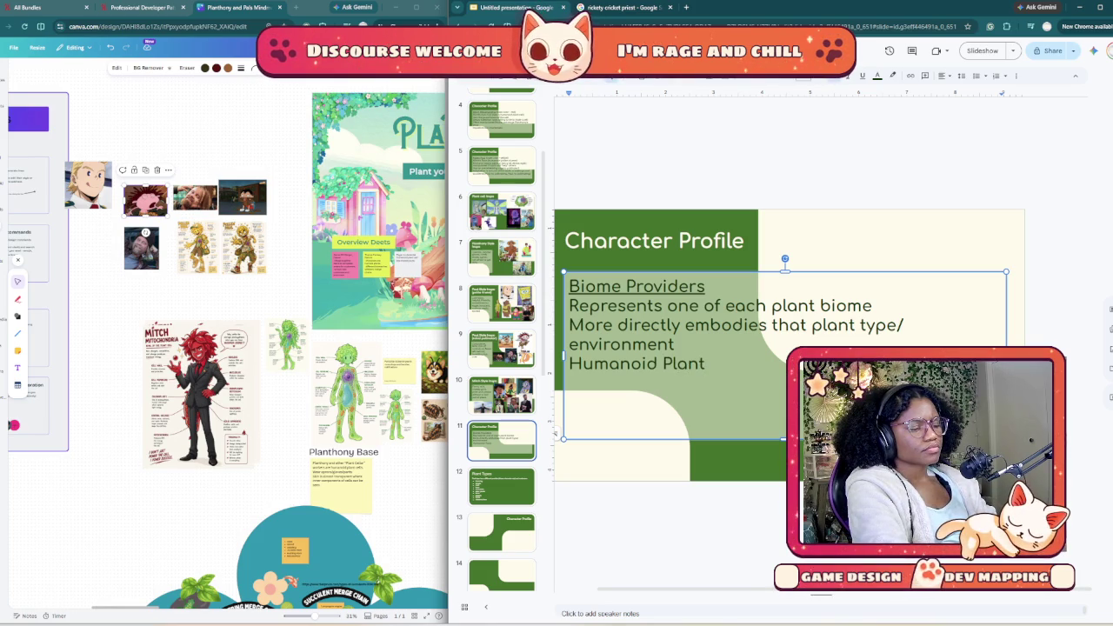
type("(not a")
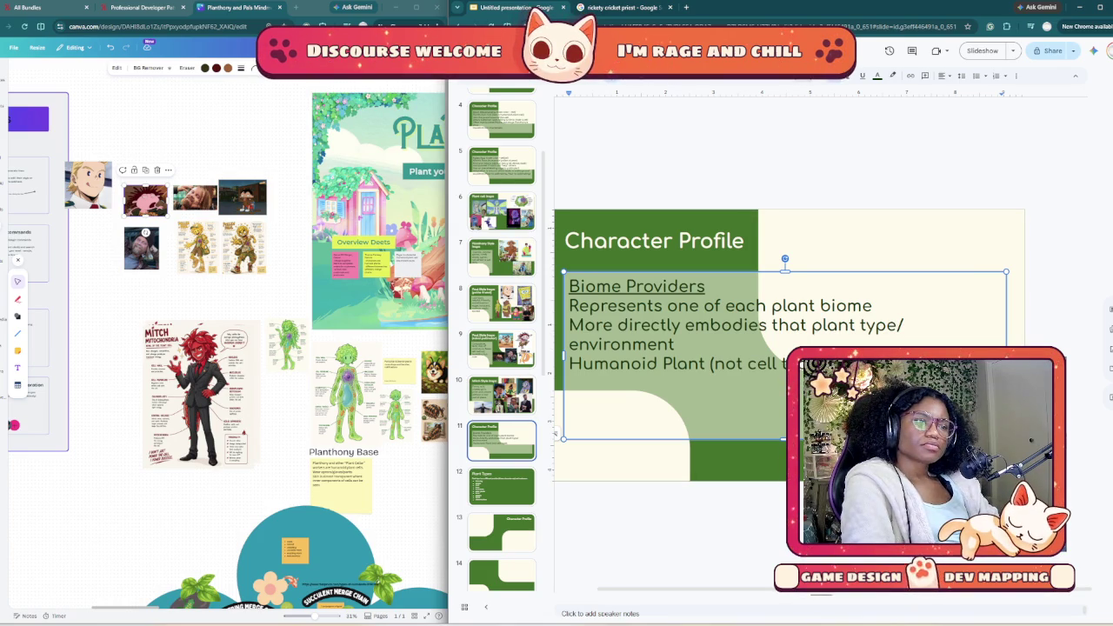
left_click(261, 539)
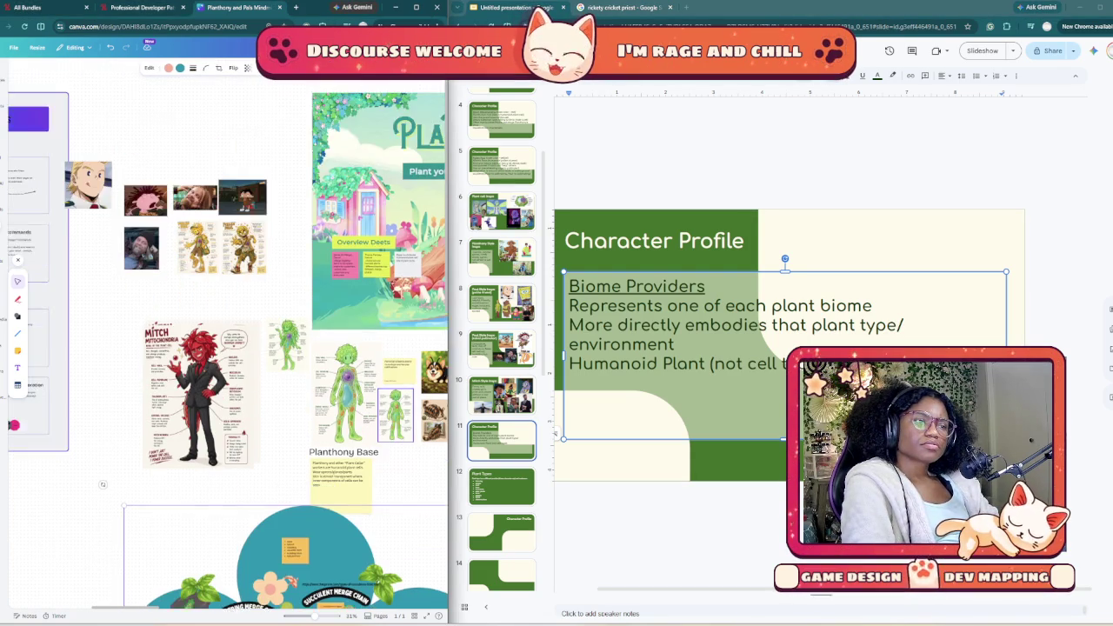
scroll(227, 351, "up", 1)
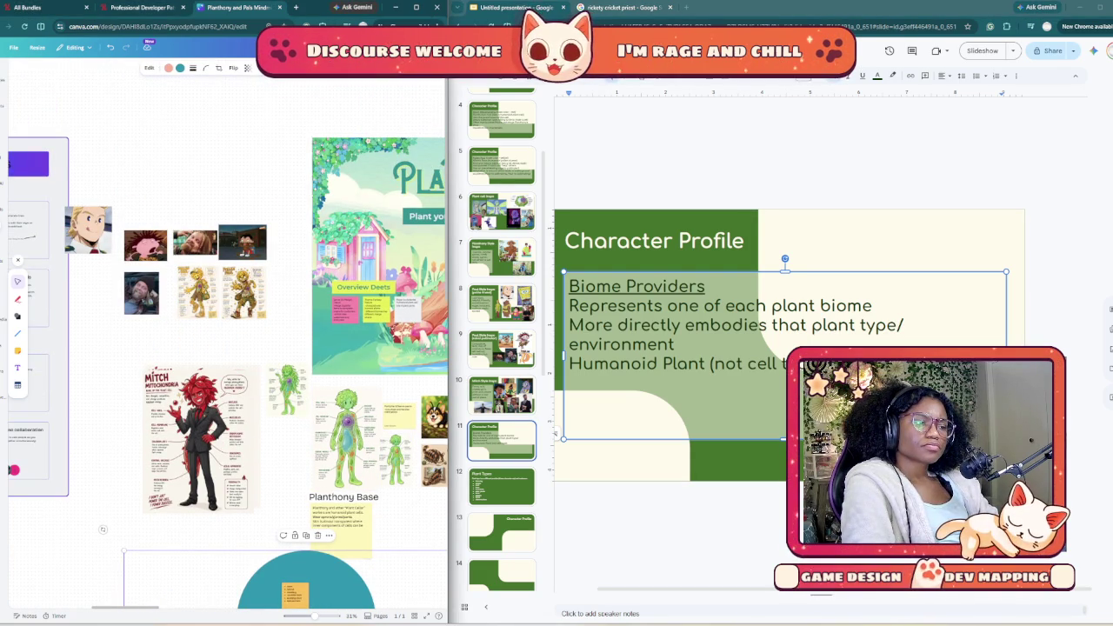
scroll(228, 348, "right", 5)
scroll(227, 348, "right", 3)
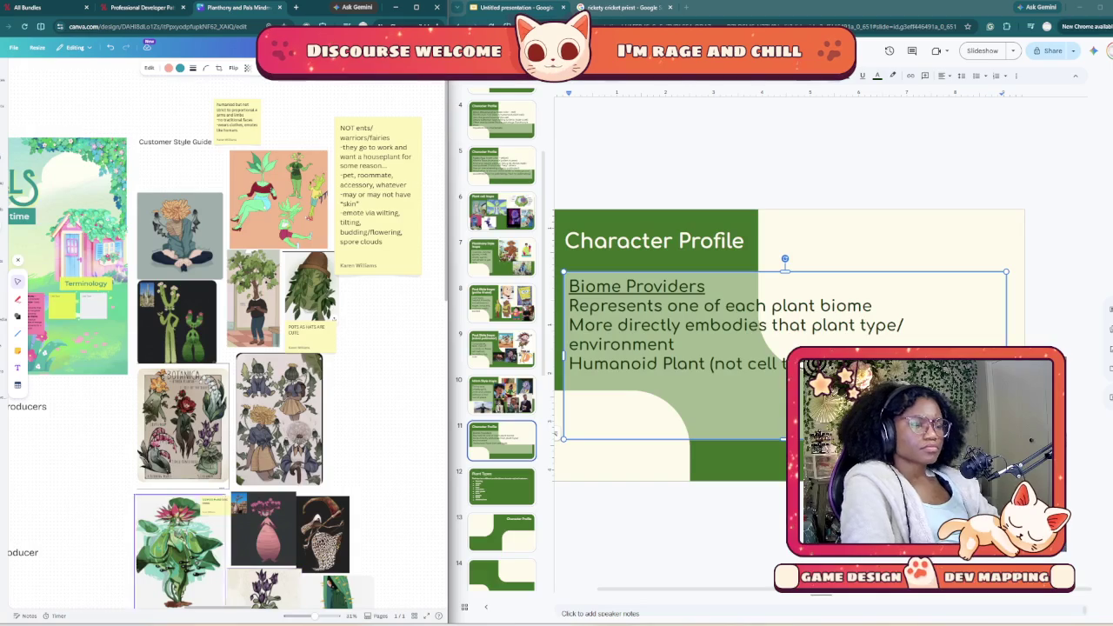
scroll(228, 348, "down", 2)
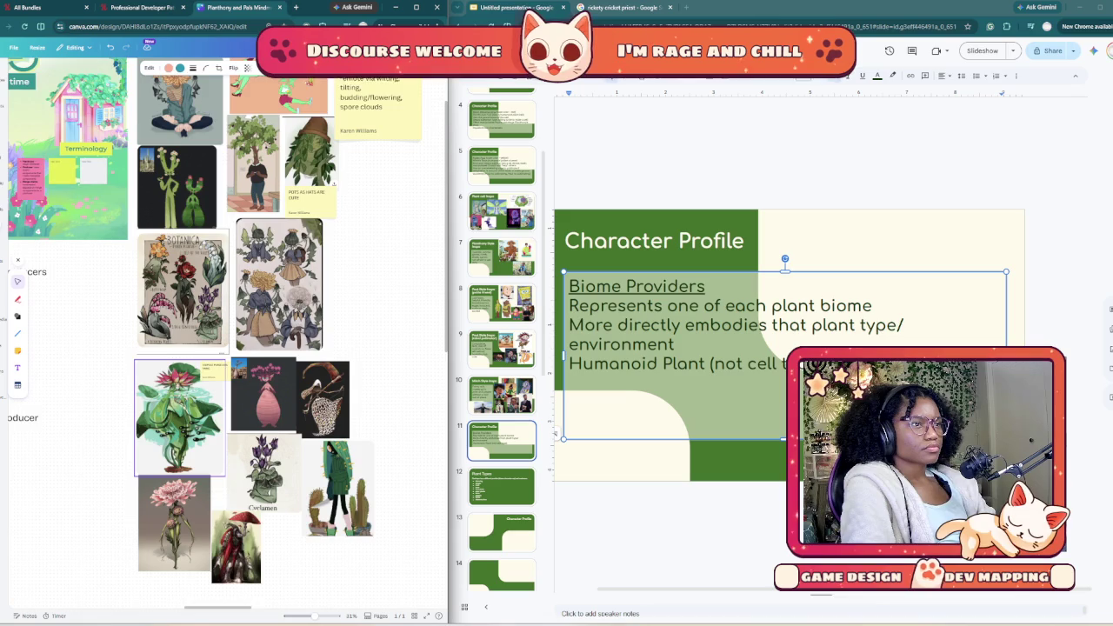
scroll(189, 425, "up", 2)
scroll(189, 425, "up", 2)
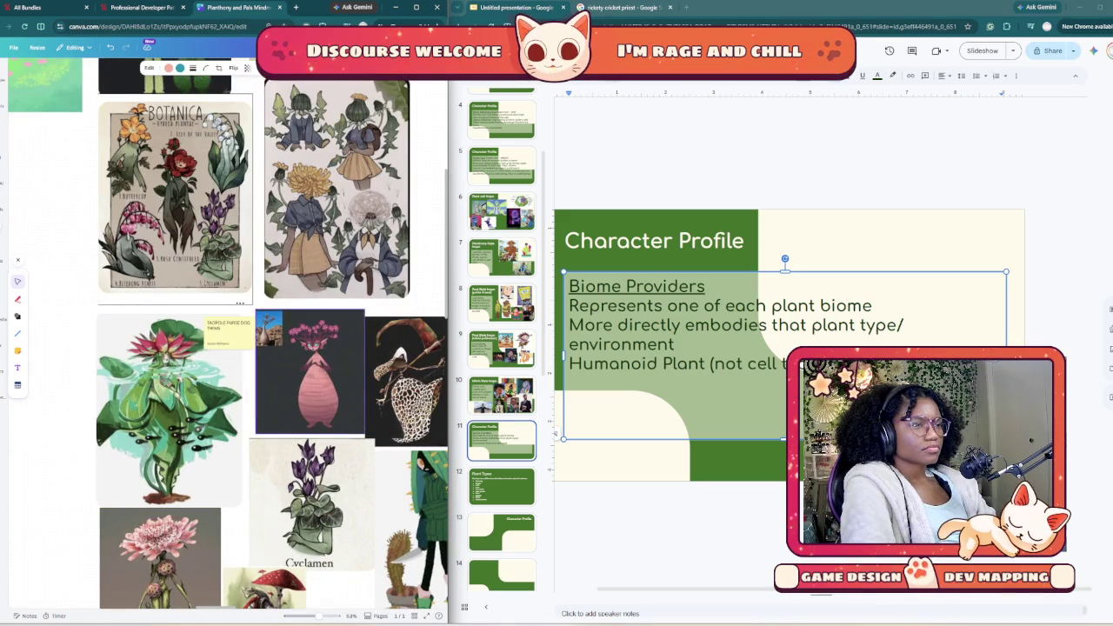
scroll(200, 404, "up", 4)
scroll(209, 405, "down", 2)
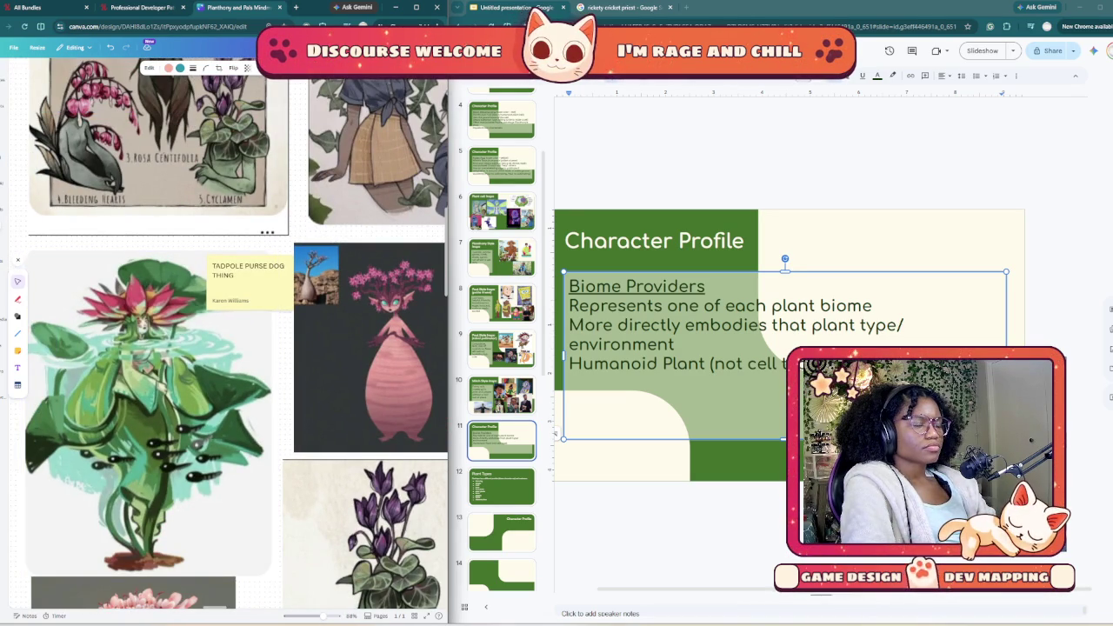
scroll(209, 405, "down", 1)
left_click(209, 391)
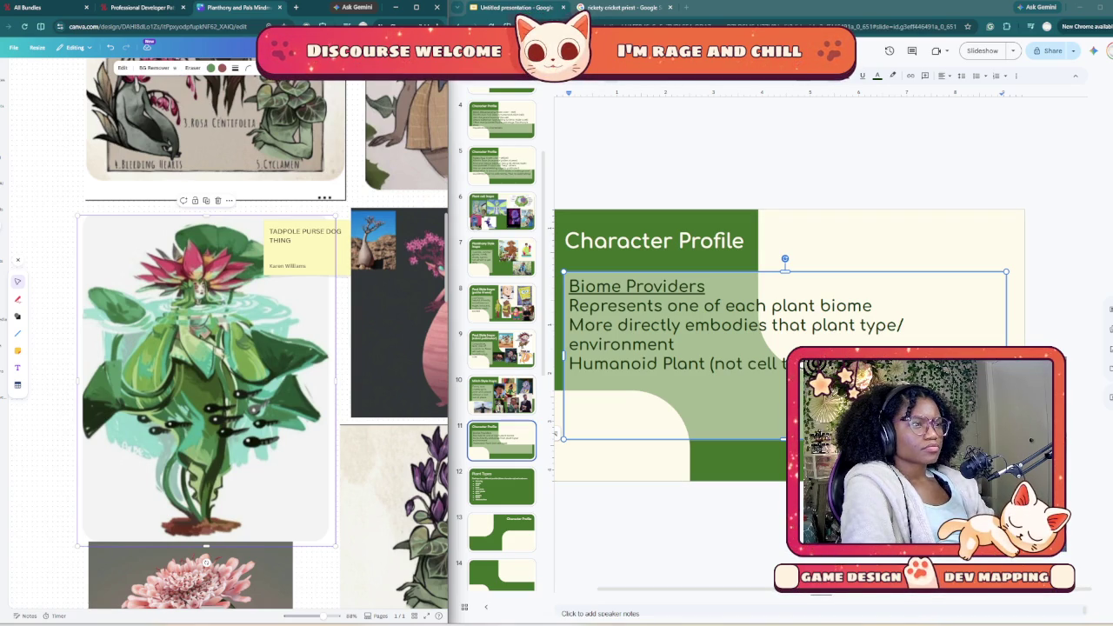
left_click(783, 148)
left_click(826, 391)
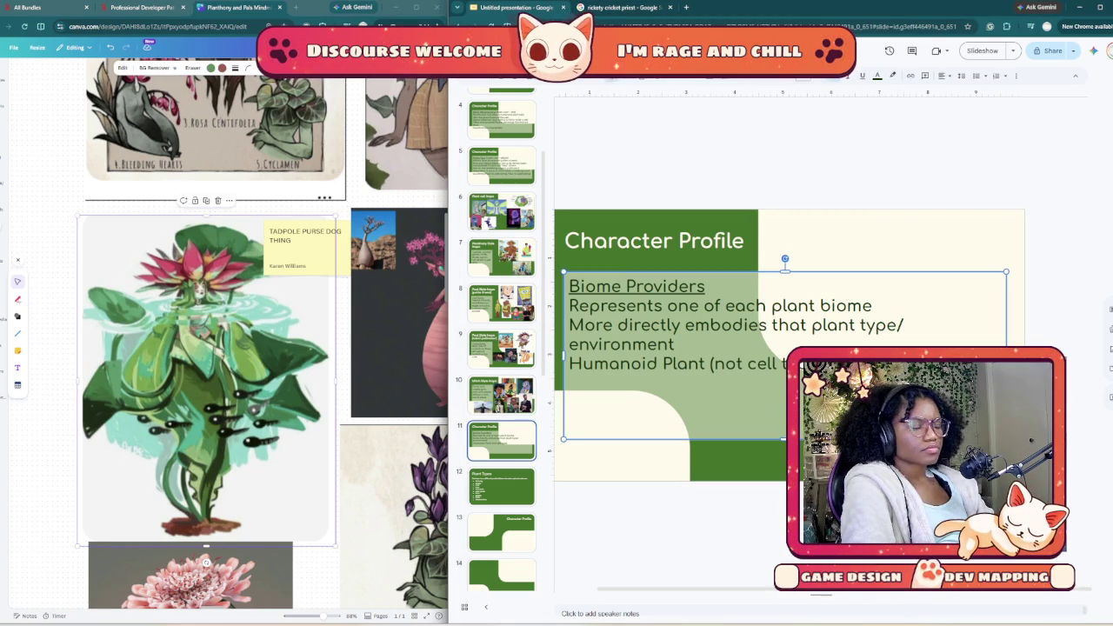
key("Escape")
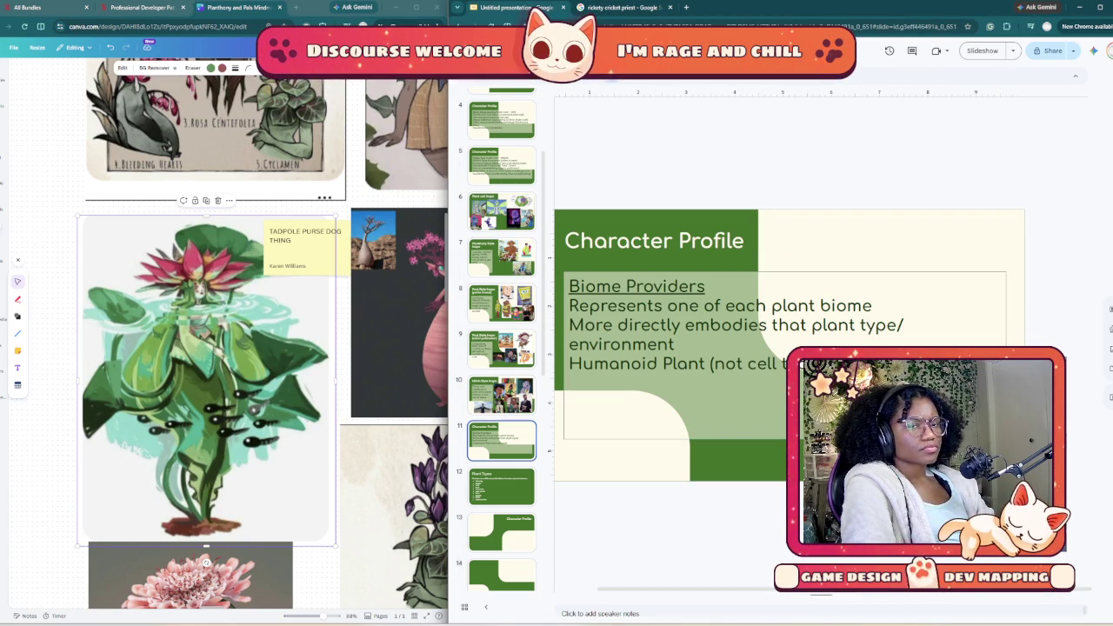
key("alt+Tab")
double_click(209, 383)
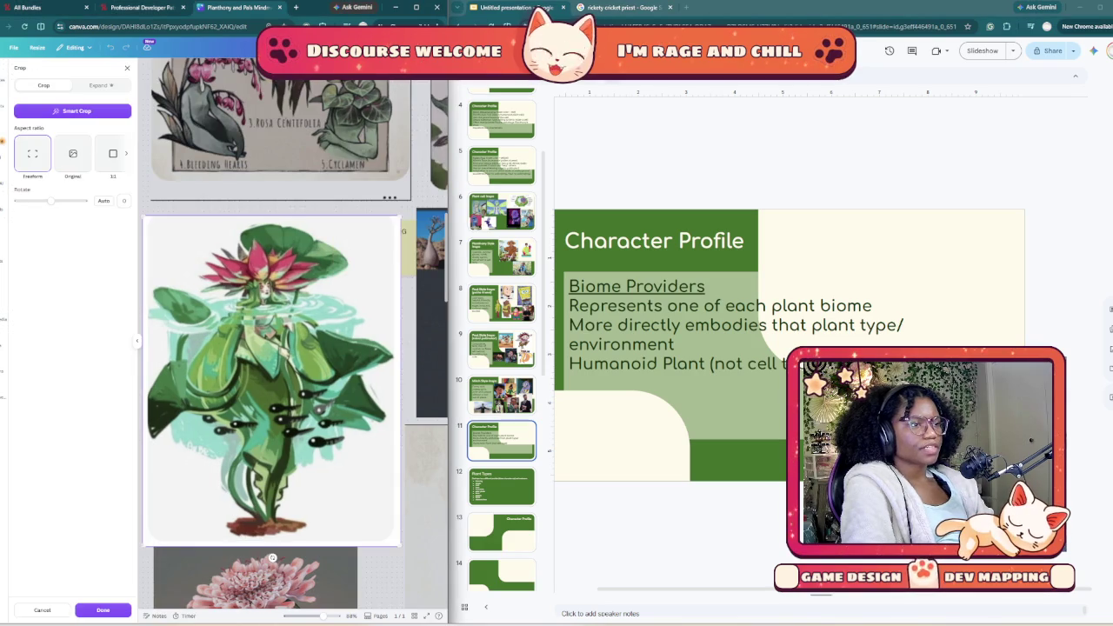
key("alt+Tab")
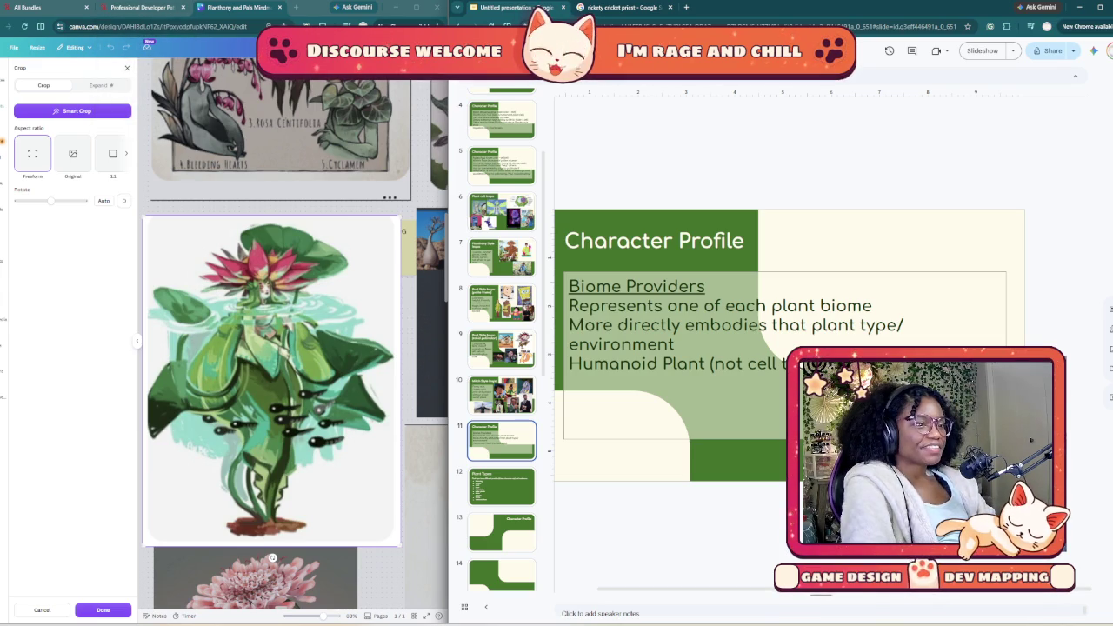
key("Escape")
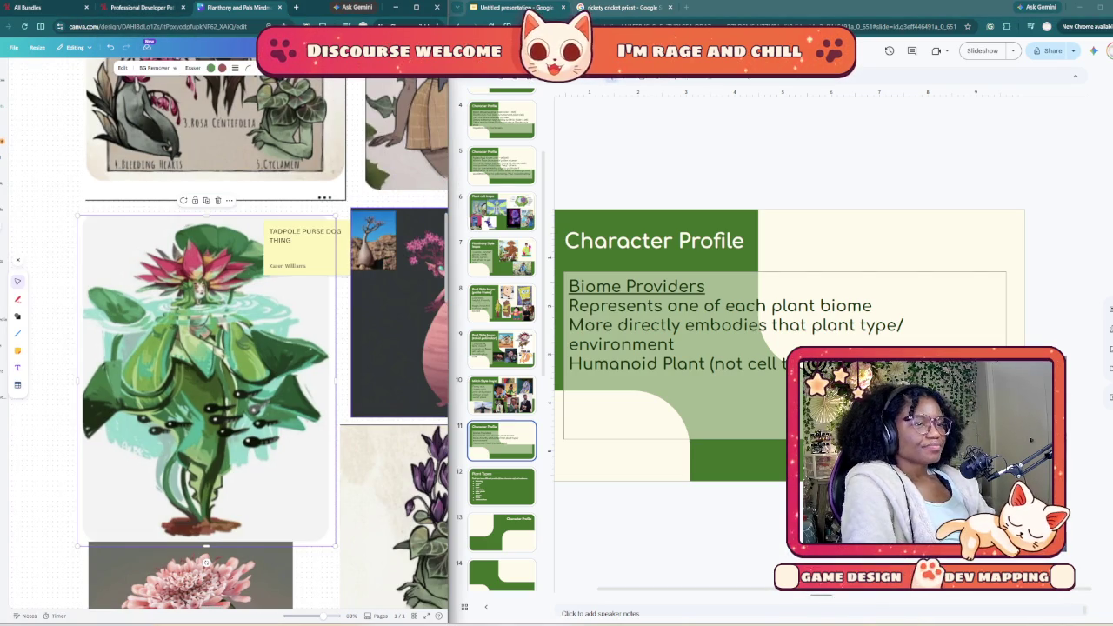
scroll(370, 385, "down", 2)
scroll(370, 386, "down", 2)
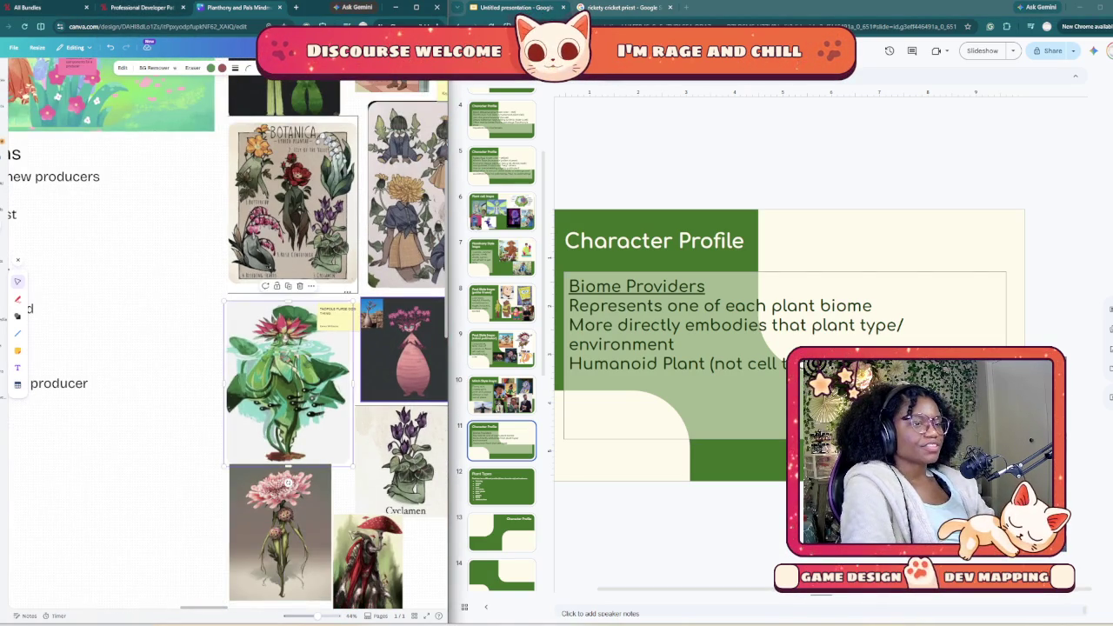
scroll(226, 348, "right", 1)
scroll(226, 347, "right", 3)
scroll(226, 348, "down", 2)
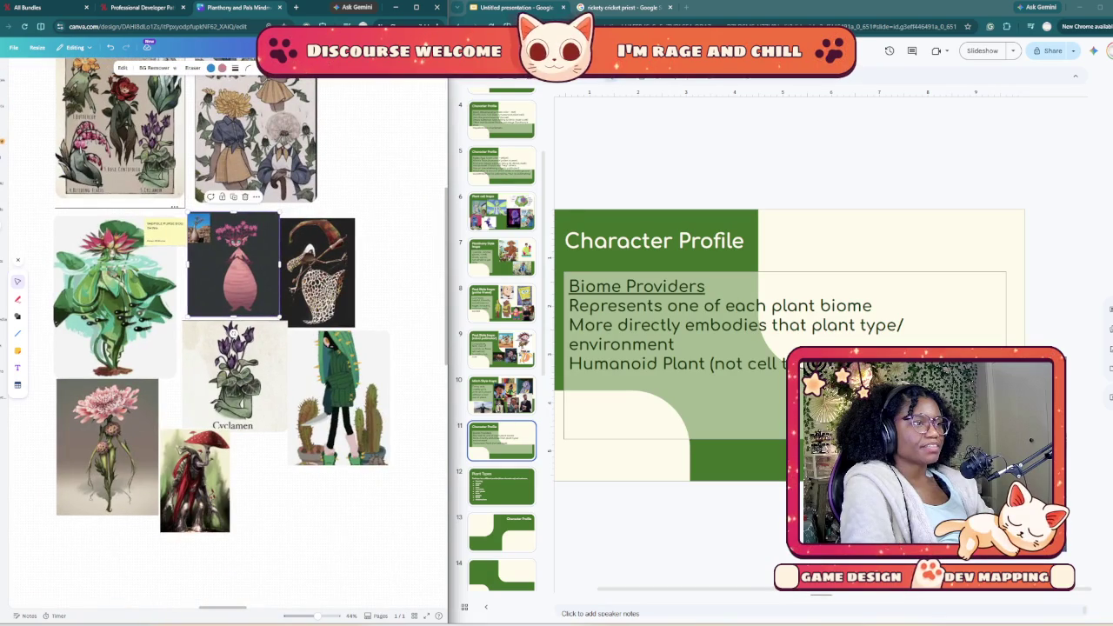
scroll(69, 261, "up", 1)
scroll(69, 261, "up", 2)
scroll(69, 261, "up", 2)
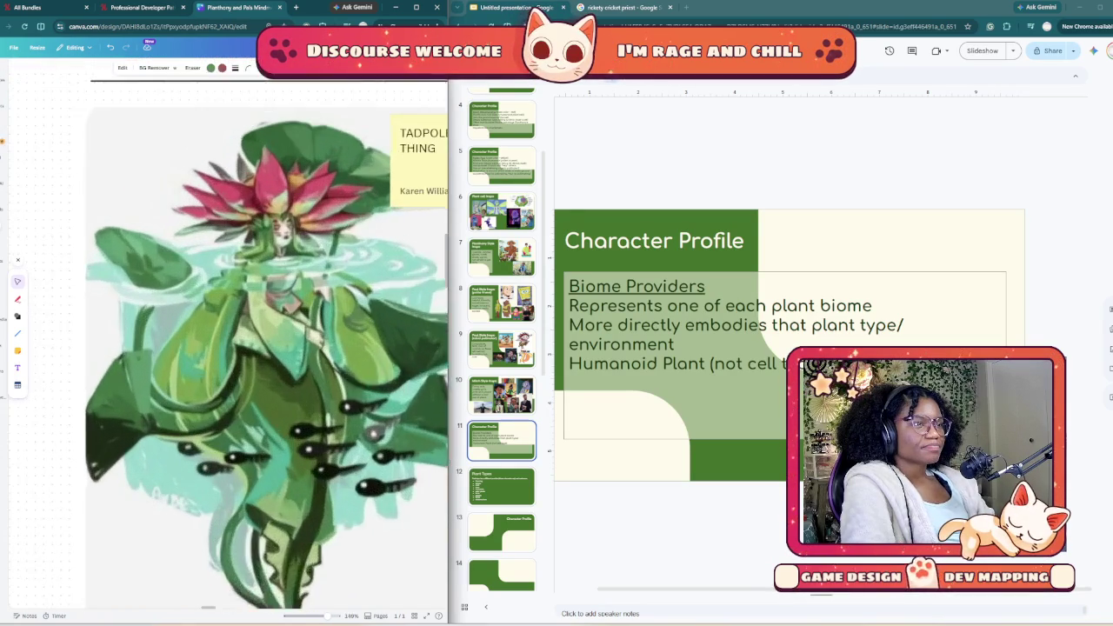
scroll(69, 261, "up", 2)
scroll(217, 256, "down", 5)
scroll(217, 257, "down", 5)
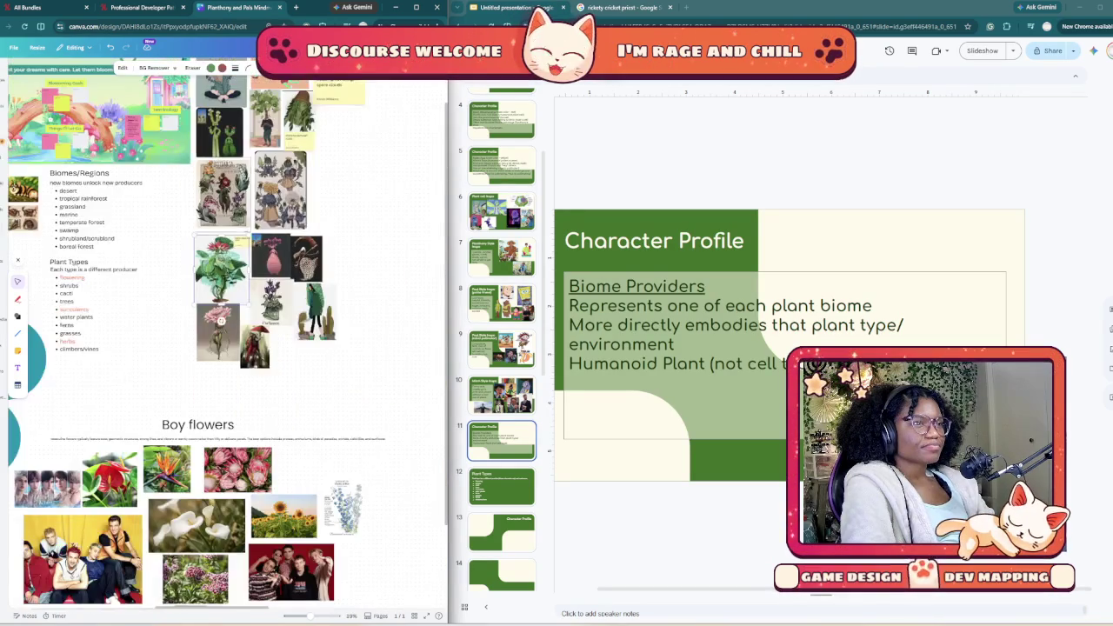
scroll(217, 244, "up", 1)
scroll(218, 243, "up", 2)
scroll(217, 243, "up", 2)
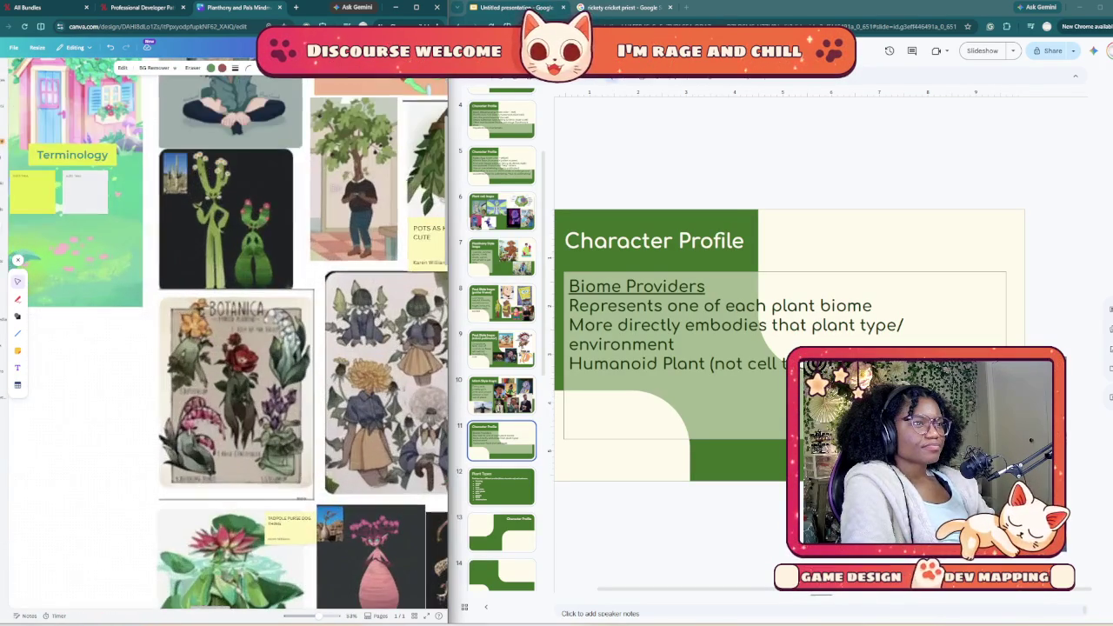
scroll(218, 243, "up", 2)
scroll(227, 330, "up", 1)
scroll(226, 331, "right", 1)
scroll(226, 330, "right", 1)
scroll(226, 330, "up", 1)
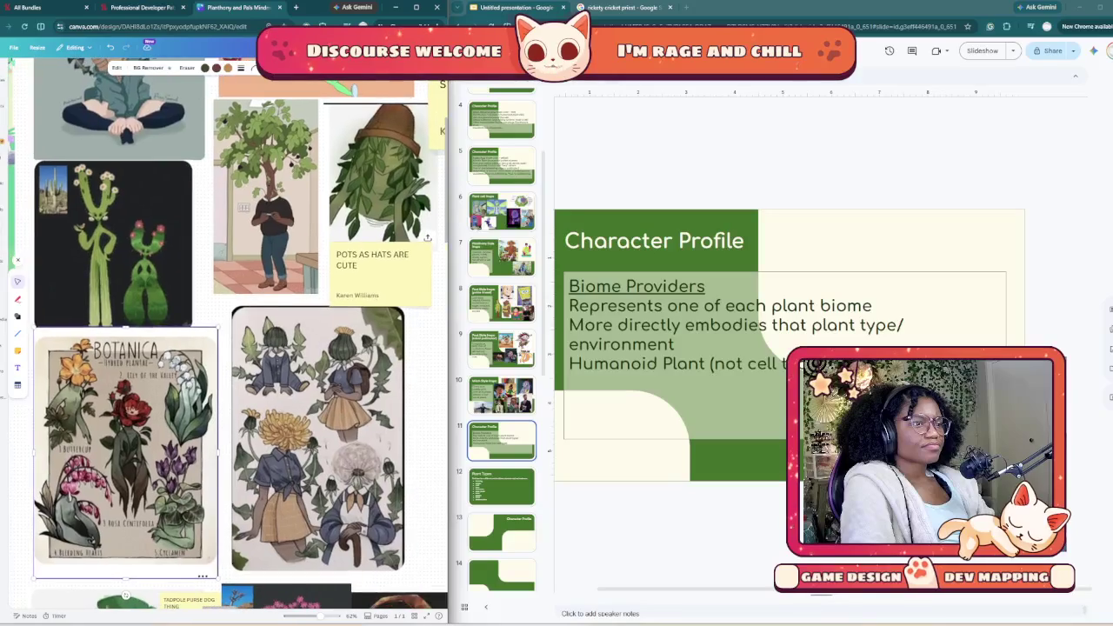
scroll(226, 330, "up", 1)
scroll(227, 330, "left", 1)
scroll(226, 330, "up", 2)
scroll(226, 330, "right", 1)
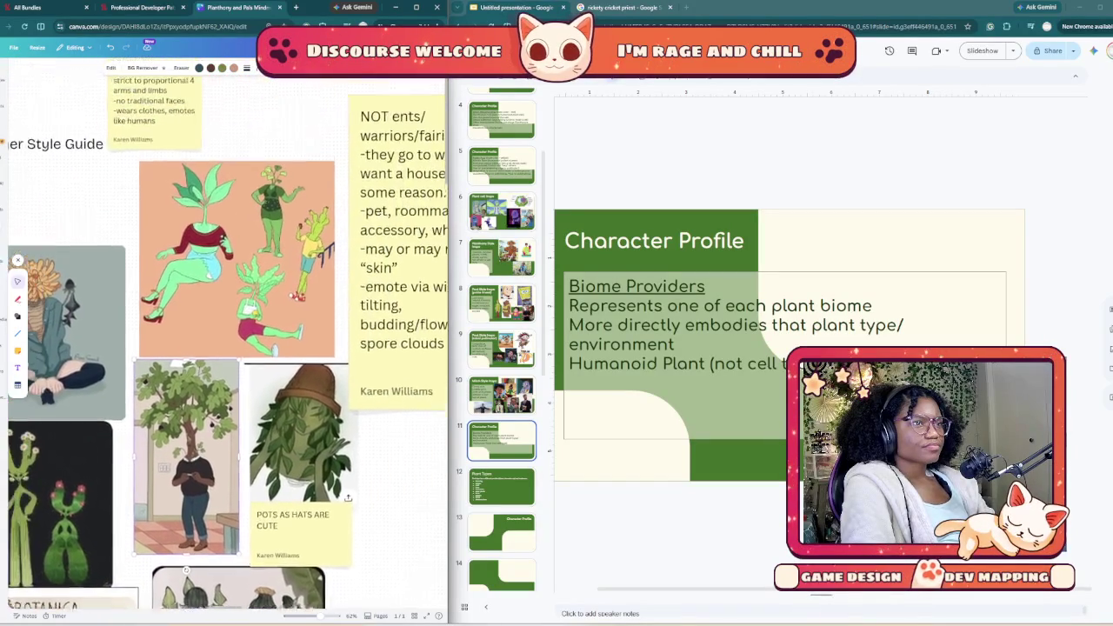
scroll(226, 330, "down", 2)
scroll(226, 330, "left", 1)
scroll(226, 330, "left", 1)
scroll(226, 331, "down", 2)
scroll(226, 331, "left", 1)
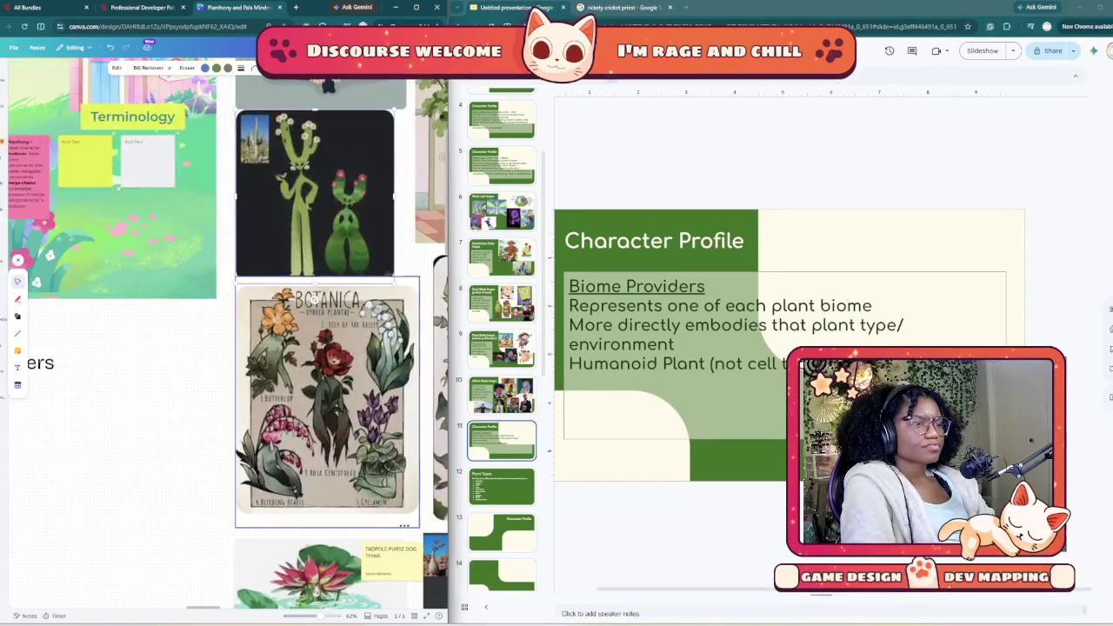
scroll(226, 331, "down", 2)
scroll(226, 330, "left", 1)
left_click(87, 287)
scroll(226, 331, "down", 1)
scroll(227, 330, "left", 1)
scroll(226, 331, "down", 1)
scroll(226, 331, "down", 2)
scroll(226, 331, "right", 1)
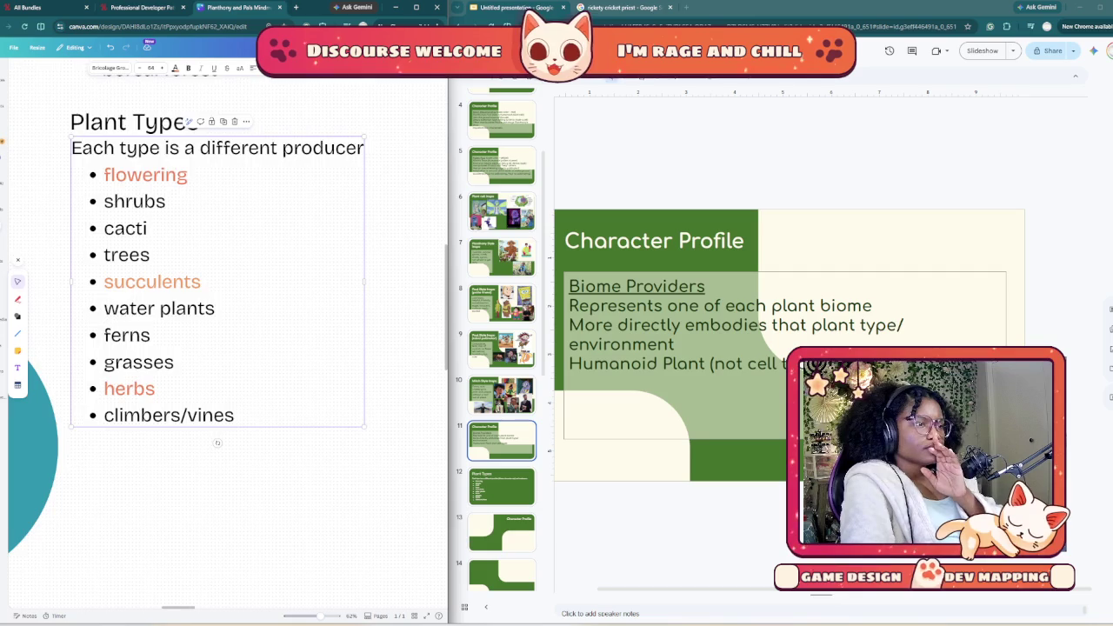
Step: Scroll around the Canva board to review the Biomes/Regions list and artwork
scroll(226, 331, "up", 3)
scroll(226, 330, "right", 1)
scroll(226, 330, "up", 1)
scroll(226, 331, "up", 3)
scroll(226, 330, "left", 1)
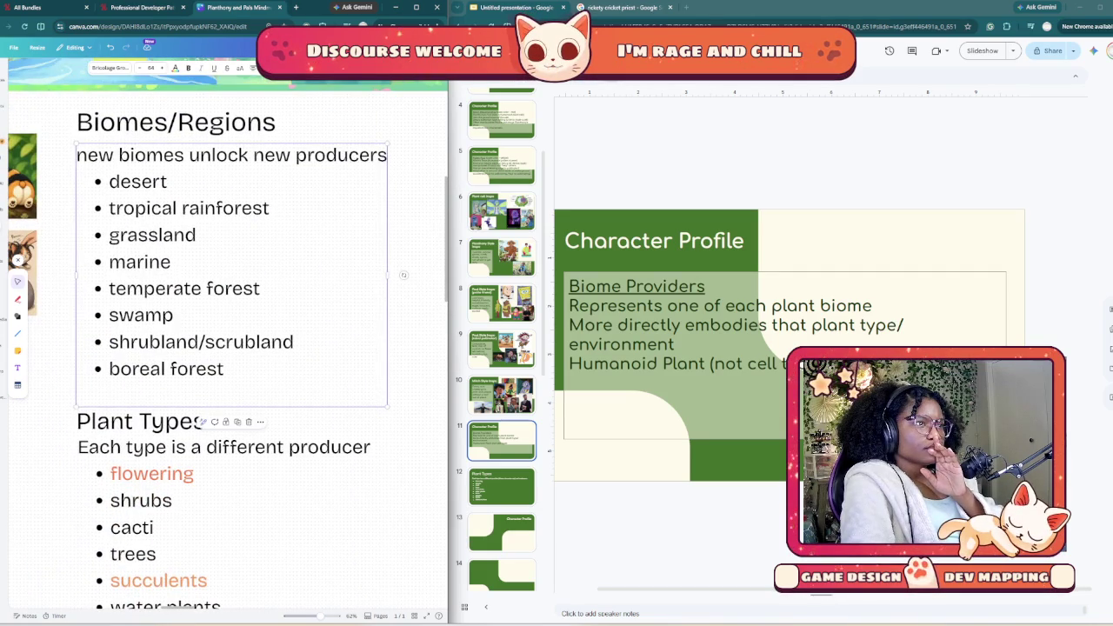
scroll(226, 331, "down", 1)
scroll(227, 330, "right", 1)
scroll(226, 331, "down", 1)
scroll(226, 330, "down", 1)
scroll(226, 331, "up", 2)
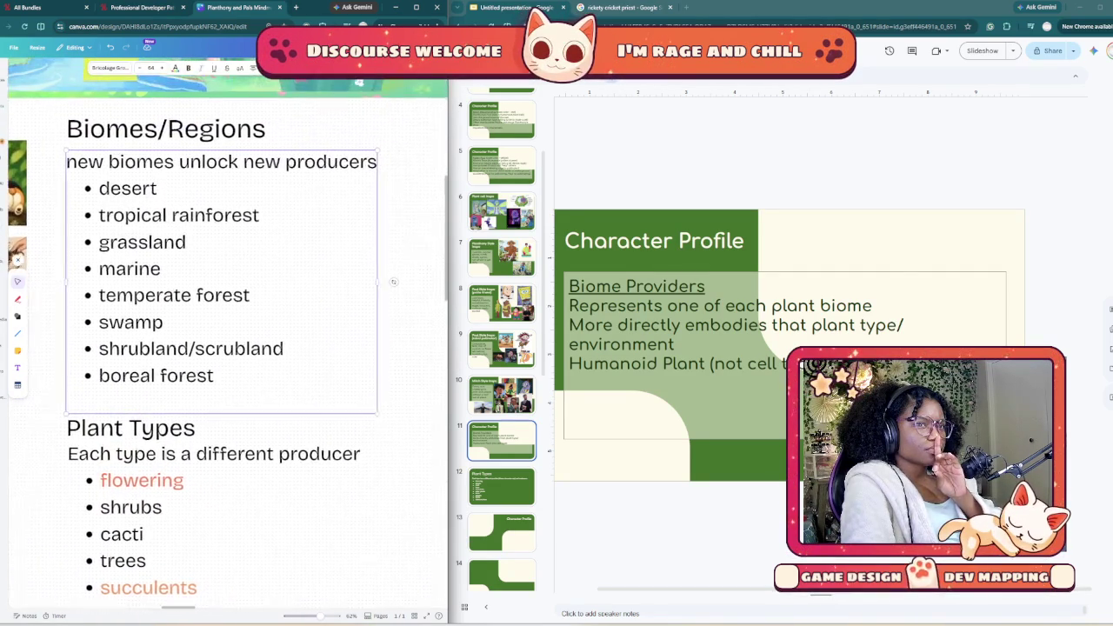
scroll(226, 331, "down", 1)
scroll(227, 330, "down", 3)
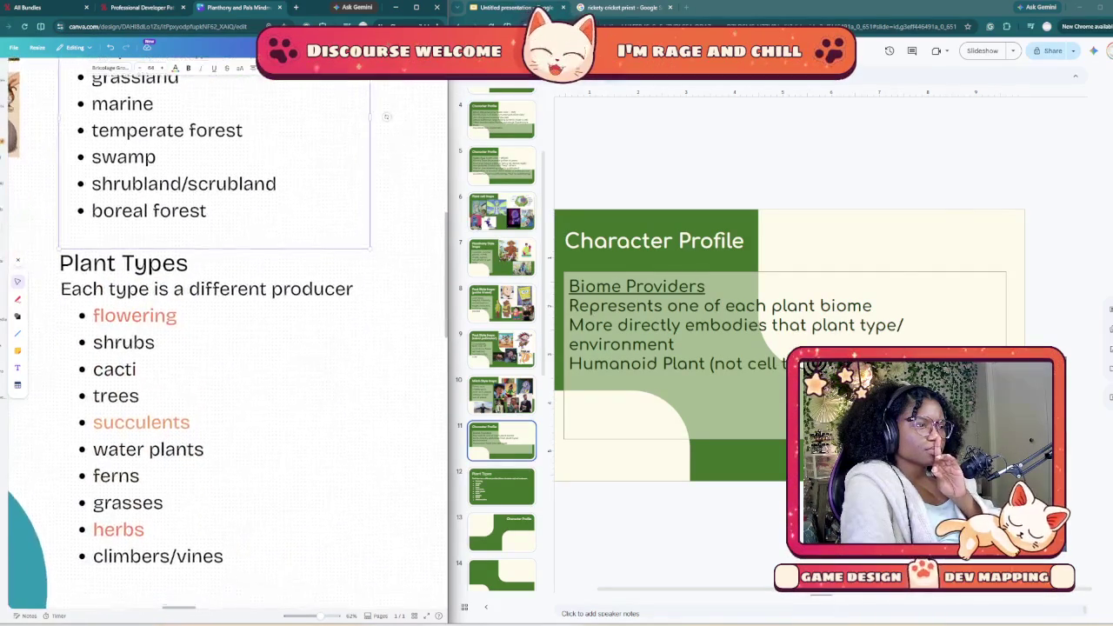
Step: Review the Plant Types list, then select slide 11's body text and open a new browser tab
left_click(226, 391)
scroll(226, 391, "down", 2)
scroll(226, 392, "right", 1)
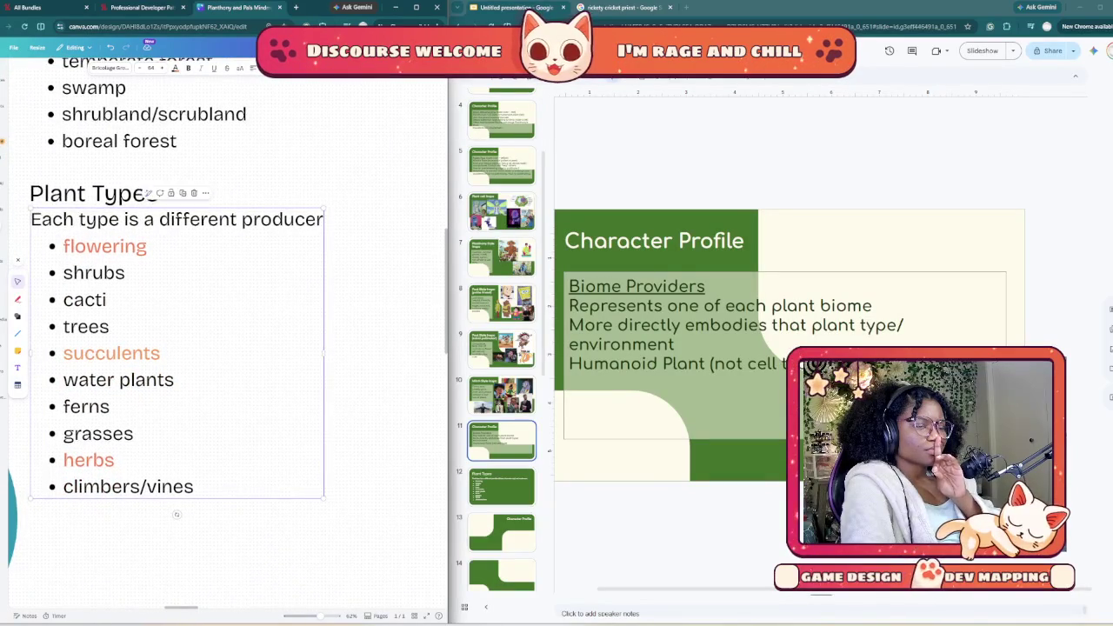
scroll(226, 347, "right", 1)
scroll(296, 321, "right", 3)
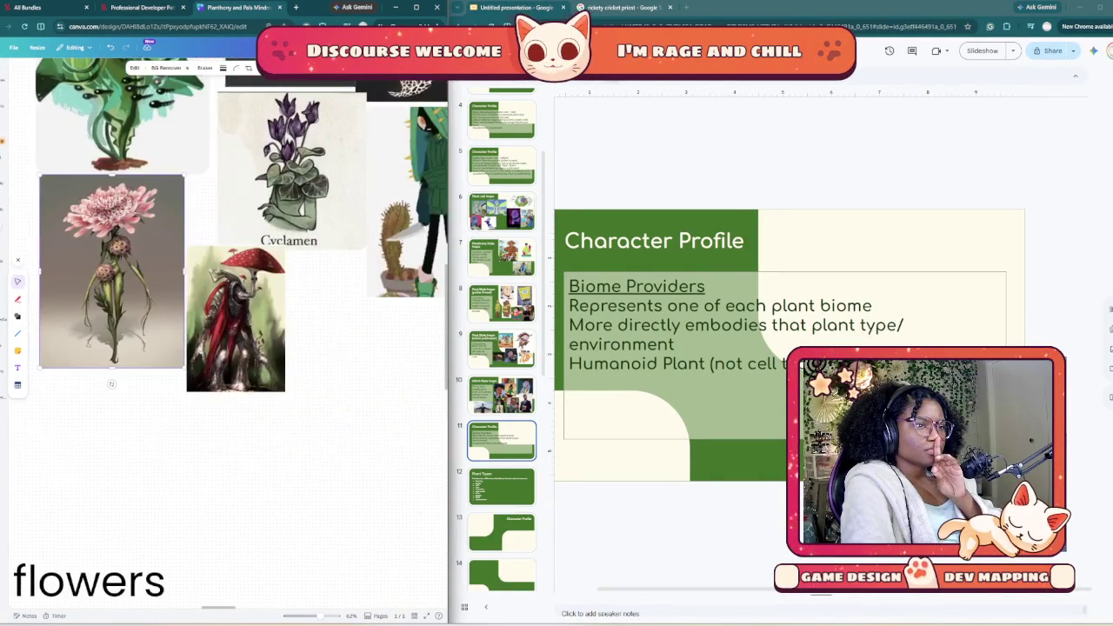
scroll(296, 322, "right", 2)
scroll(296, 322, "up", 1)
scroll(296, 322, "up", 2)
scroll(296, 322, "up", 3)
scroll(295, 322, "up", 1)
scroll(296, 321, "up", 2)
scroll(296, 322, "left", 2)
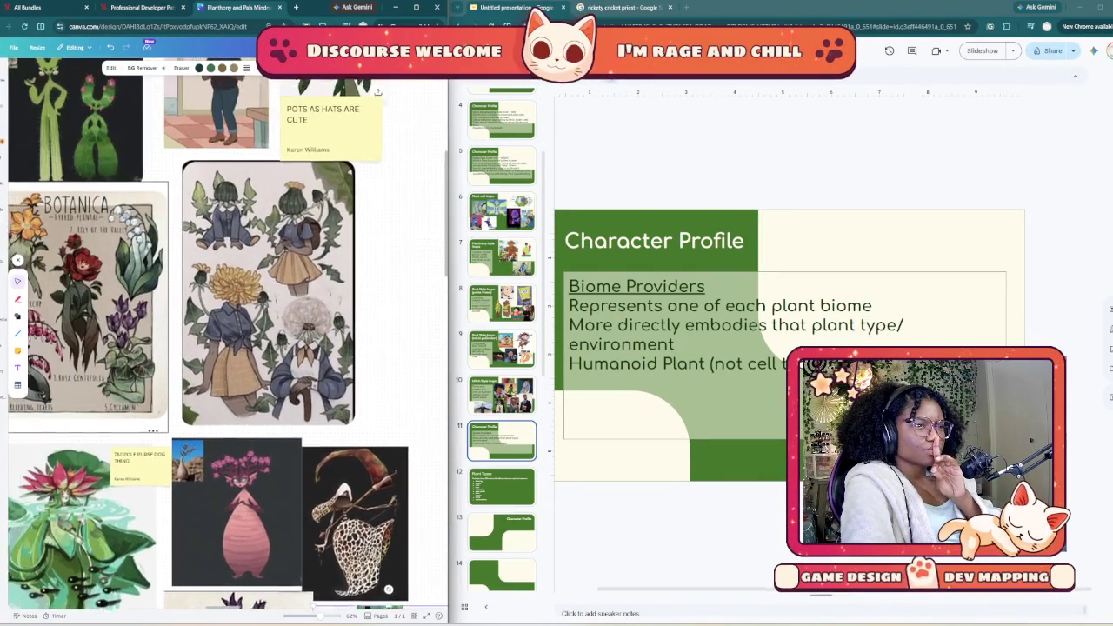
scroll(296, 321, "up", 1)
scroll(295, 322, "left", 1)
scroll(295, 322, "up", 1)
scroll(296, 322, "left", 1)
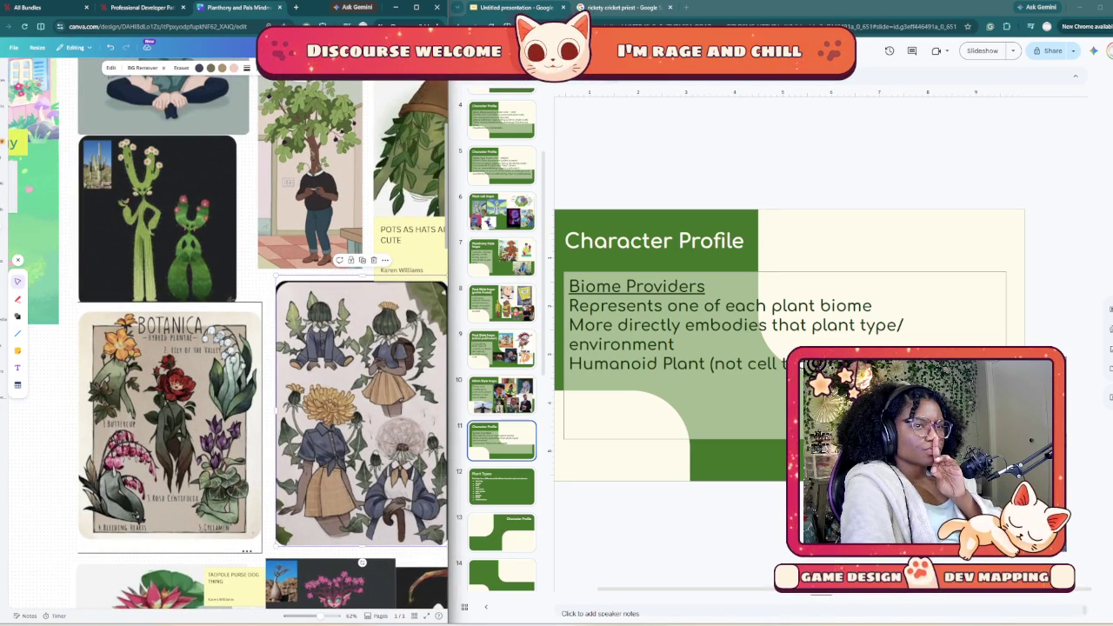
left_click(661, 417)
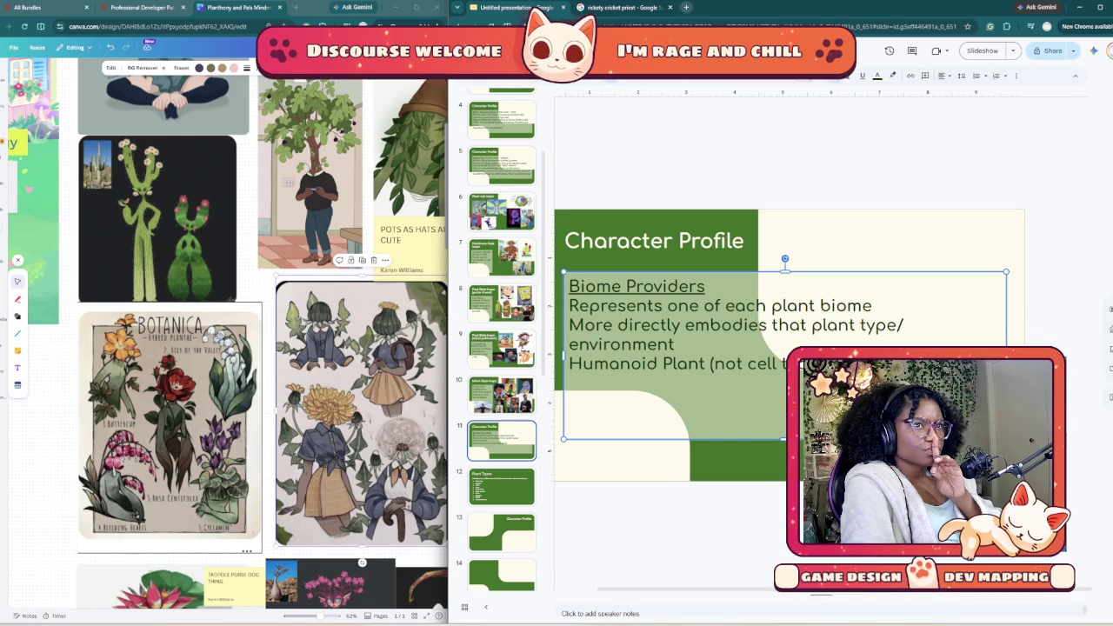
left_click(686, 7)
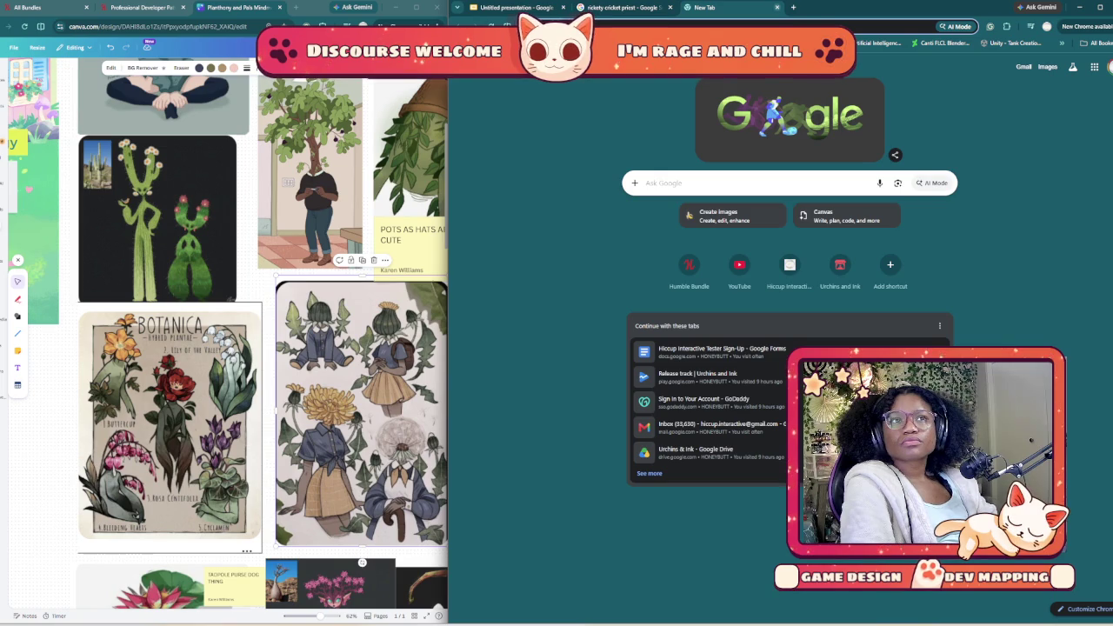
Step: Close the blank New Tab to return to the Untitled presentation
left_click(776, 7)
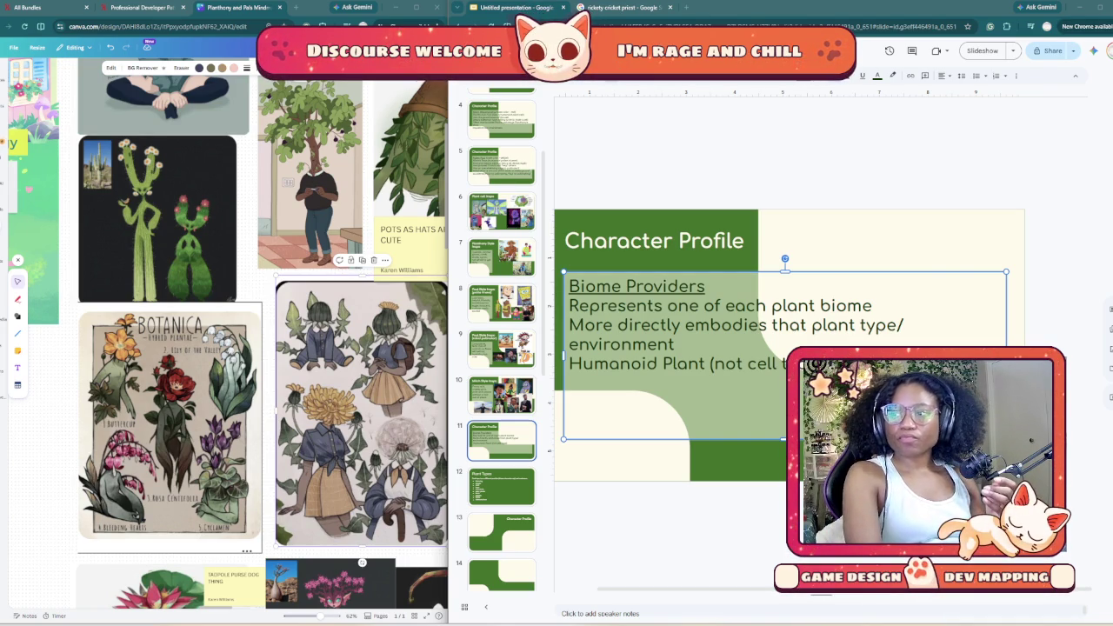
Step: Step back through the style inspiration slides, ending on the Mitch Style Inspo slide
scroll(502, 339, "up", 3)
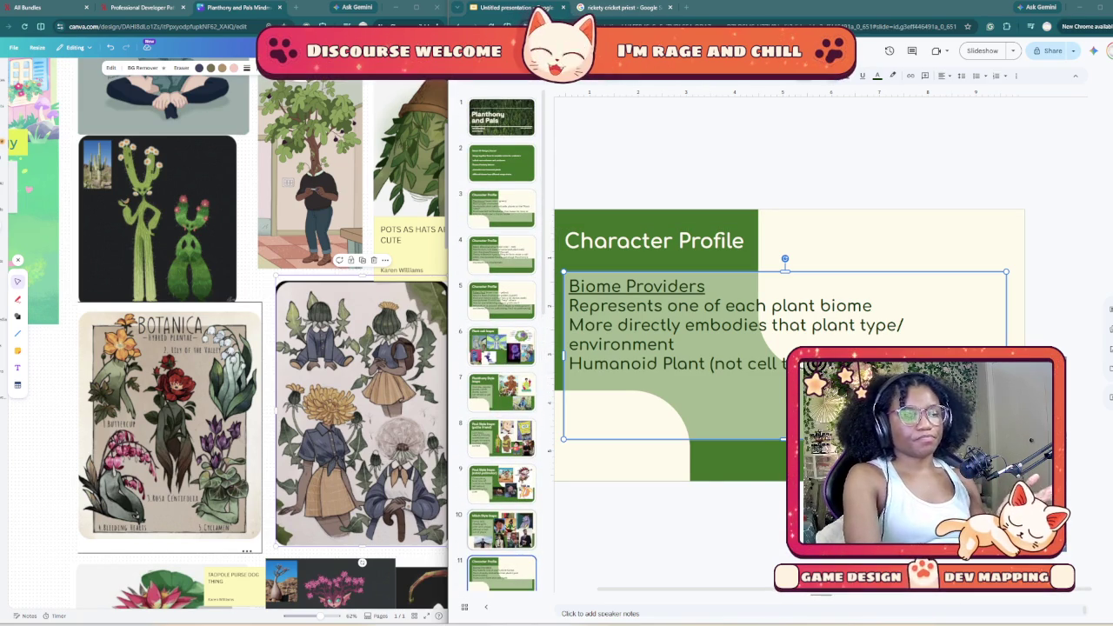
key("Up")
key("Up")
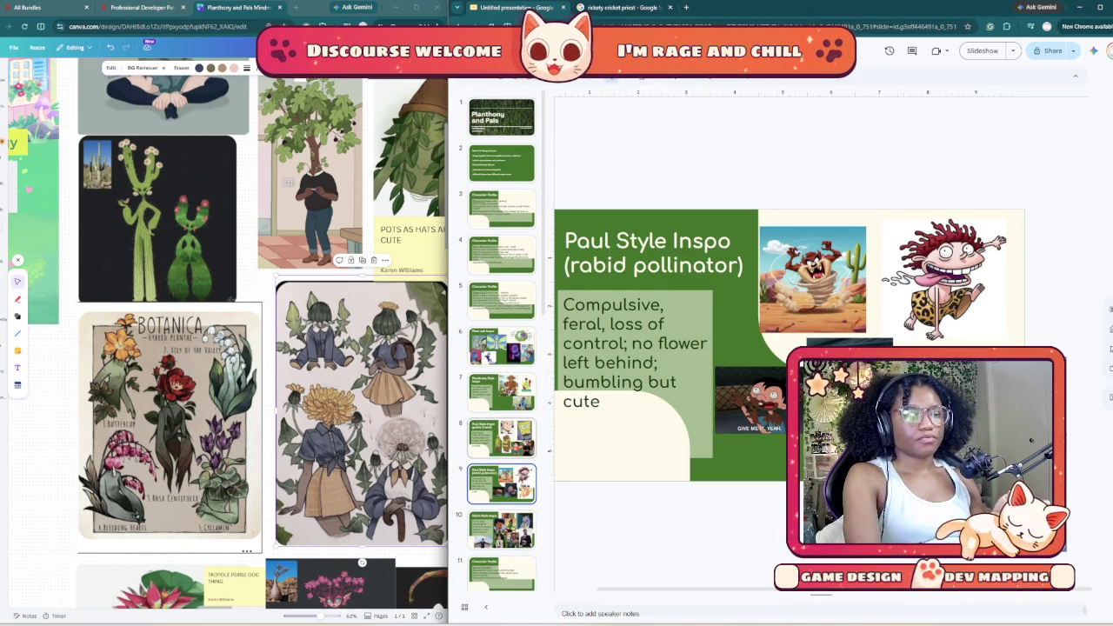
key("Up")
key("Up")
key("Up")
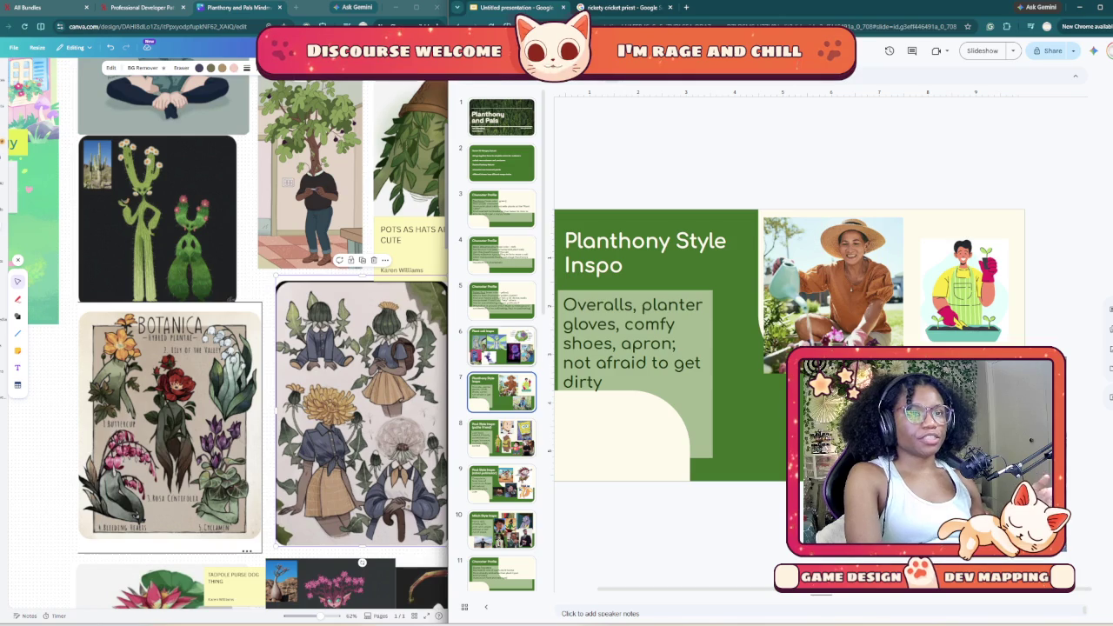
key("Up")
key("Down")
key("Down")
key("Down")
key("Down")
key("Down")
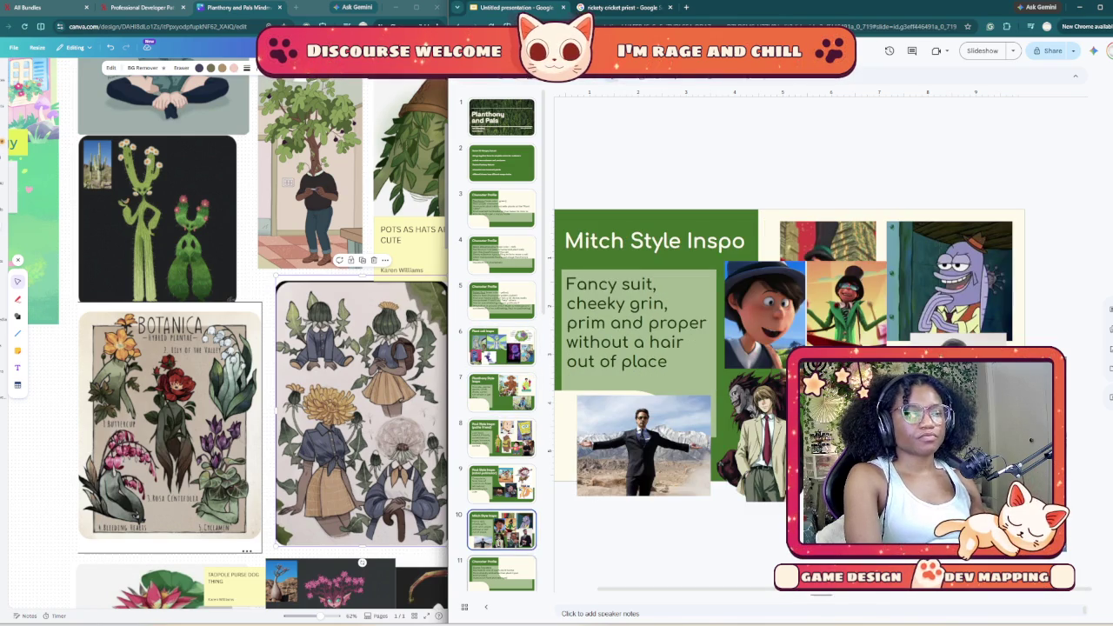
key("Down")
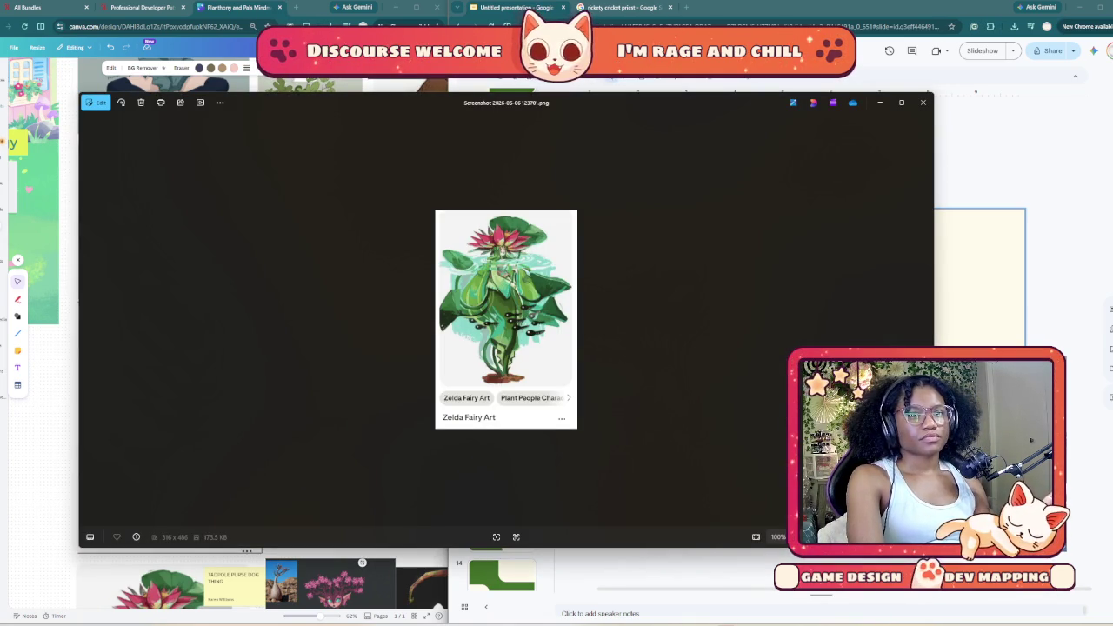
Step: Paste the water-lily screenshot onto slide 11, reposition and enlarge it, then delete it
left_click(979, 269)
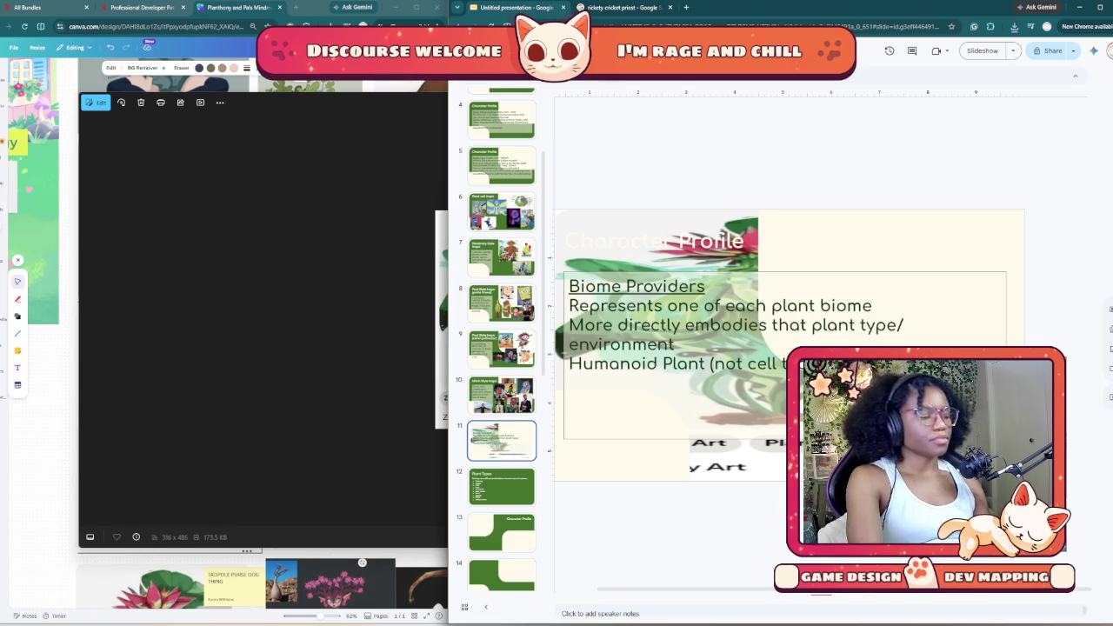
key("alt+Tab")
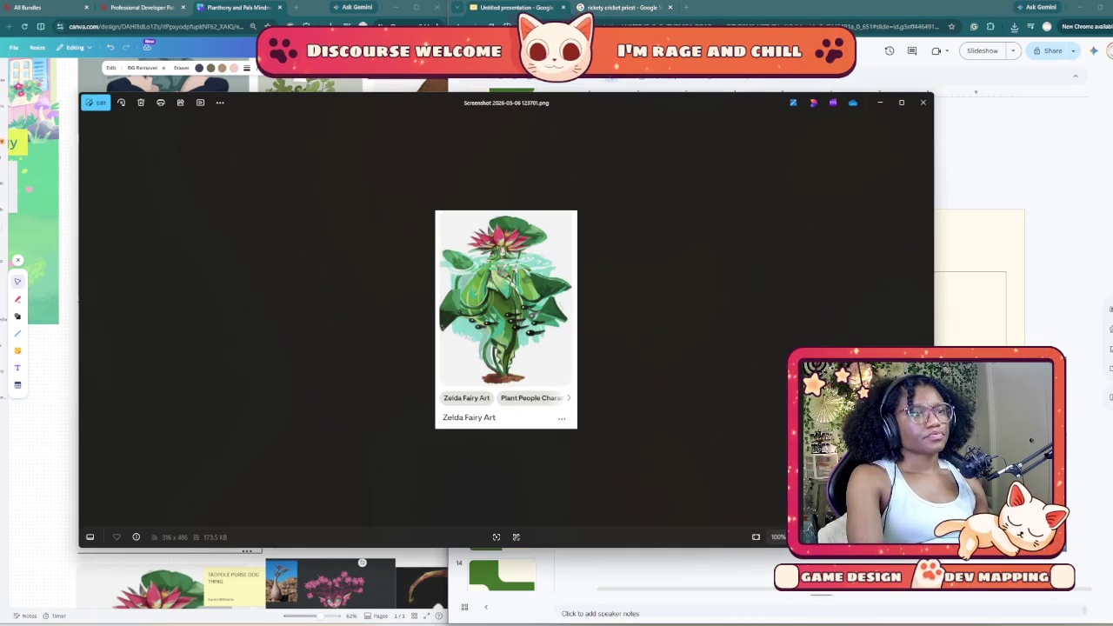
key("alt+Tab")
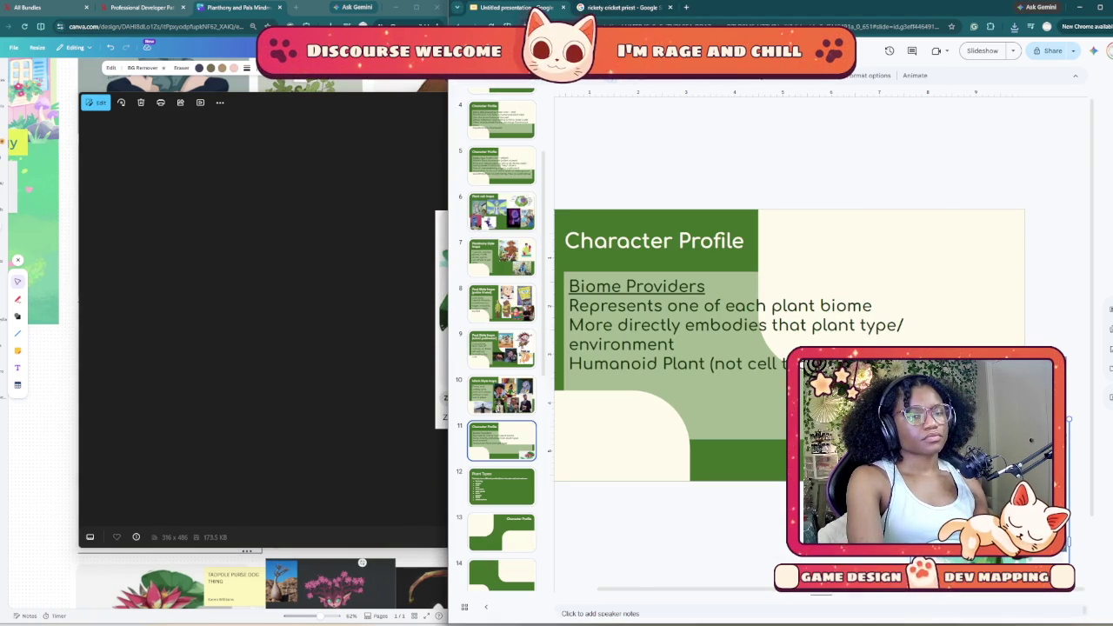
key("ctrl+v")
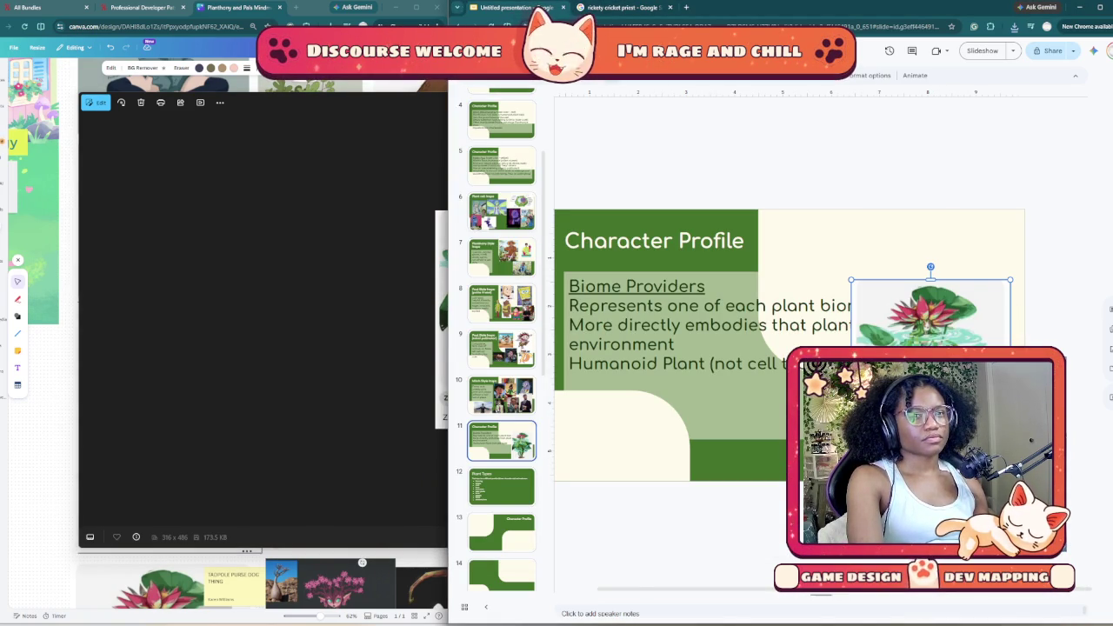
mouse_move(930, 313)
left_mouse_down()
mouse_move(905, 391)
mouse_move(961, 305)
left_mouse_up()
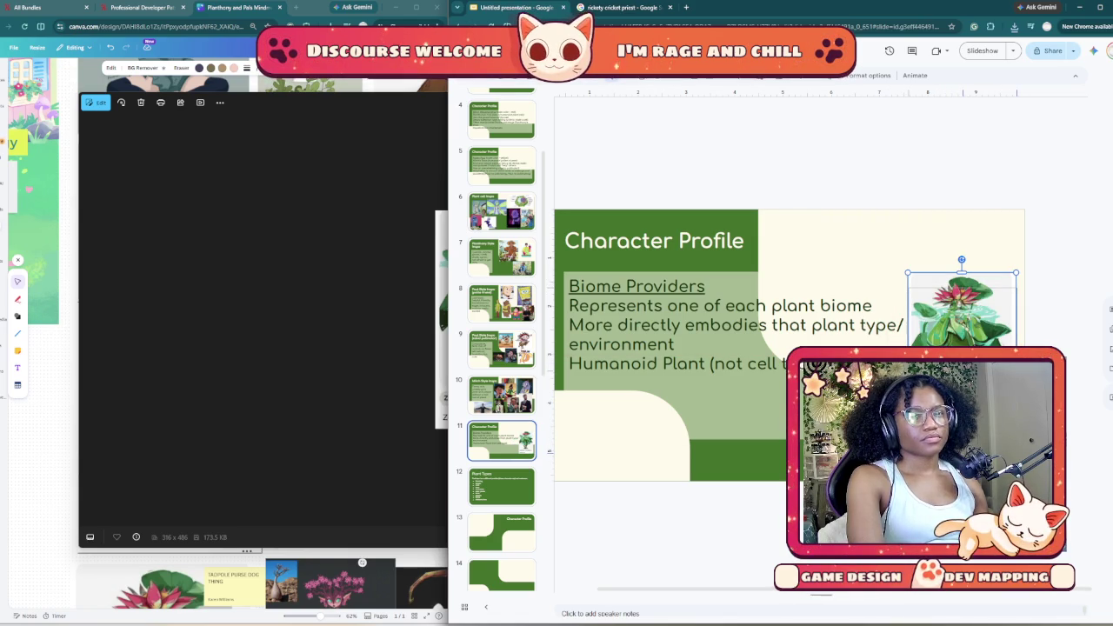
left_click_drag(961, 306, 962, 321)
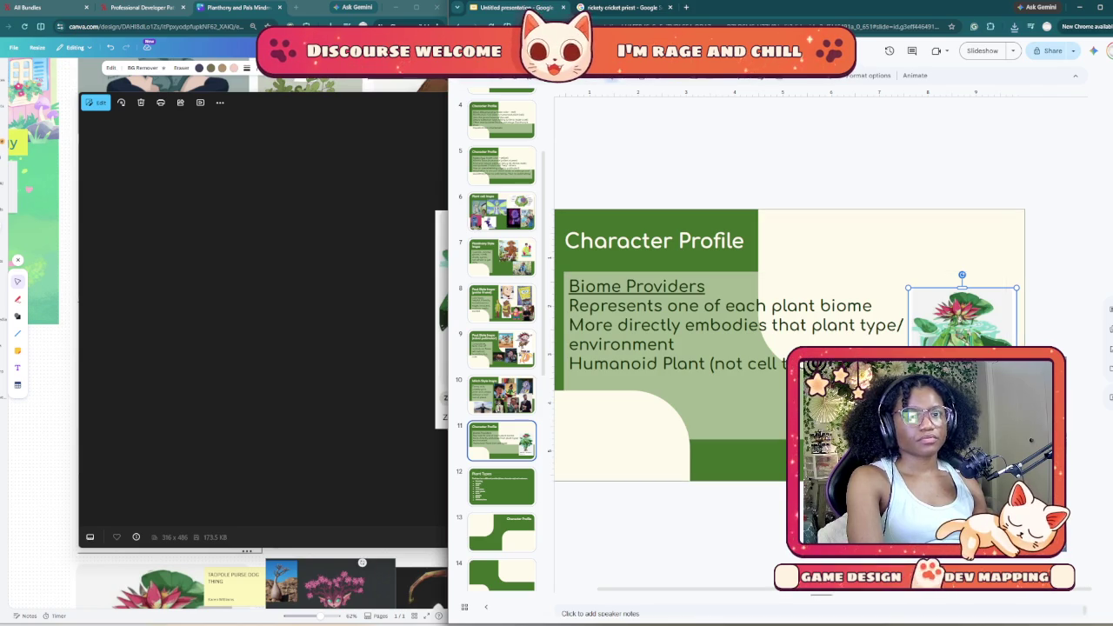
left_click_drag(908, 287, 883, 251)
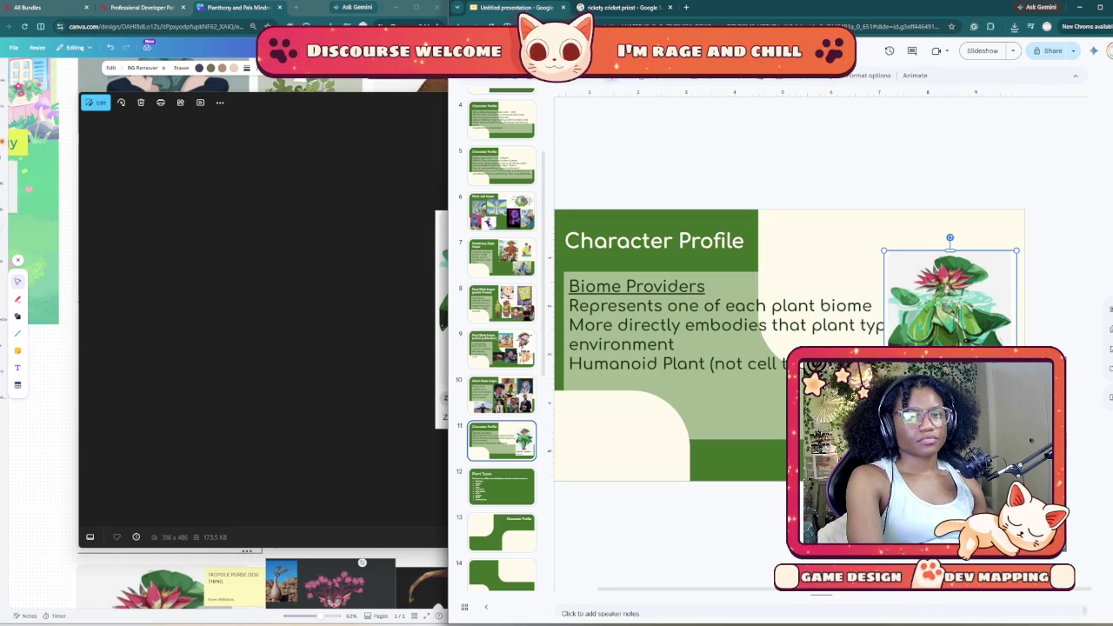
key("Delete")
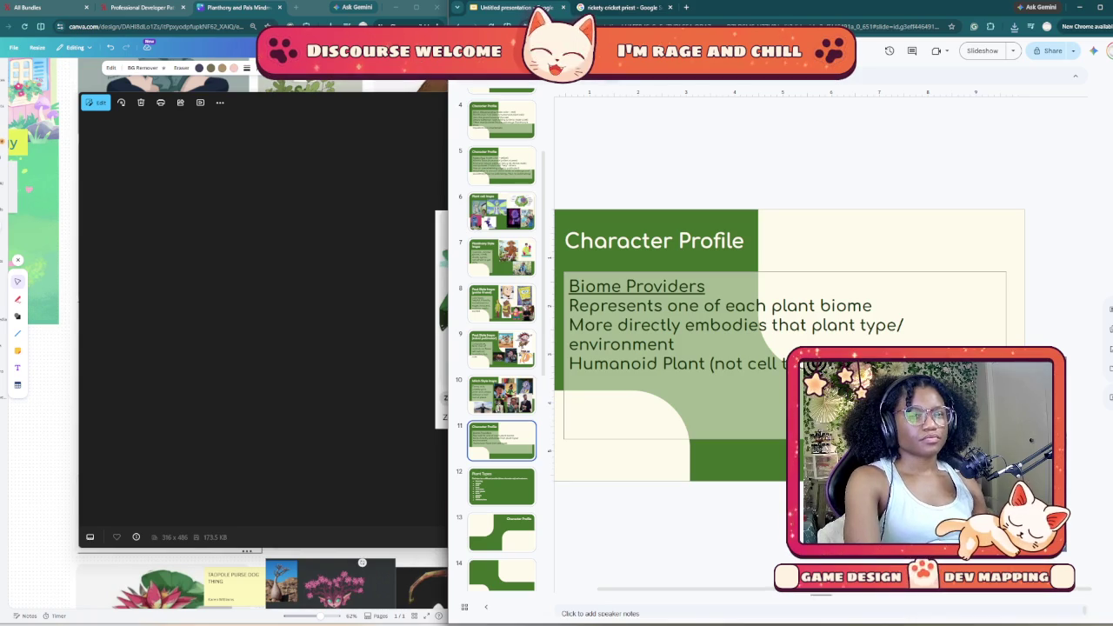
left_click(556, 433)
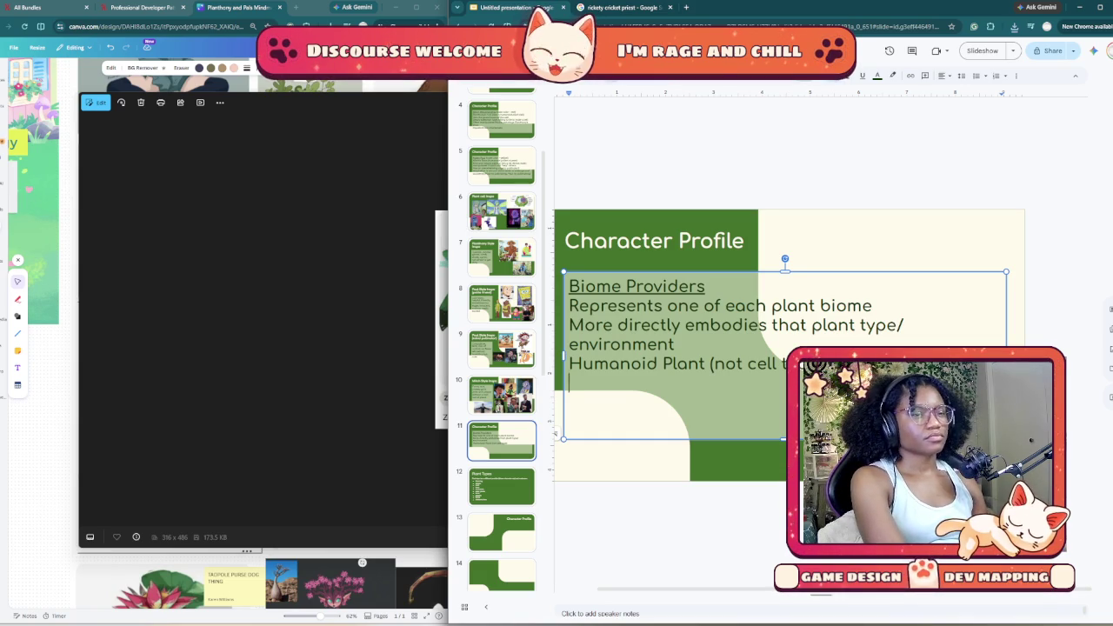
Step: Discard a partly typed line, close the plant reference picture, and show Plant Types slide 12
type("Slightly more than just s")
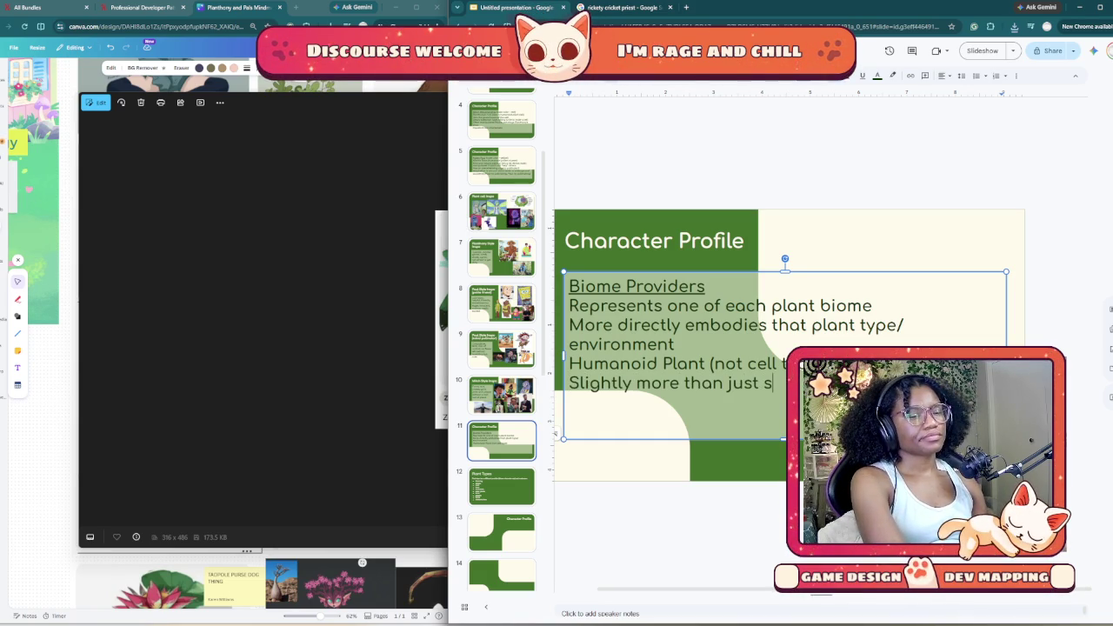
key("BackSpace")
key("BackSpace")
key("BackSpace")
key("BackSpace")
key("BackSpace")
key("BackSpace")
key("BackSpace")
key("BackSpace")
key("BackSpace")
key("BackSpace")
key("BackSpace")
key("BackSpace")
key("BackSpace")
key("BackSpace")
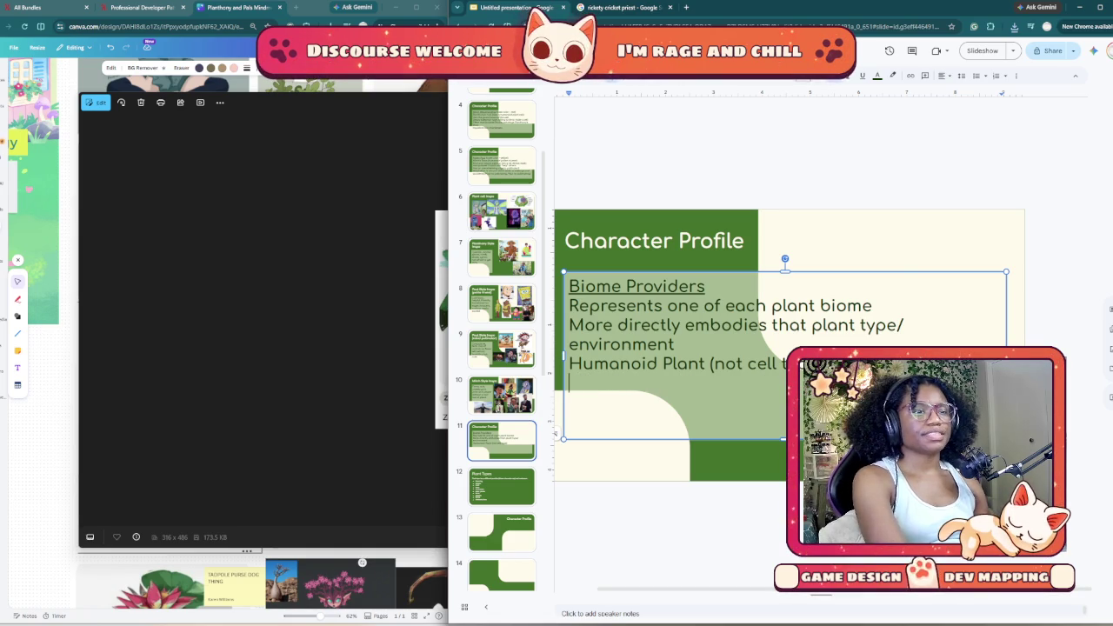
key("alt+Tab")
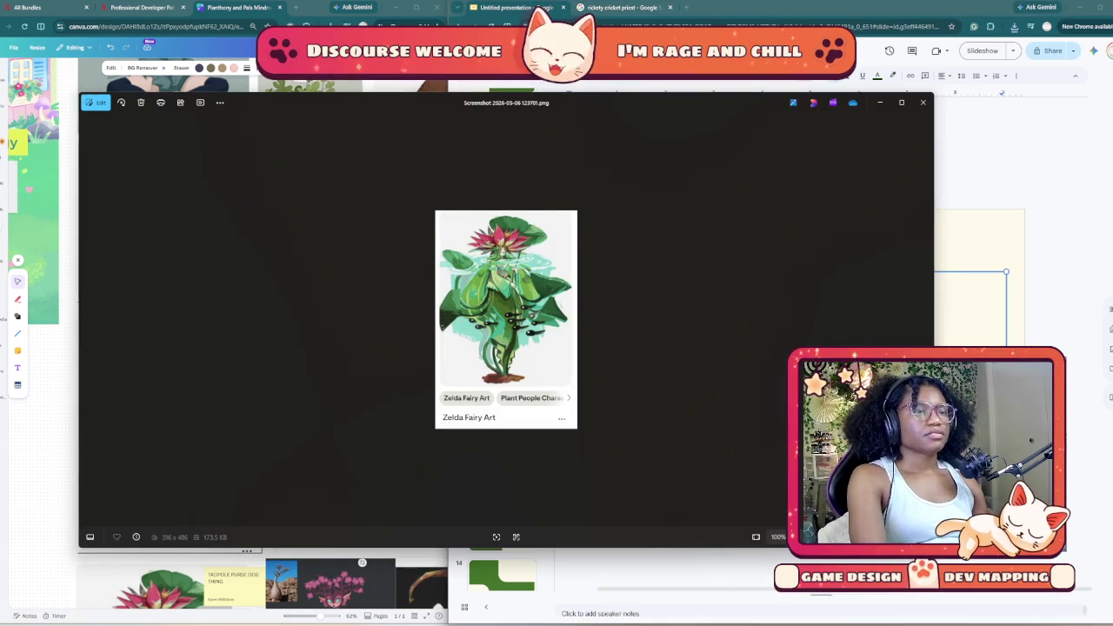
left_click(923, 102)
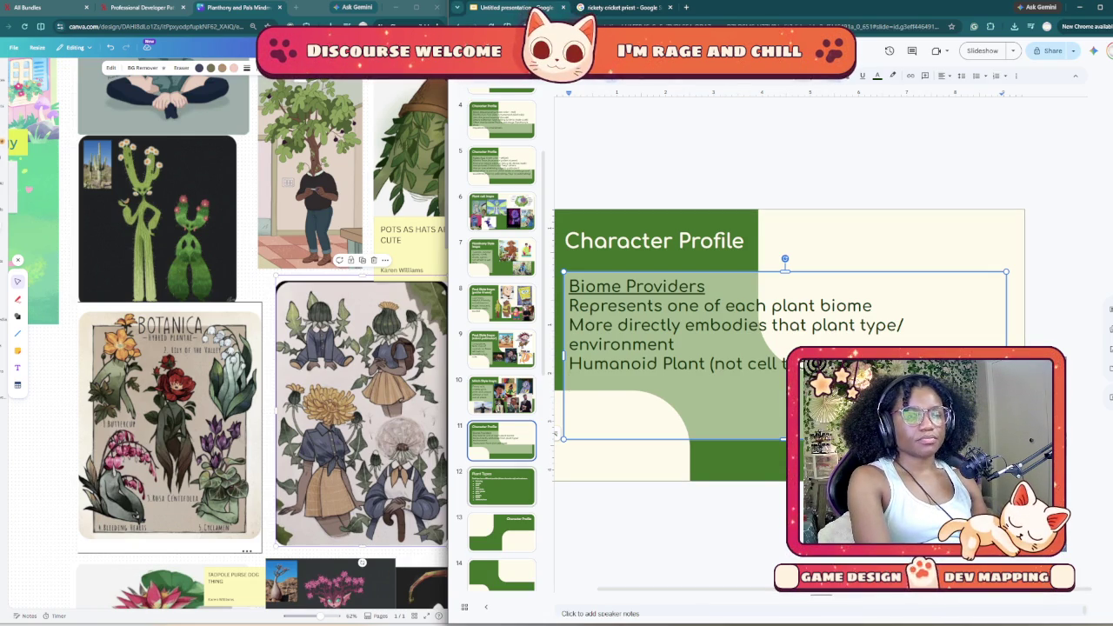
left_click(502, 487)
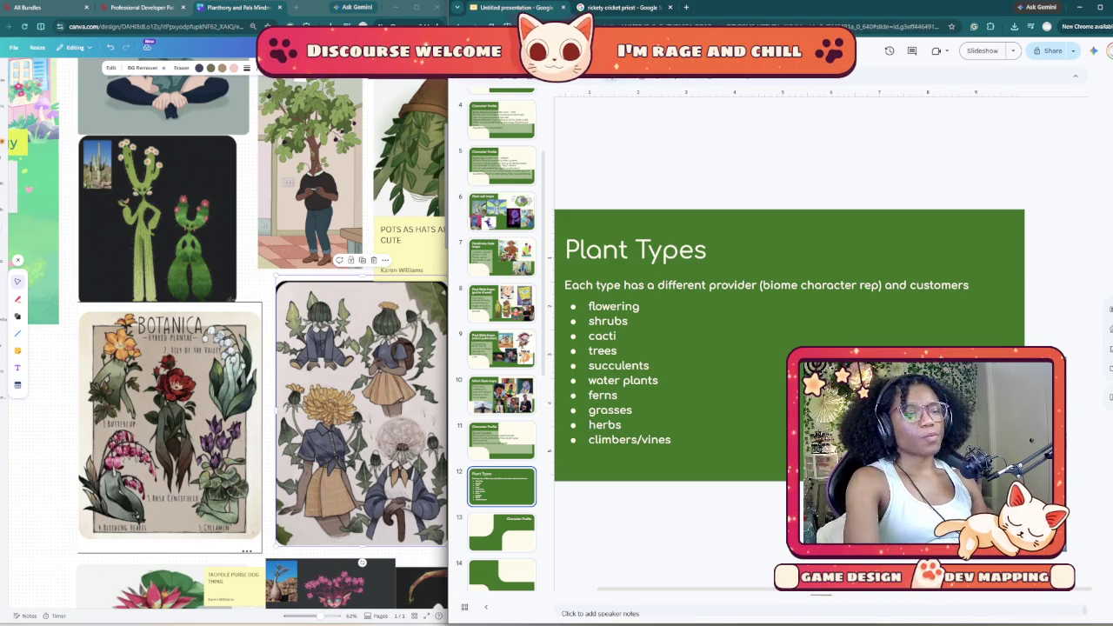
Step: Duplicate Character Profile slide 11 and rename the copy's heading to 'Biome Customers'
key("Up")
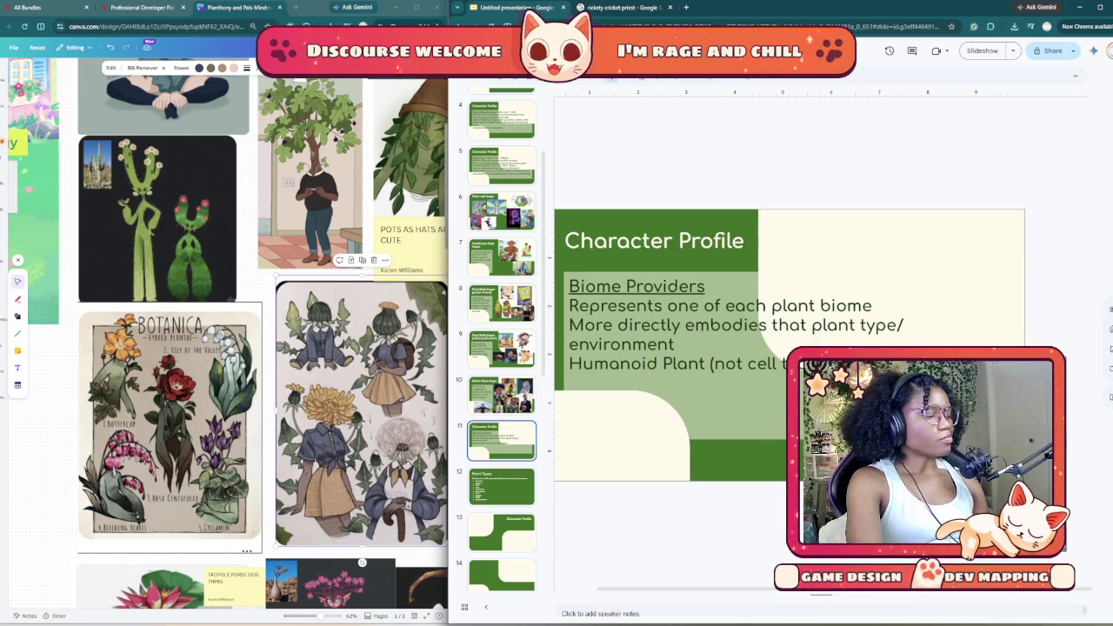
key("ctrl+d")
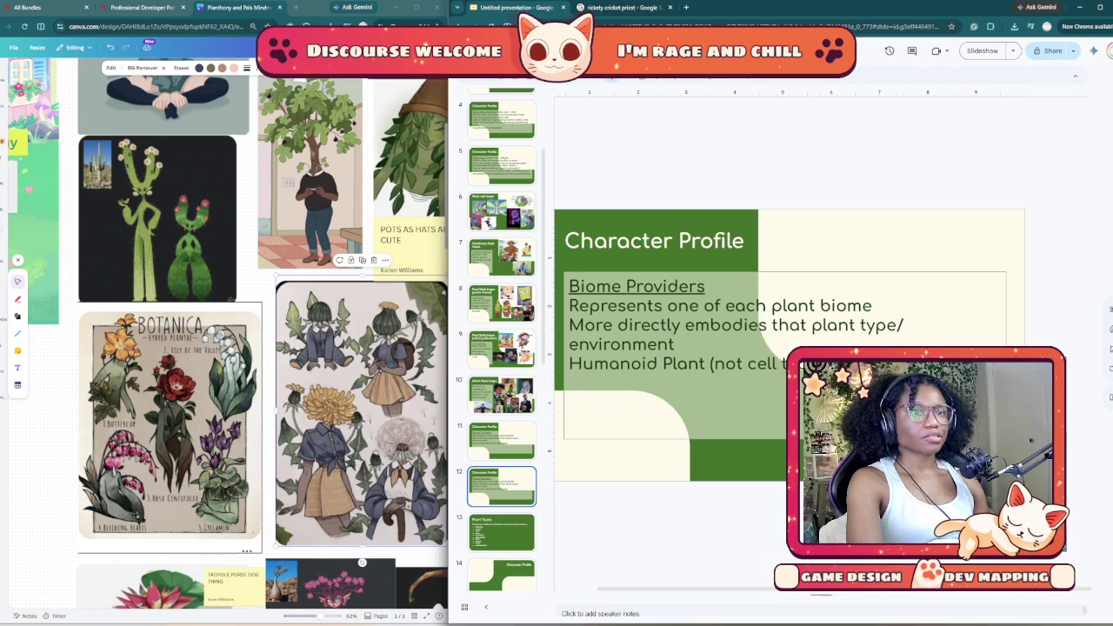
double_click(700, 286)
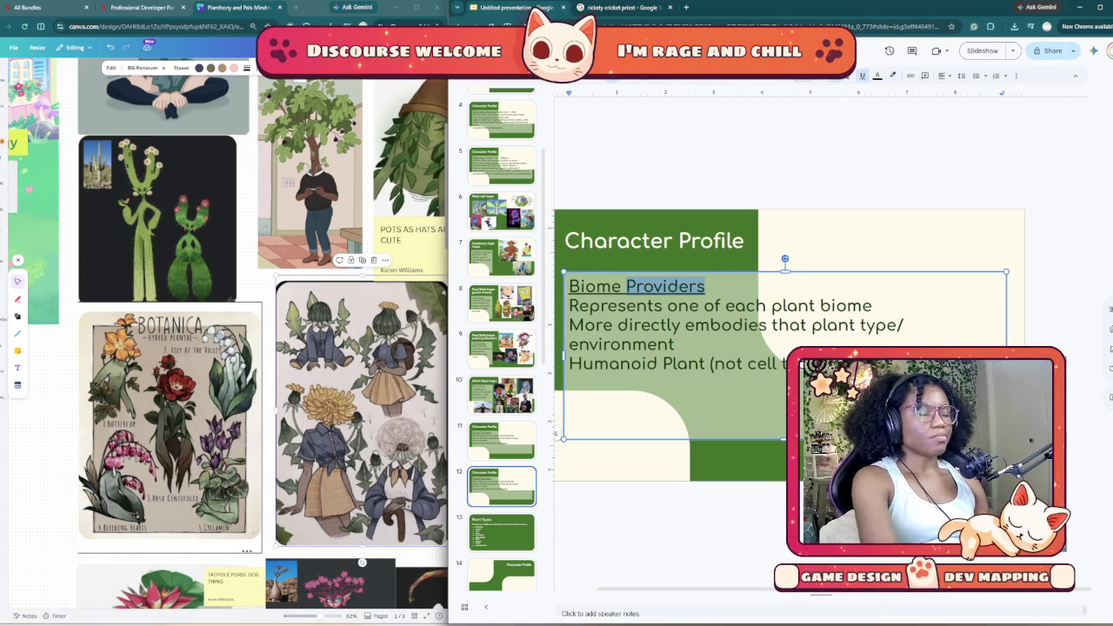
key("BackSpace")
type("Cutom")
key("BackSpace")
key("BackSpace")
key("BackSpace")
type("stomers")
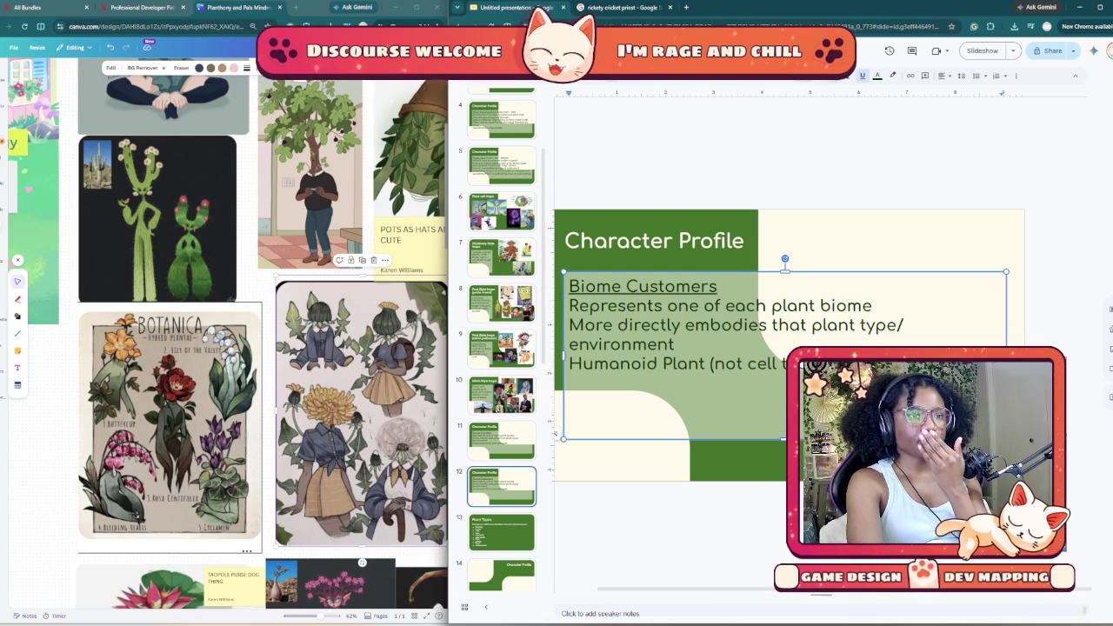
Step: Select the description lines and the parenthetical note after 'Humanoid Plant'
key("shift+Down")
key("shift+Down")
key("shift+Down")
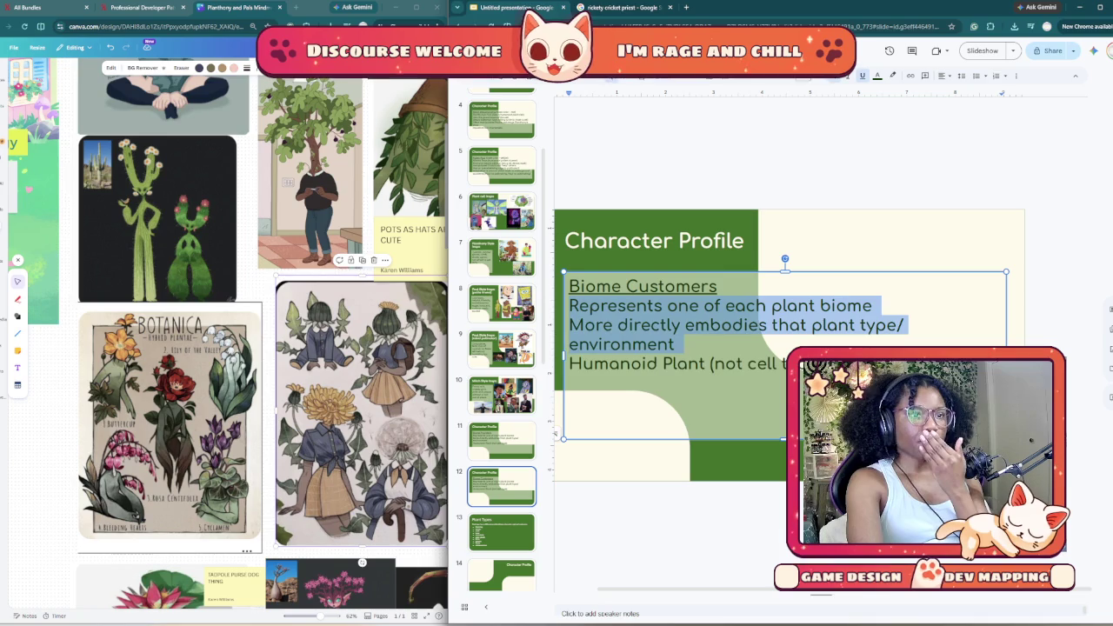
key("shift+Down")
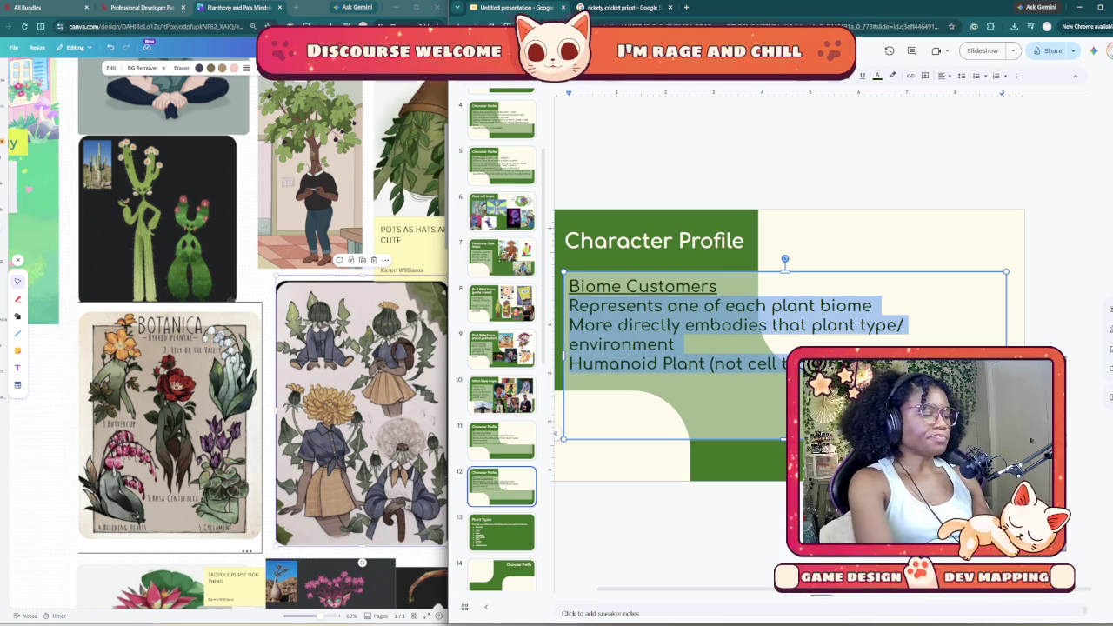
key("shift+Up")
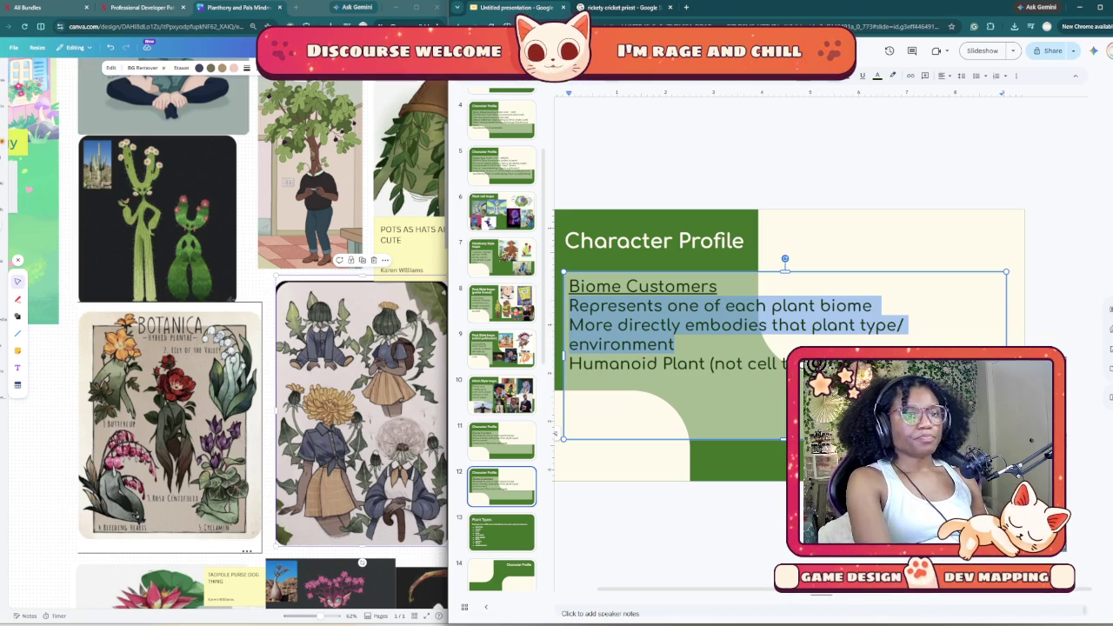
key("Down")
key("End")
key("shift+Home")
key("ctrl+shift+Right")
key("ctrl+shift+Right")
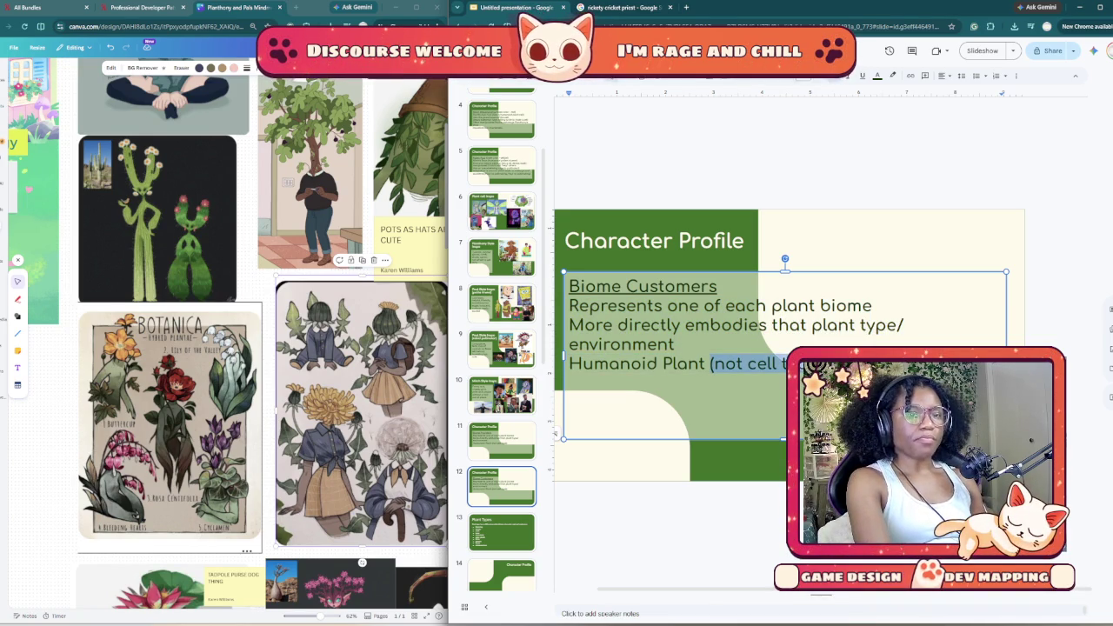
Step: Replace the parenthetical not-cell note so the last line reads 'Humanoid Plant or Cell'
key("BackSpace")
type("or")
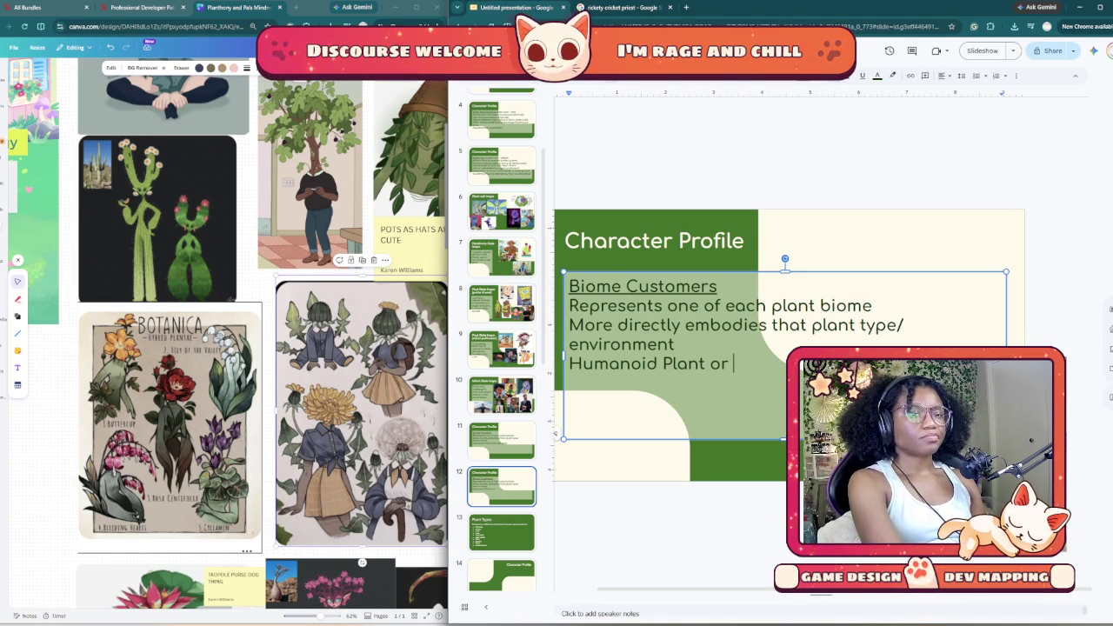
type("Cell")
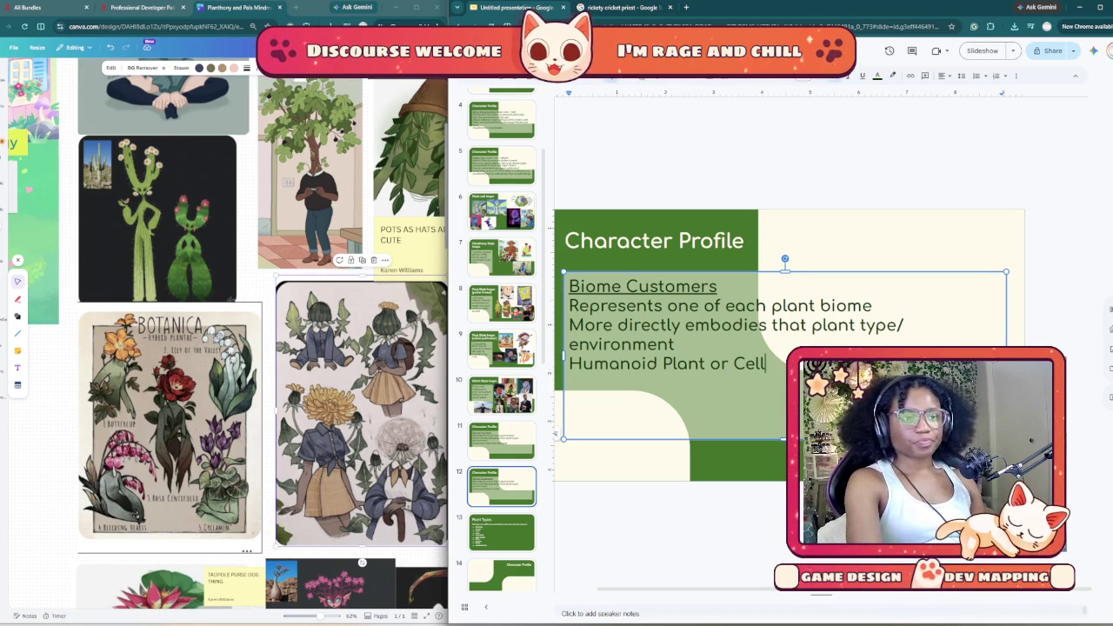
mouse_move(675, 344)
left_mouse_down()
mouse_move(569, 325)
mouse_move(570, 307)
left_mouse_up()
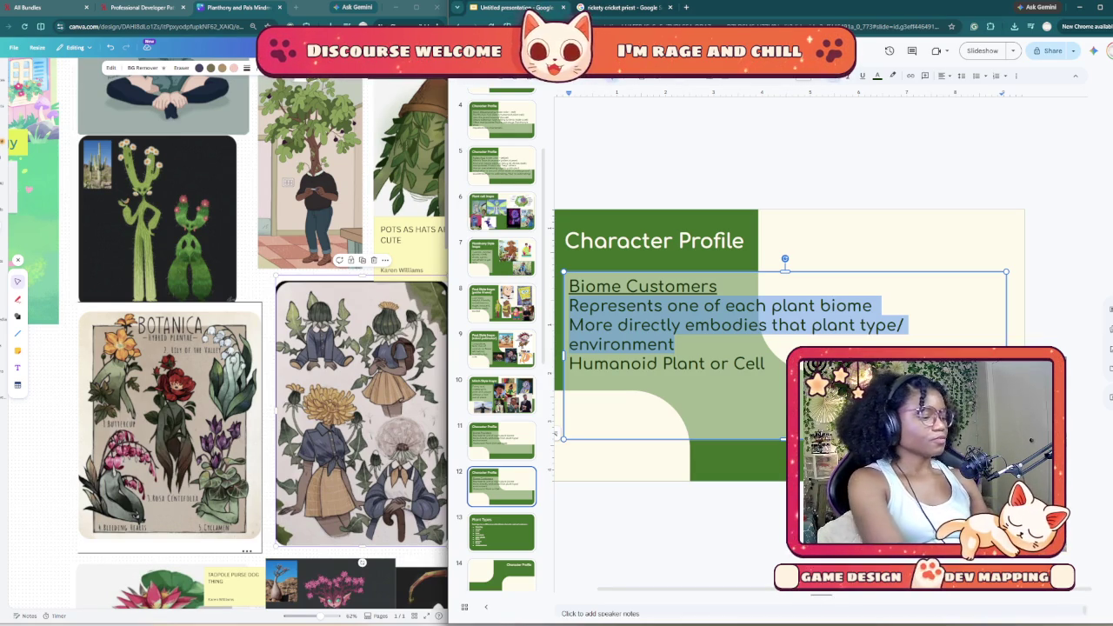
Step: Rewrite the lines as 'Not strictly adherent to their biome they are introduced in' and 'Style over substance'
type("Not strictly st")
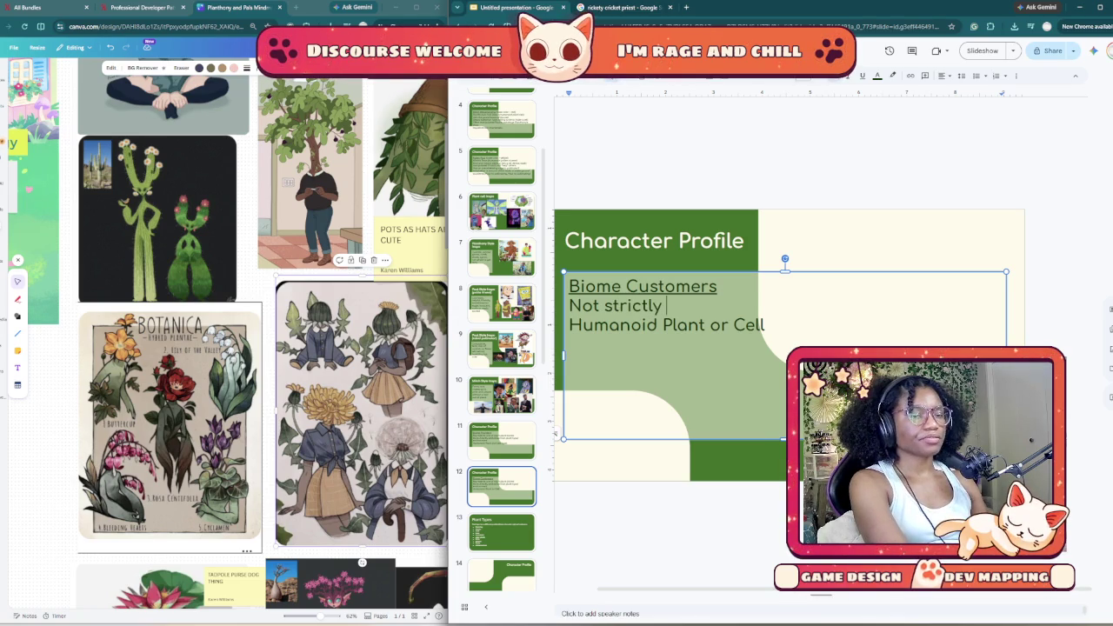
type("uck to ")
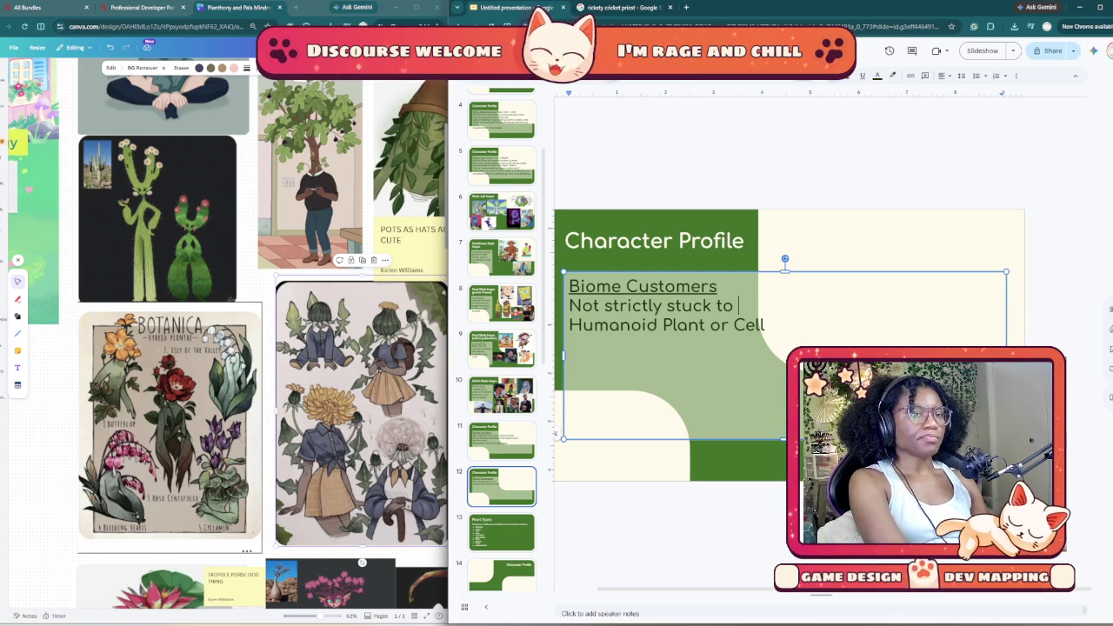
key("BackSpace")
key("BackSpace")
key("BackSpace")
key("BackSpace")
key("BackSpace")
key("BackSpace")
key("BackSpace")
key("BackSpace")
key("BackSpace")
type("adherent to ")
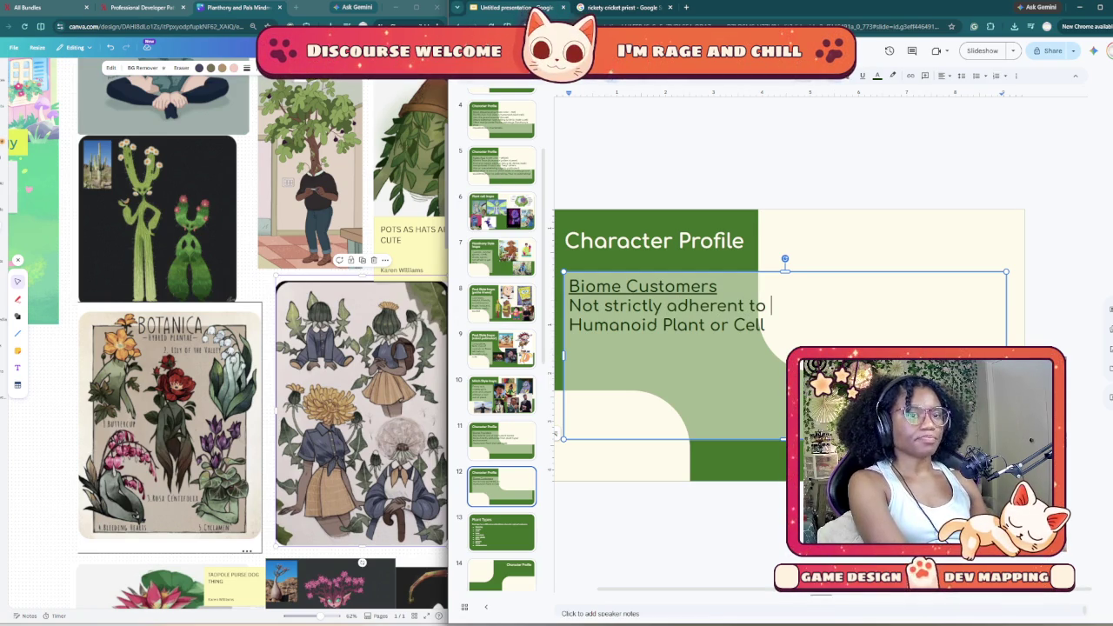
type("their")
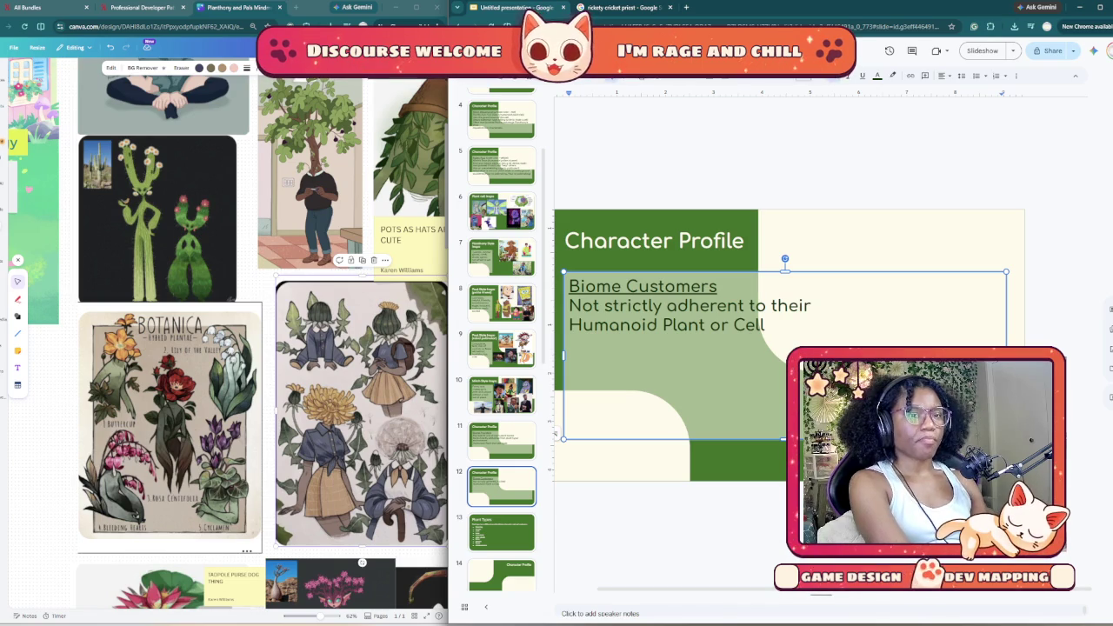
key("BackSpace")
key("BackSpace")
type(" biome they are introduced in")
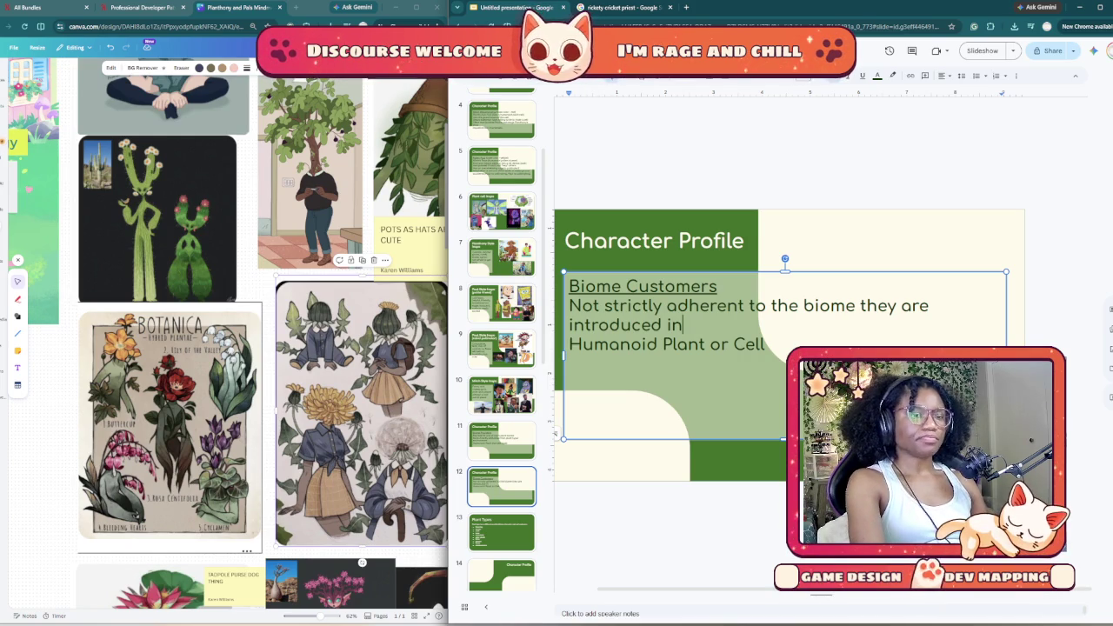
key("Return")
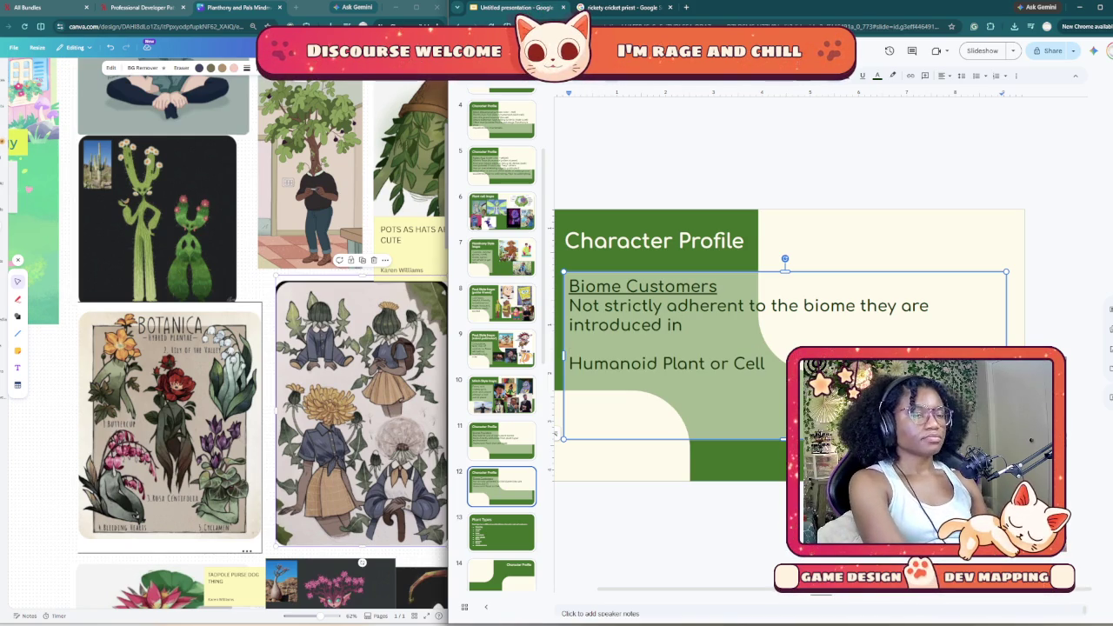
type("Style over substance")
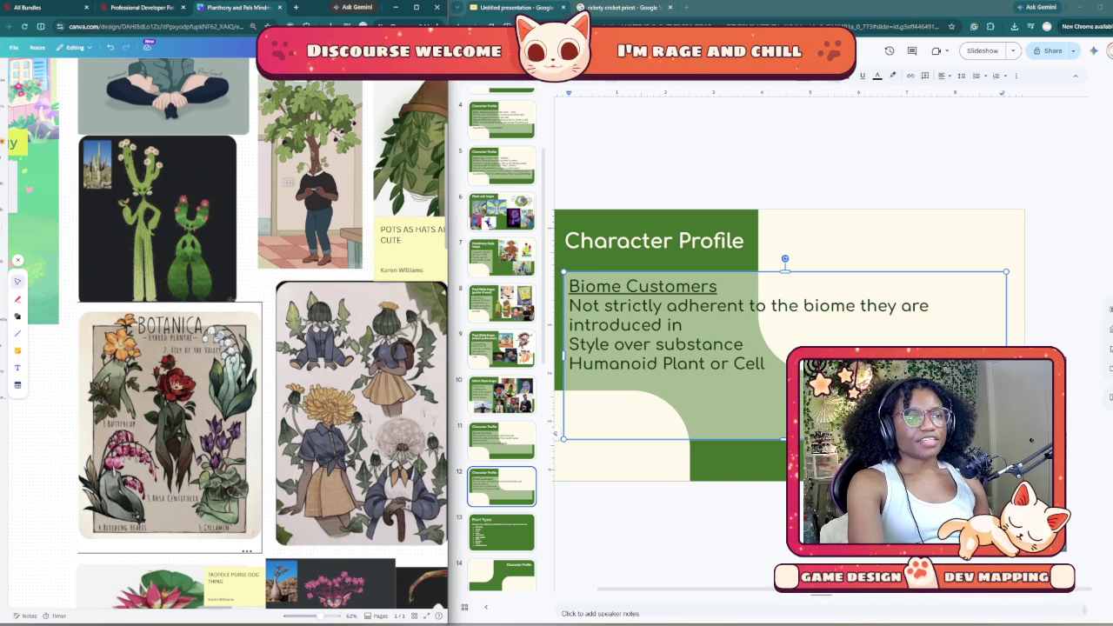
left_click_drag(447, 348, 653, 348)
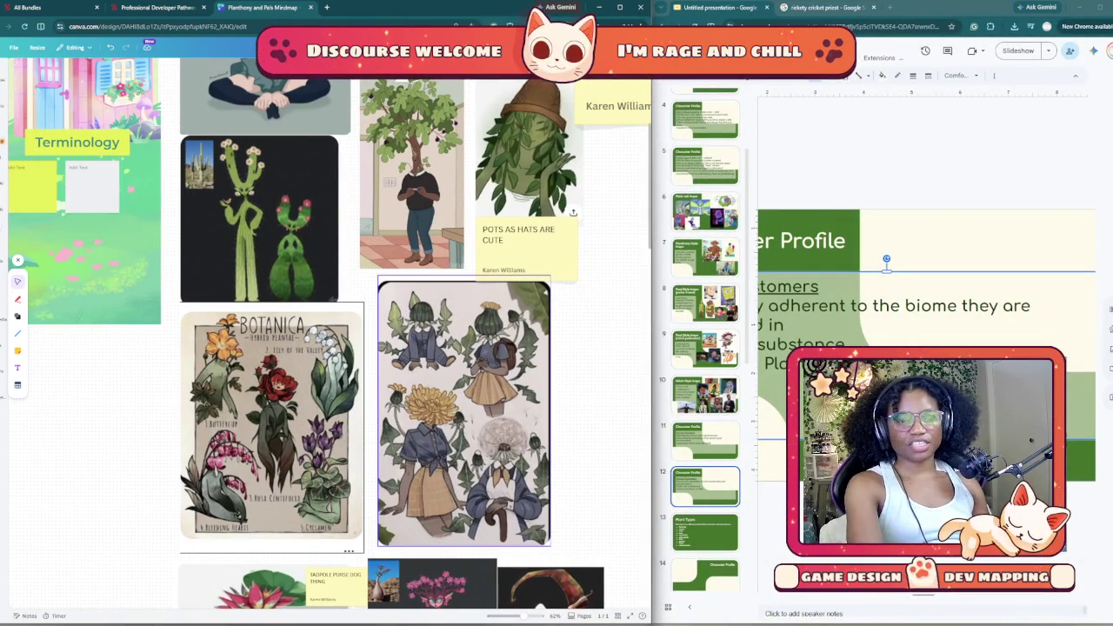
scroll(415, 334, "down", 5)
scroll(415, 333, "down", 1)
scroll(415, 334, "down", 4)
scroll(414, 334, "down", 2)
scroll(415, 334, "up", 2)
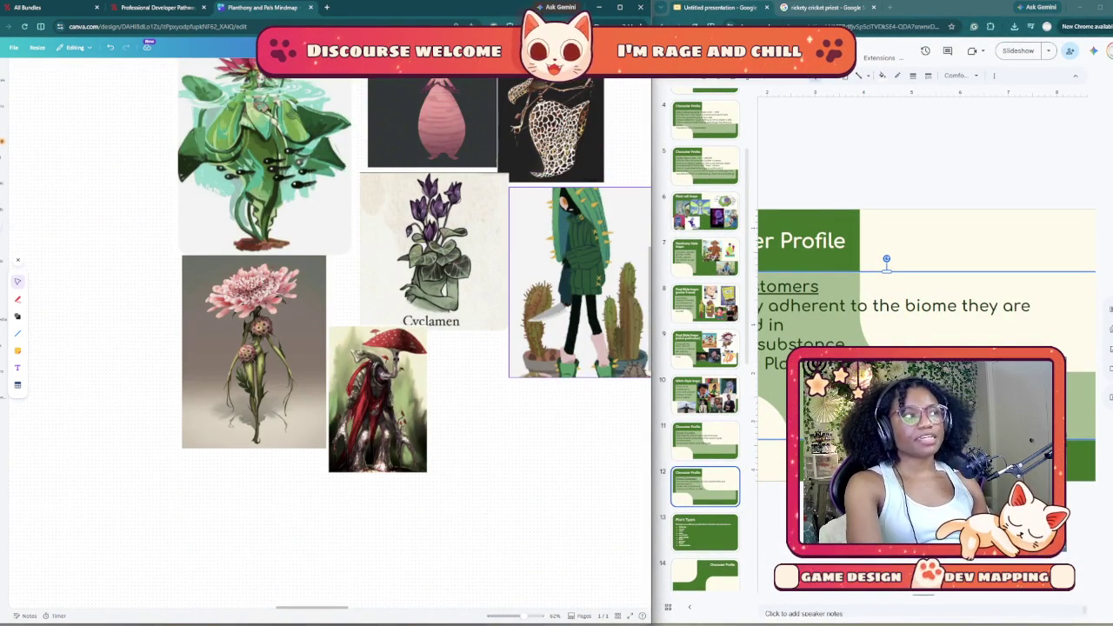
scroll(414, 334, "up", 2)
scroll(415, 334, "up", 3)
scroll(415, 334, "up", 3)
scroll(415, 334, "up", 2)
scroll(415, 334, "up", 5)
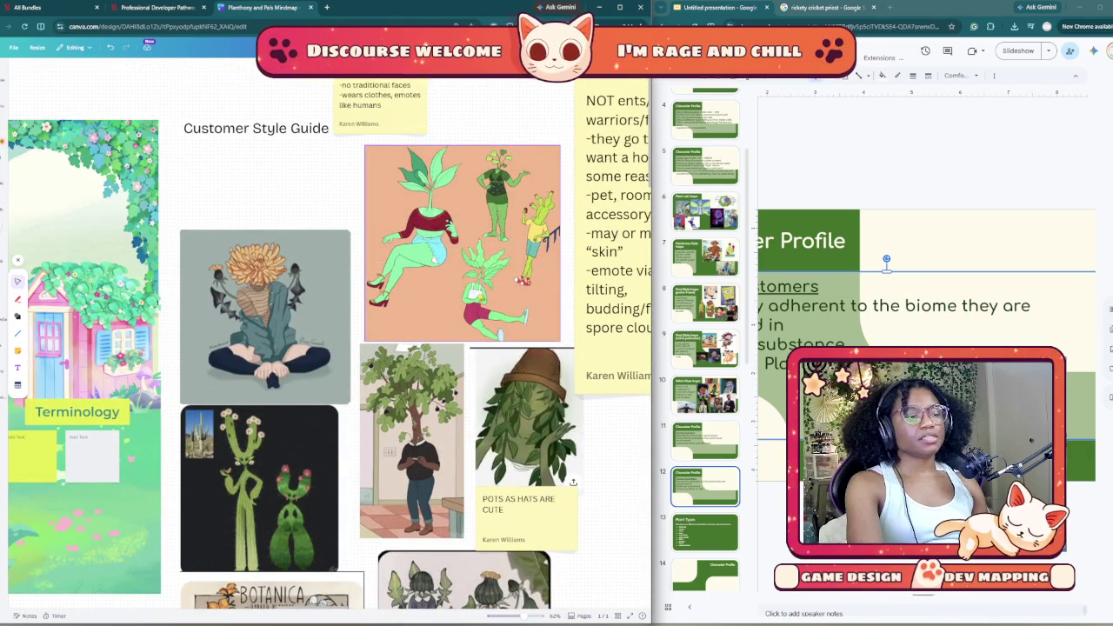
scroll(412, 435, "down", 1)
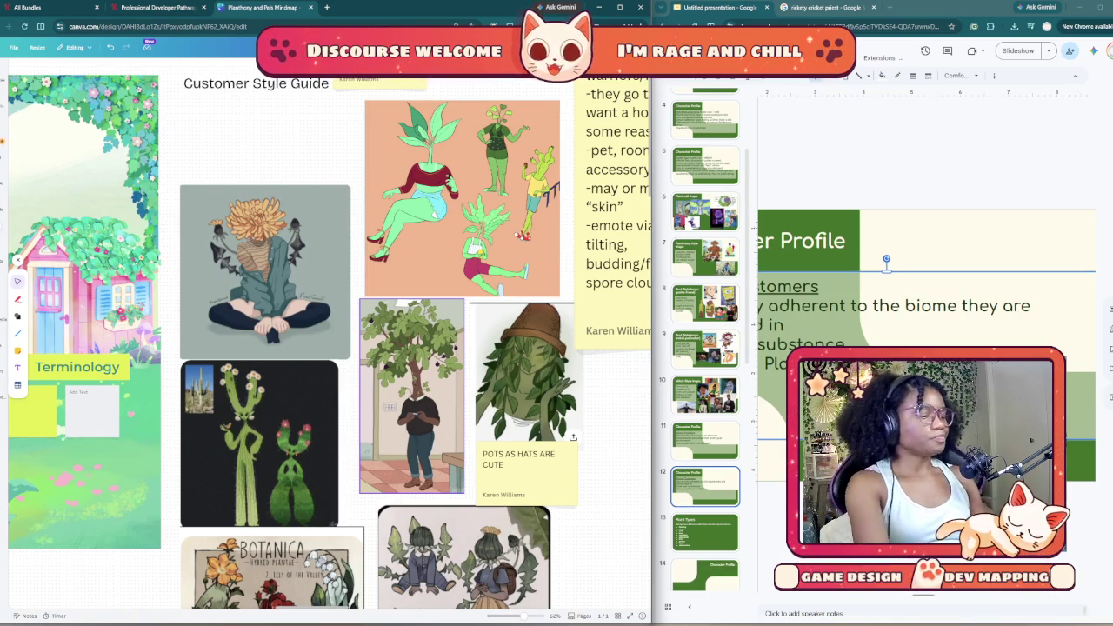
scroll(340, 383, "down", 2)
scroll(339, 382, "right", 4)
scroll(339, 382, "up", 2)
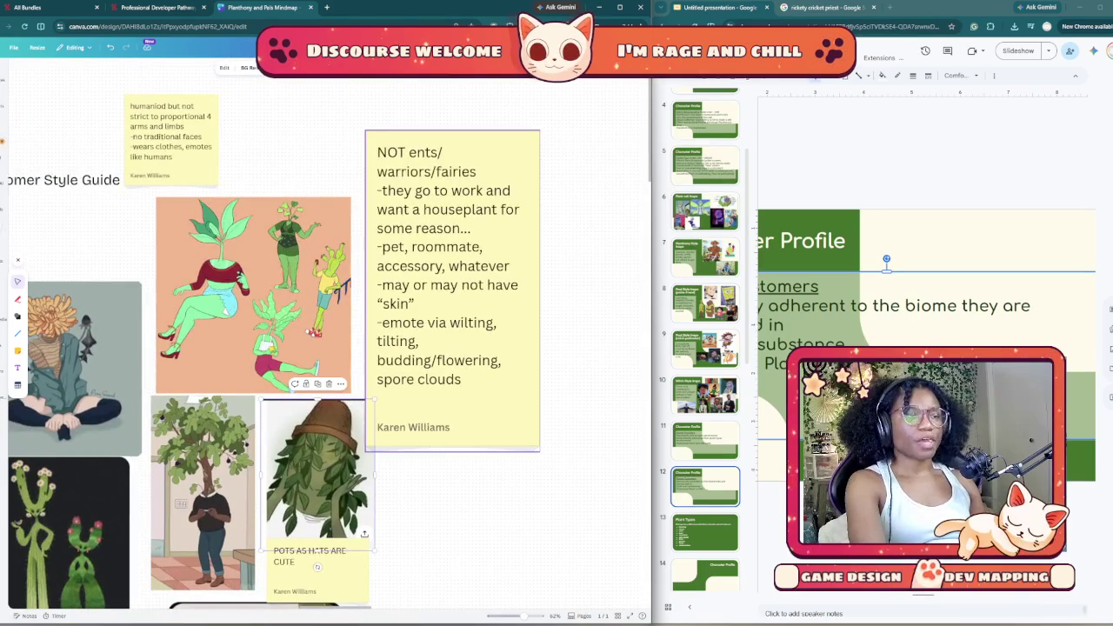
scroll(446, 556, "up", 1)
scroll(447, 556, "left", 1)
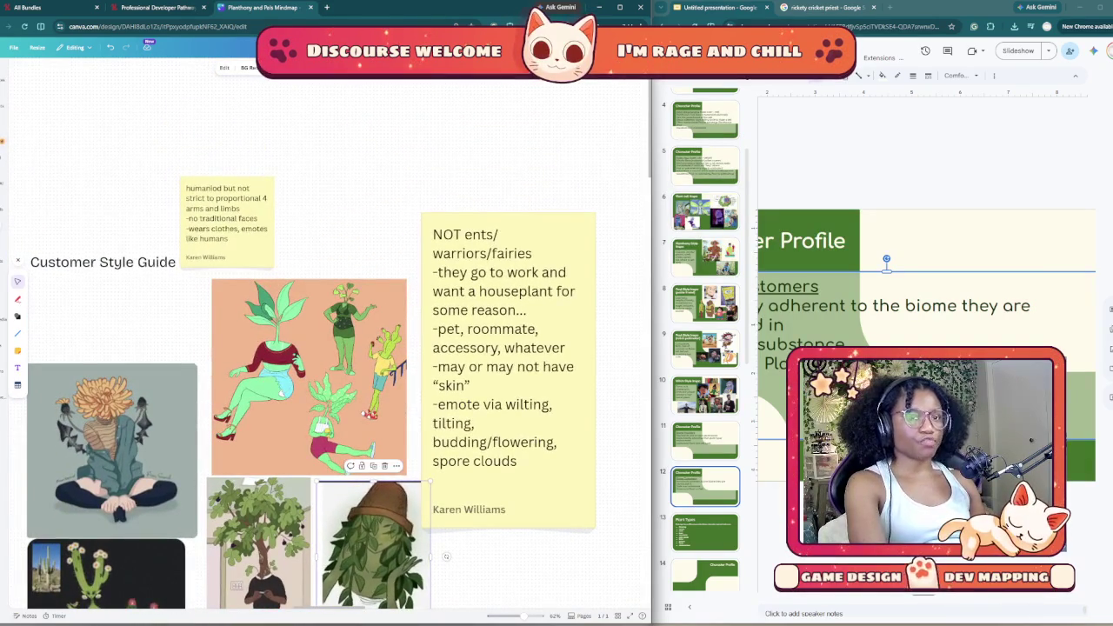
scroll(446, 556, "up", 1)
scroll(447, 557, "left", 1)
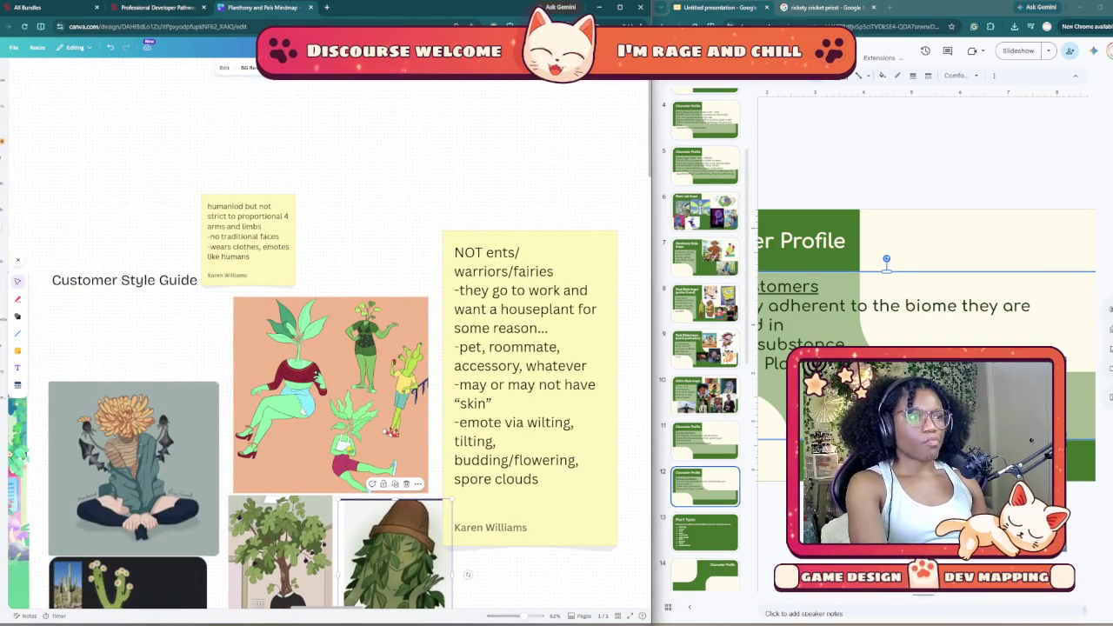
scroll(330, 392, "down", 1)
scroll(331, 391, "left", 1)
scroll(330, 391, "left", 1)
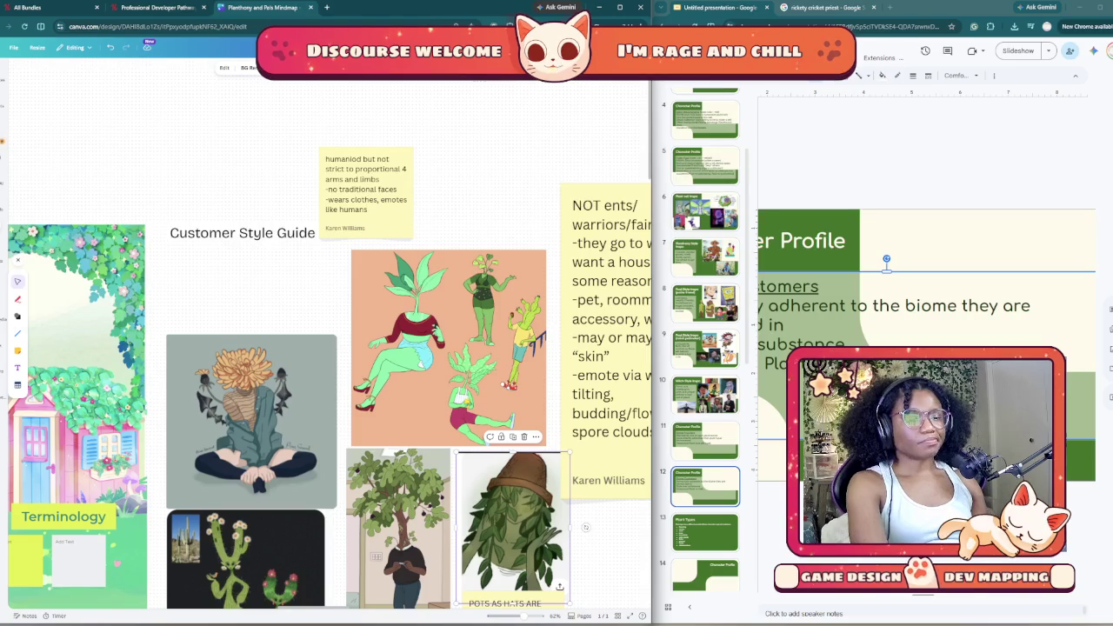
key("Up")
Step: Go from slide 11 back to Biome Customers, then down the filmstrip to blank slide 23
left_click(922, 409)
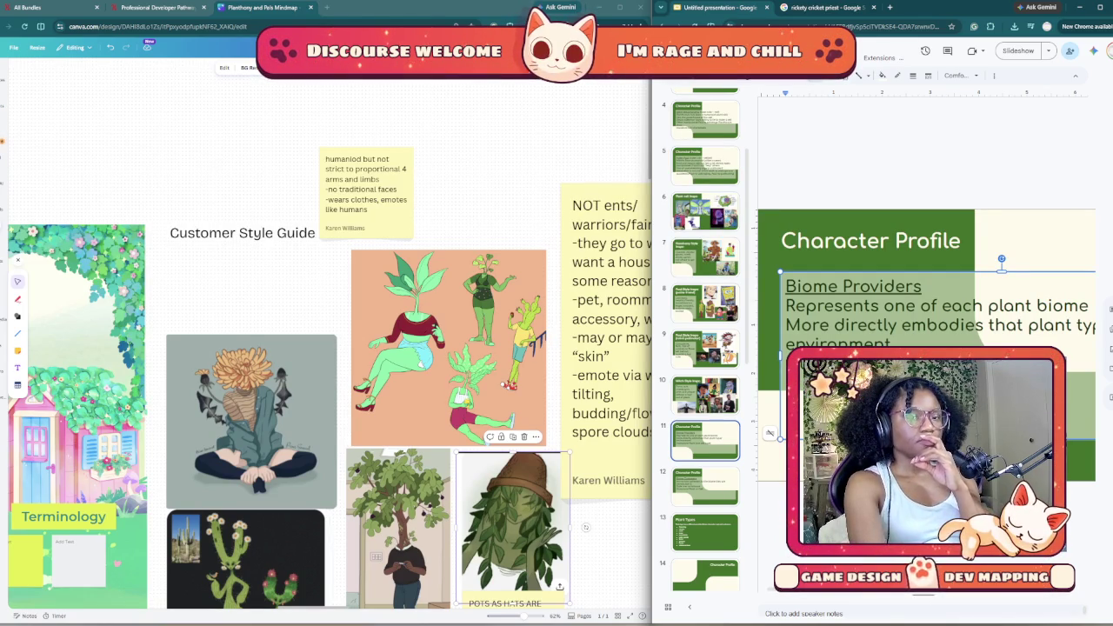
key("Down")
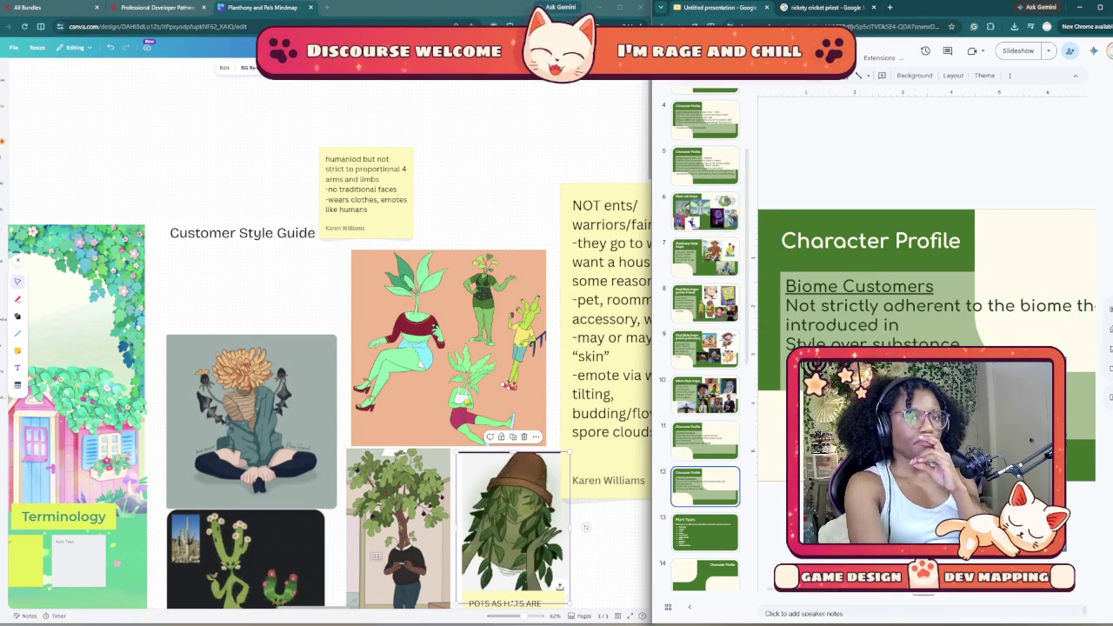
scroll(705, 339, "down", 3)
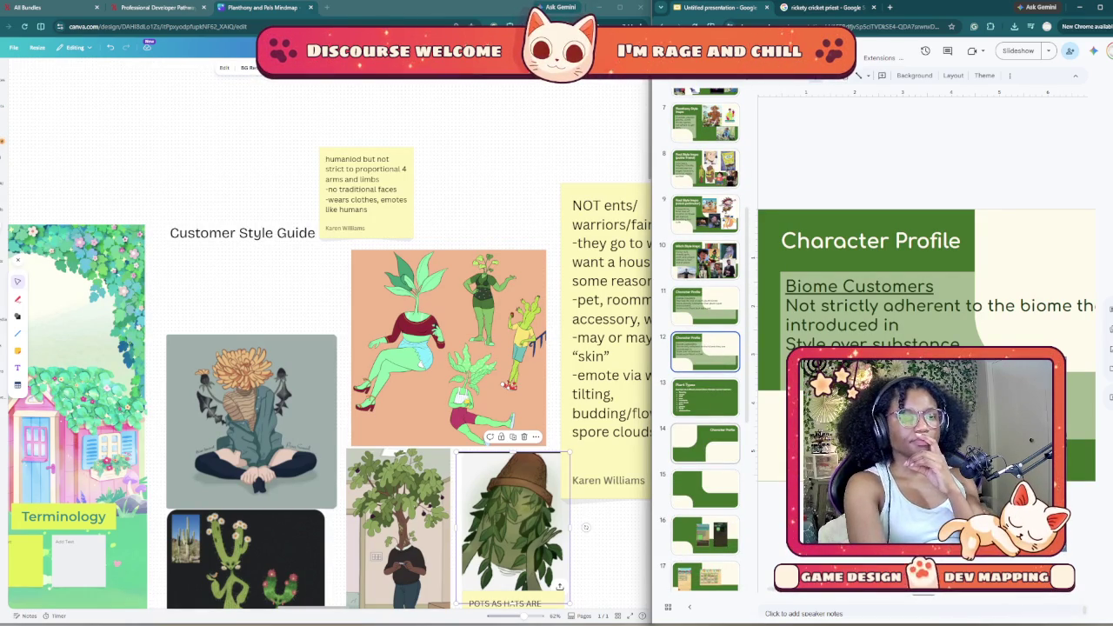
scroll(705, 339, "down", 1)
scroll(705, 339, "down", 1)
scroll(706, 340, "down", 2)
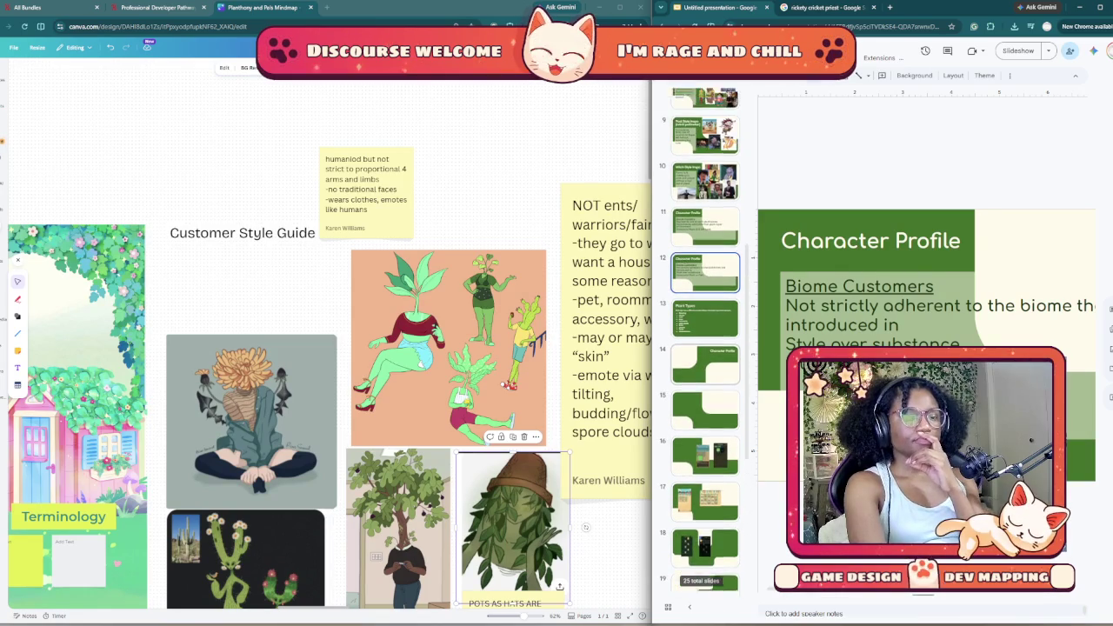
scroll(705, 339, "down", 1)
scroll(706, 339, "down", 1)
scroll(705, 339, "down", 2)
scroll(706, 339, "down", 2)
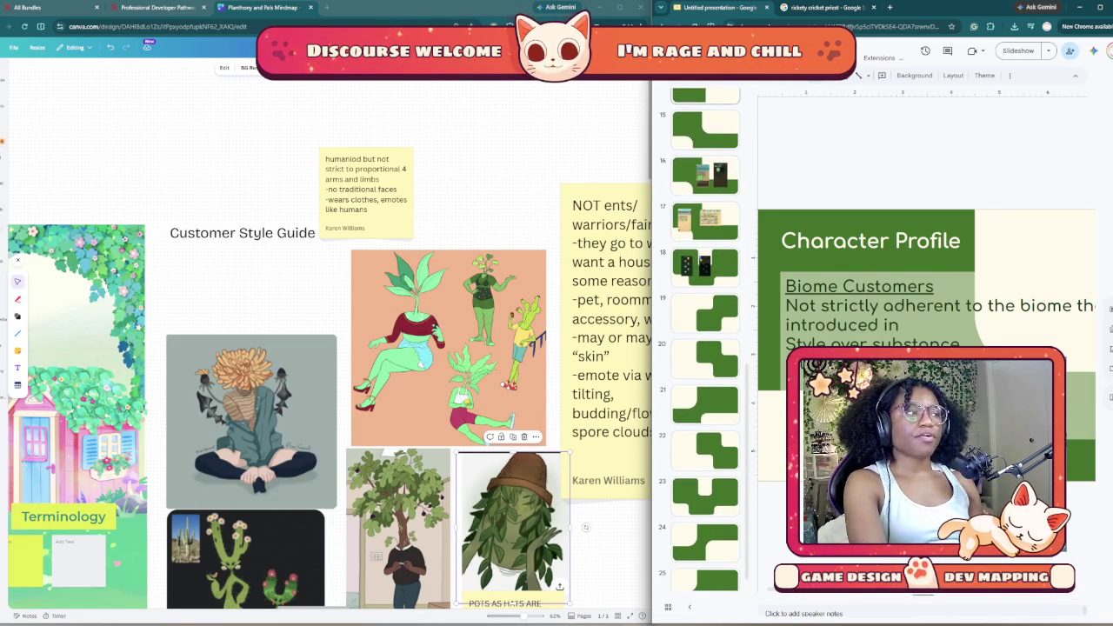
left_click(705, 494)
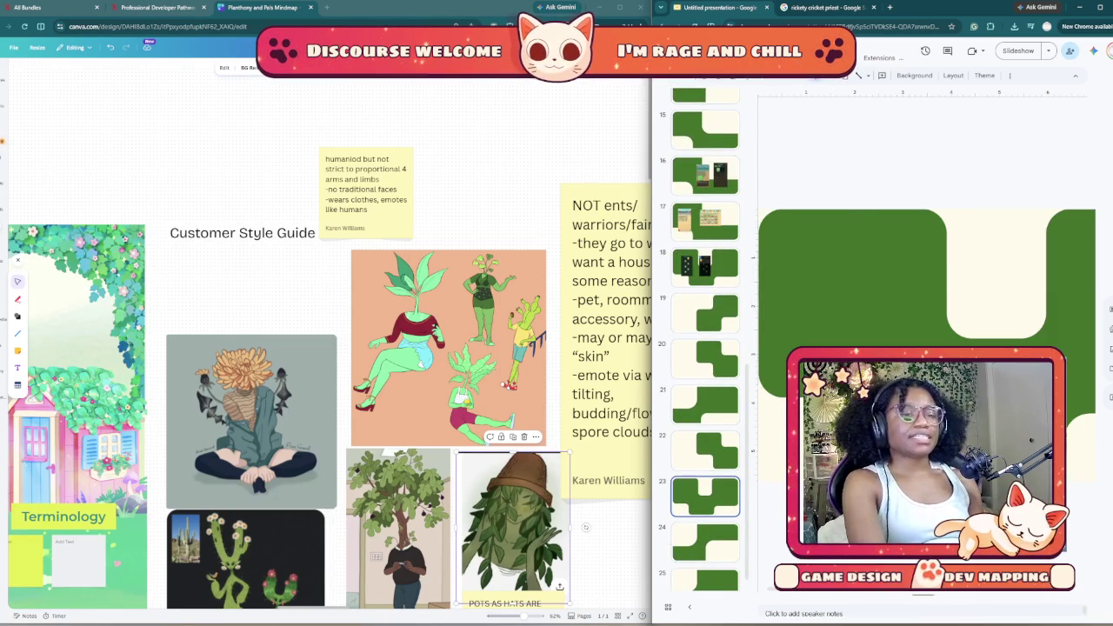
Step: Drag blank green layout slide 23 up to position 14, right after Plant Types
right_click(706, 487)
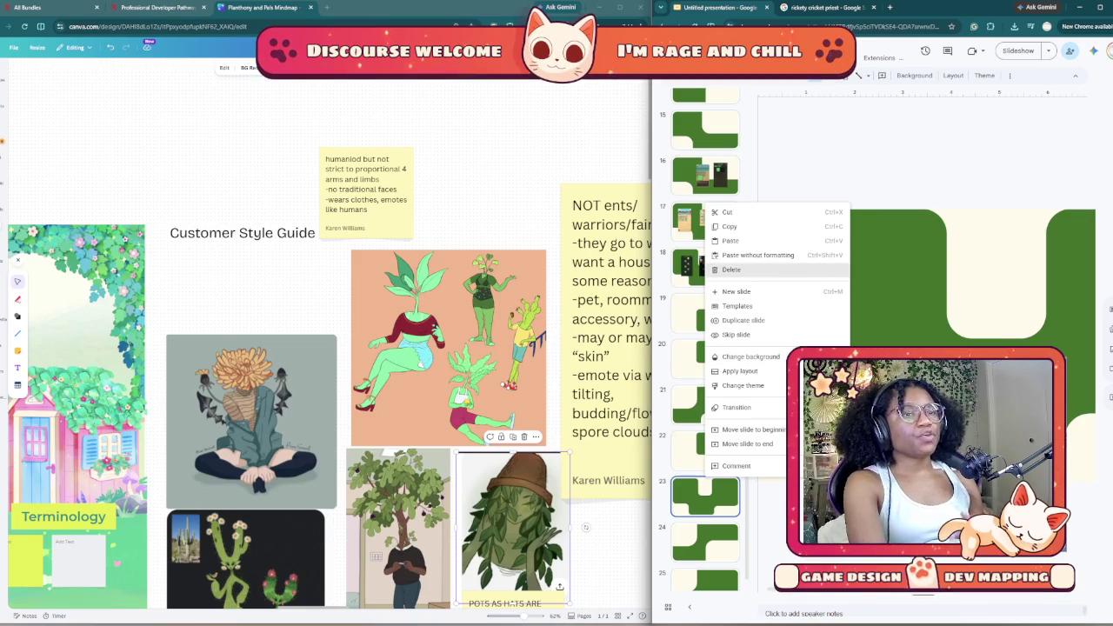
left_click_drag(705, 494, 706, 140)
scroll(706, 348, "up", 5)
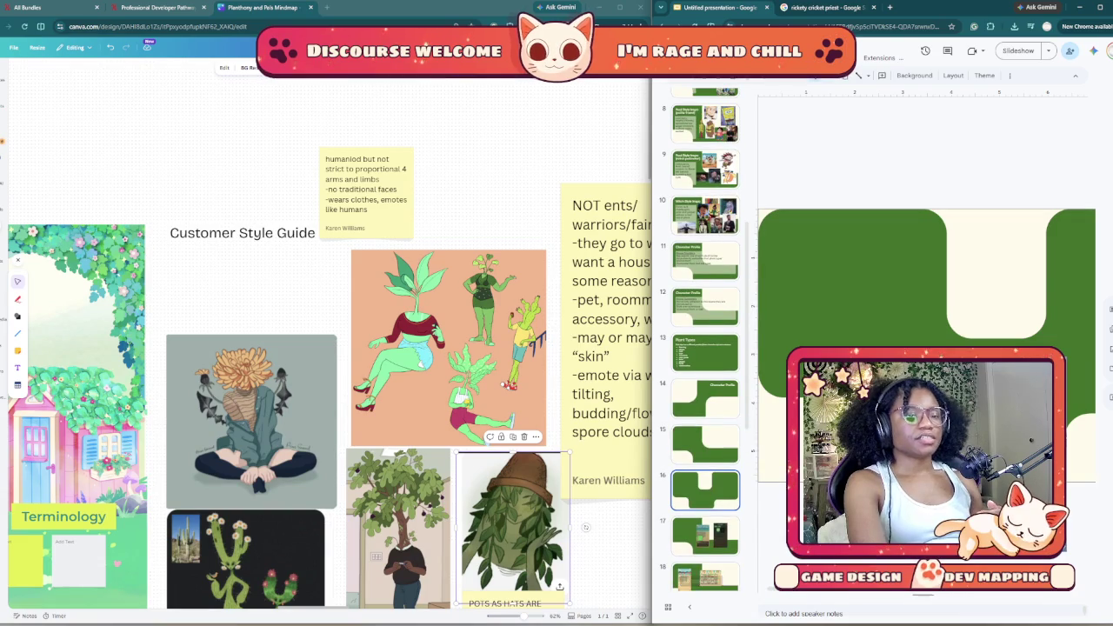
mouse_move(705, 489)
left_mouse_down()
mouse_move(705, 355)
mouse_move(706, 398)
left_mouse_up()
scroll(705, 348, "up", 1)
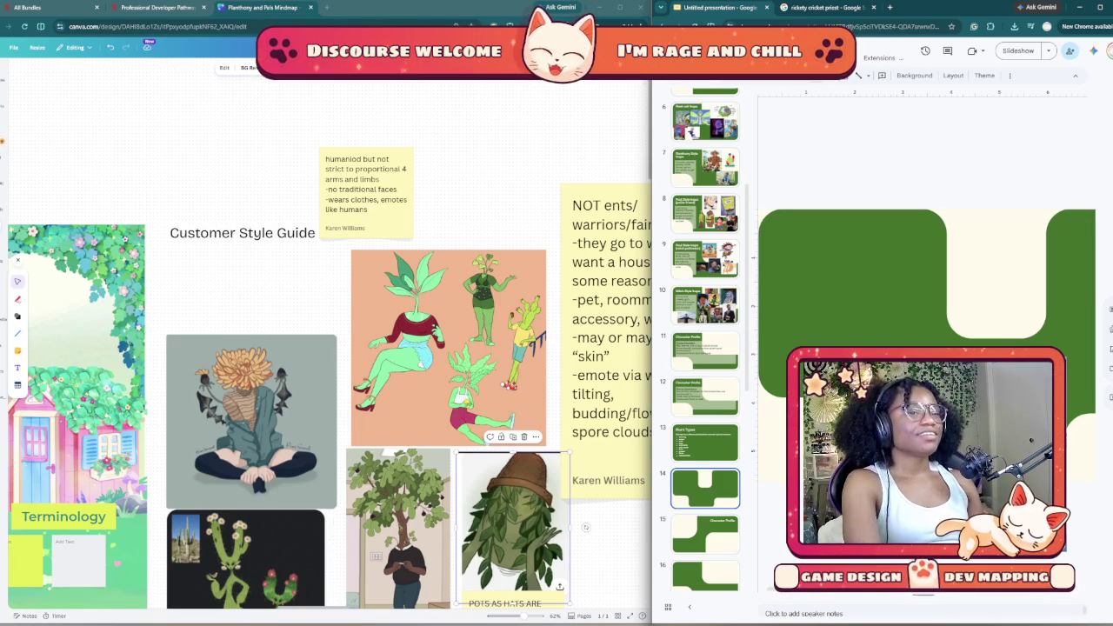
Step: Copy the Character Profile title from slide 15 onto the blank slide 14
key("Down")
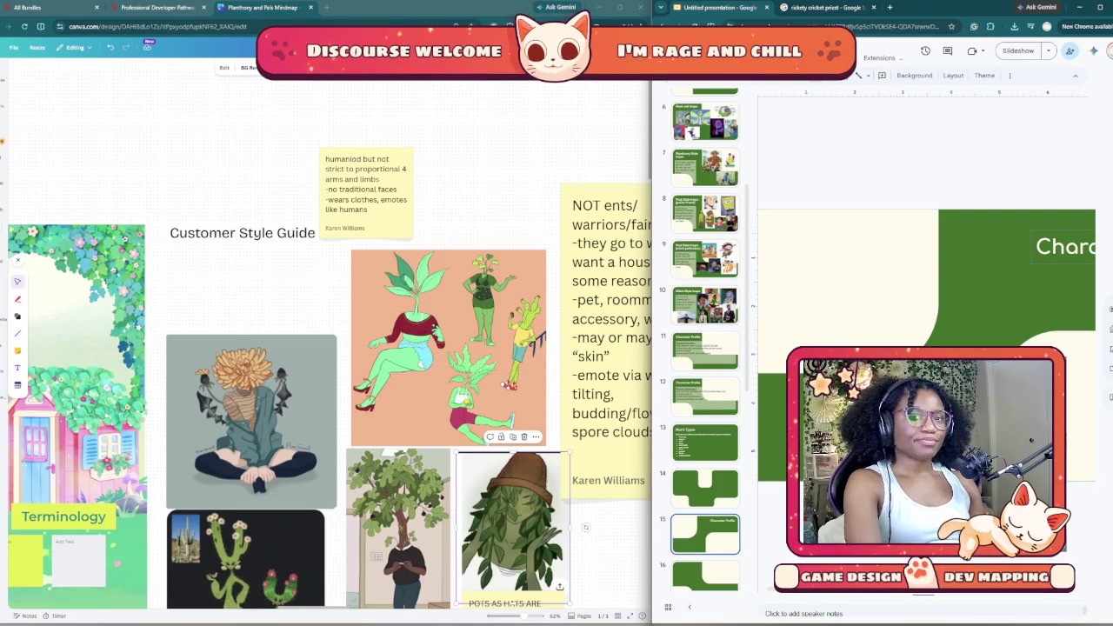
left_click(1061, 246)
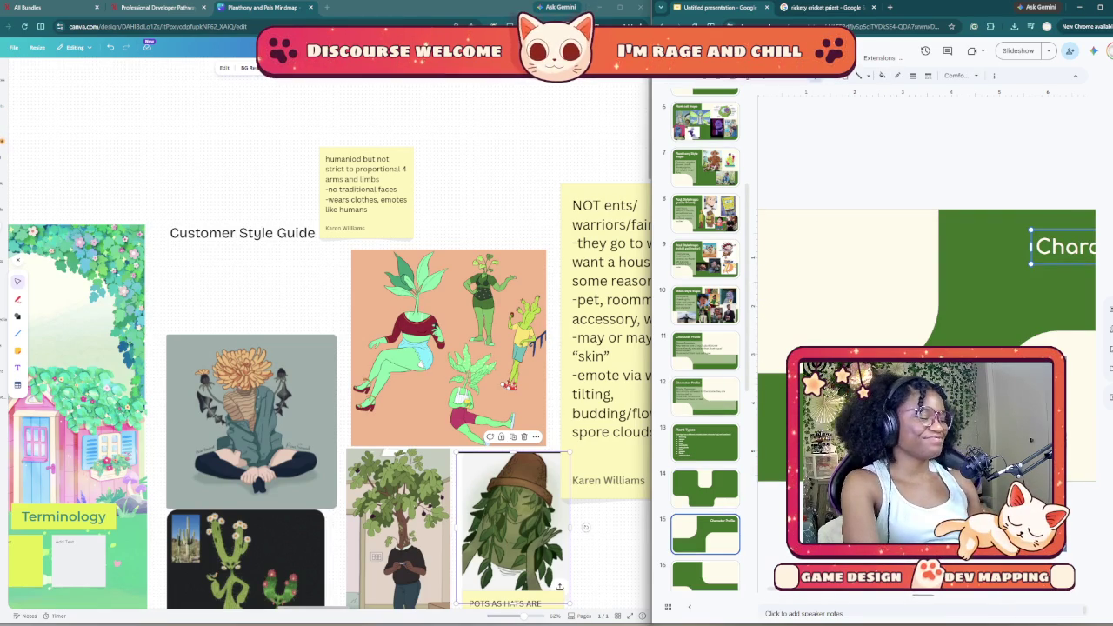
left_click(706, 487)
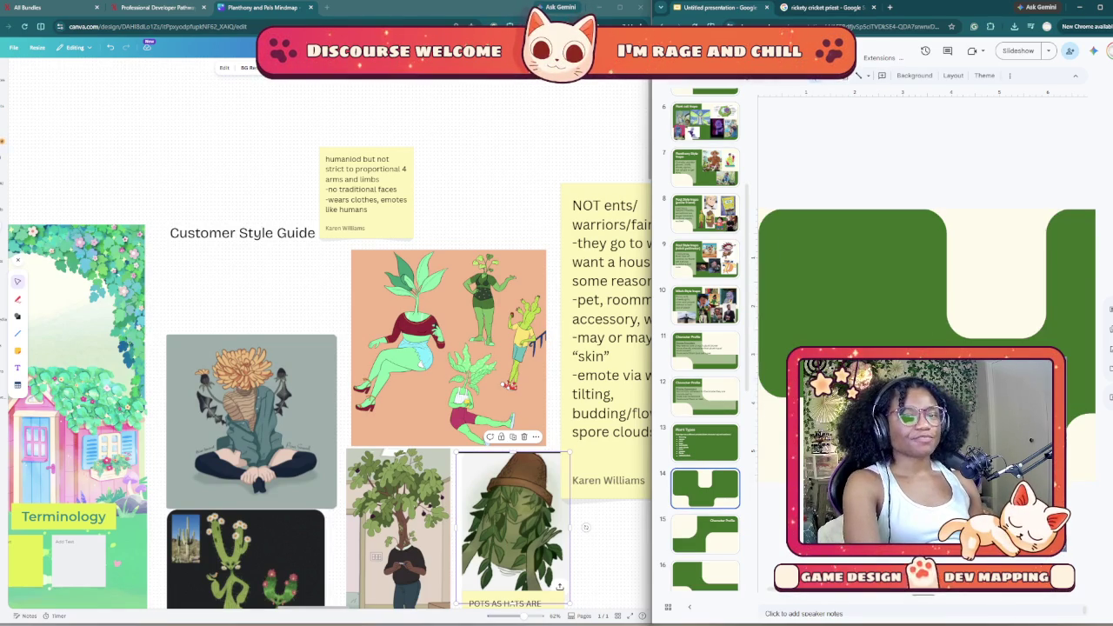
key("ctrl+v")
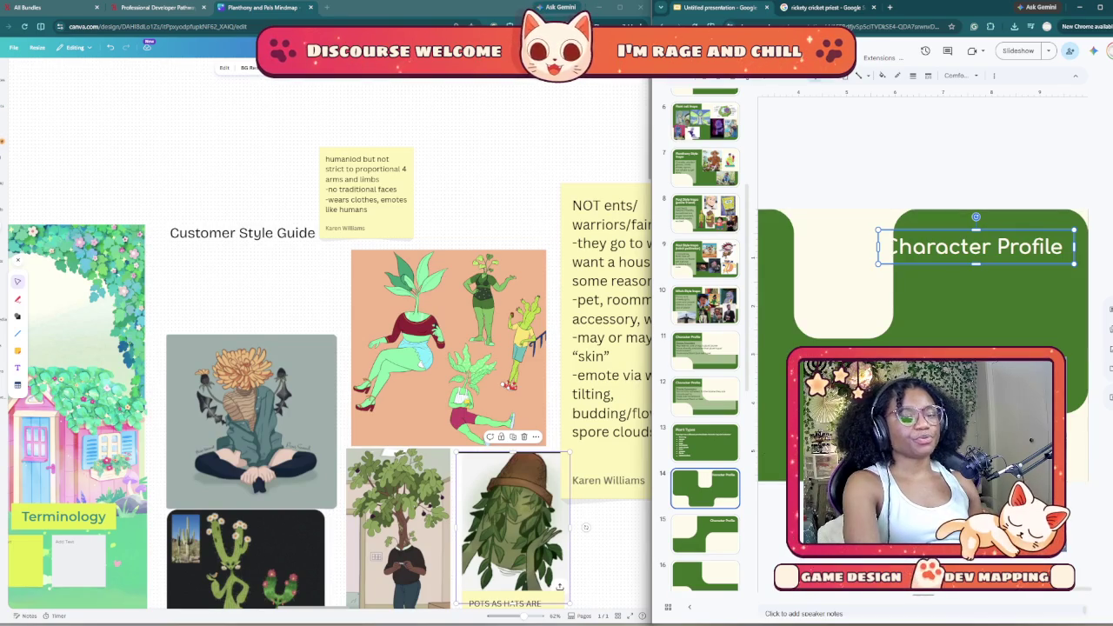
Step: Position the Character Profile title so it sits fully on slide 14's left green block
scroll(922, 348, "up", 3)
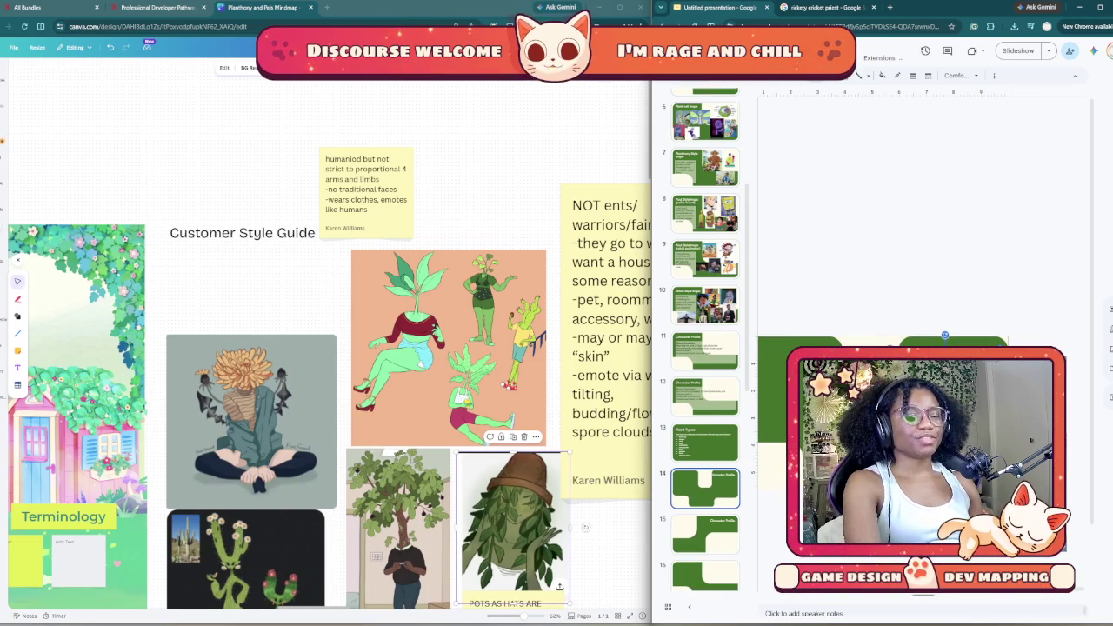
scroll(922, 391, "left", 2)
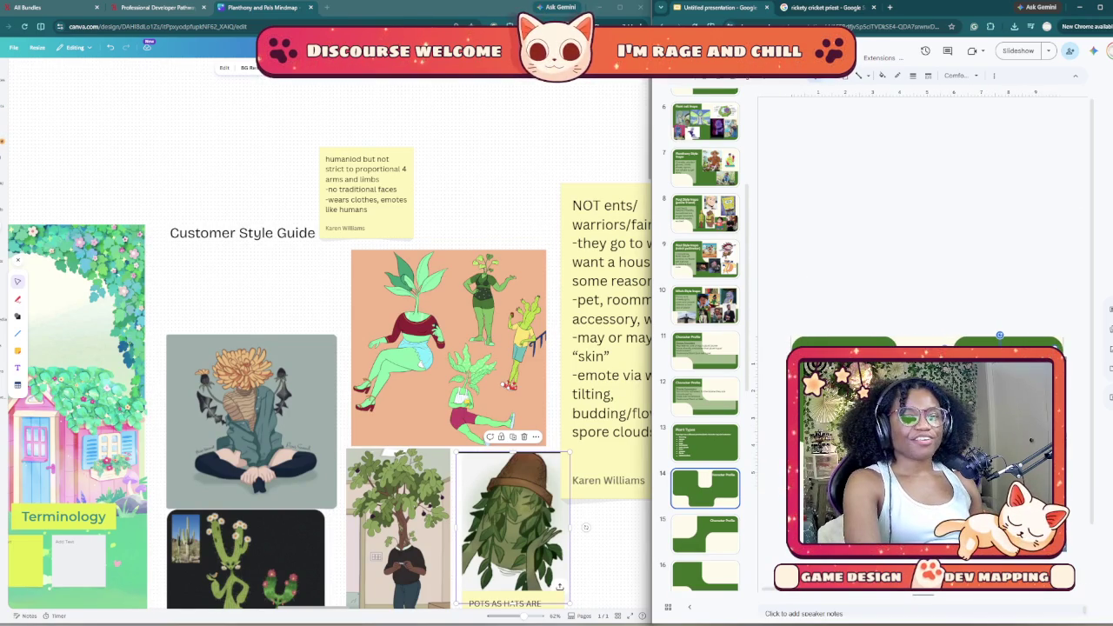
scroll(941, 435, "up", 2)
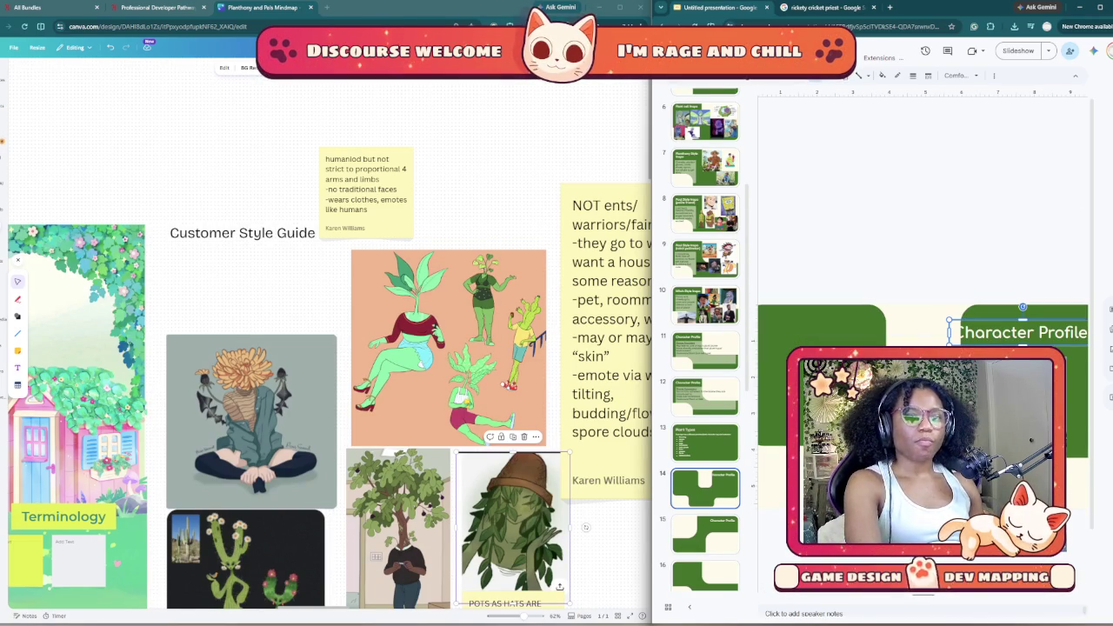
left_click_drag(1018, 332, 838, 334)
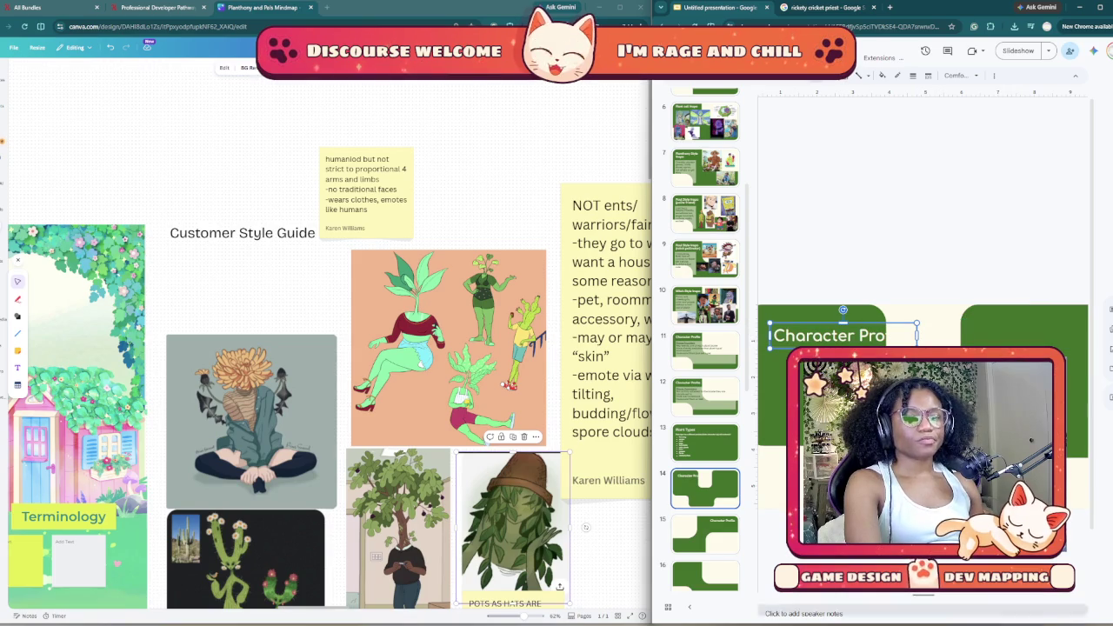
scroll(922, 392, "left", 1)
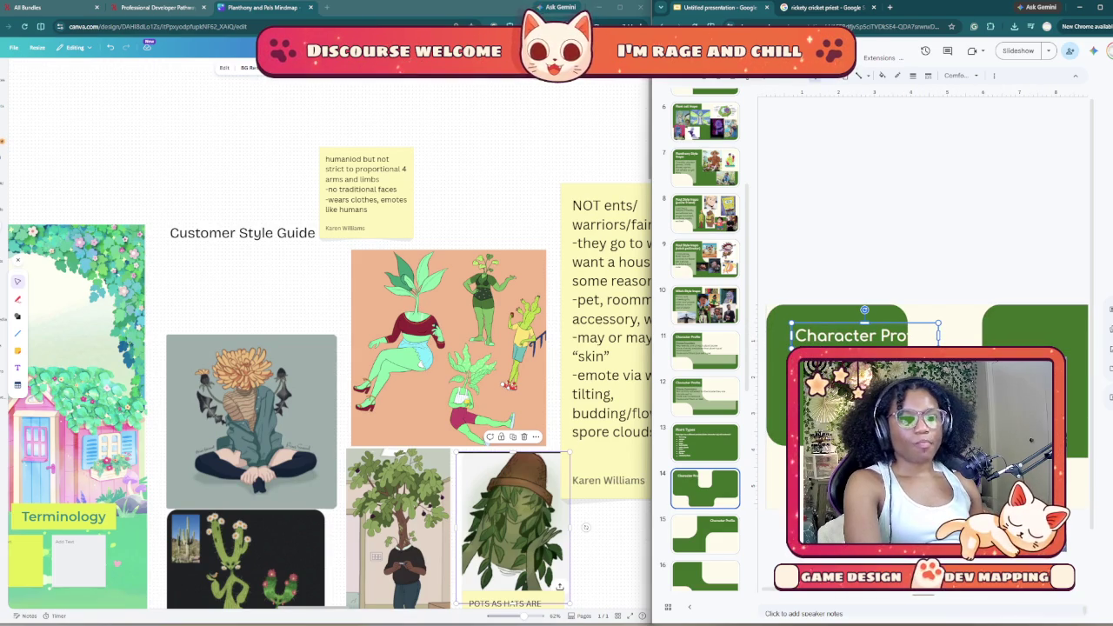
left_click_drag(863, 335, 842, 325)
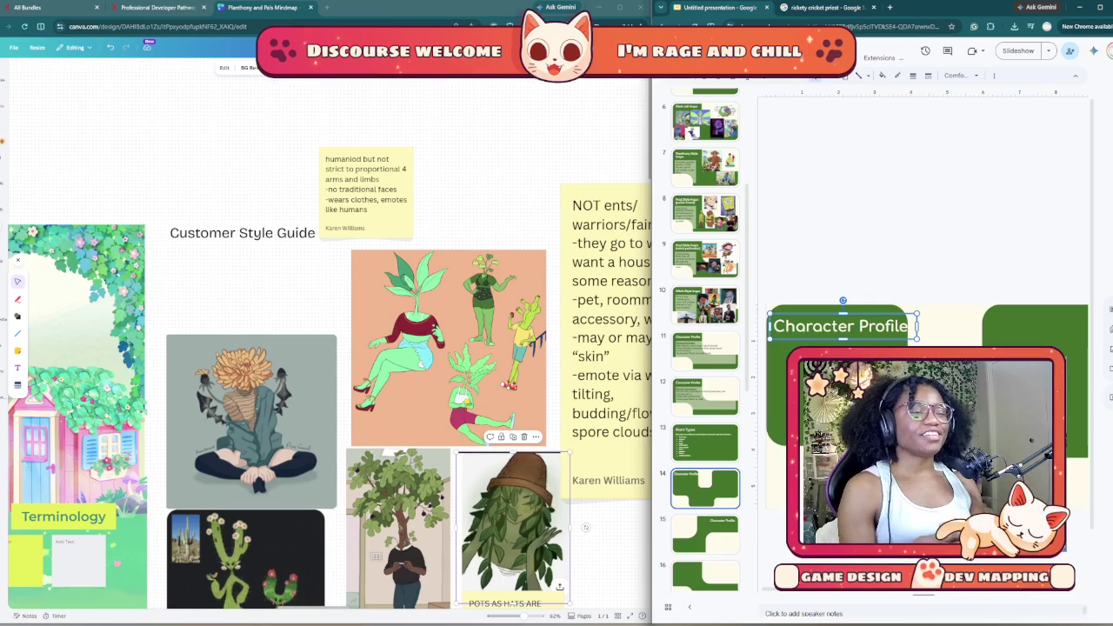
key("Escape")
left_click(827, 327)
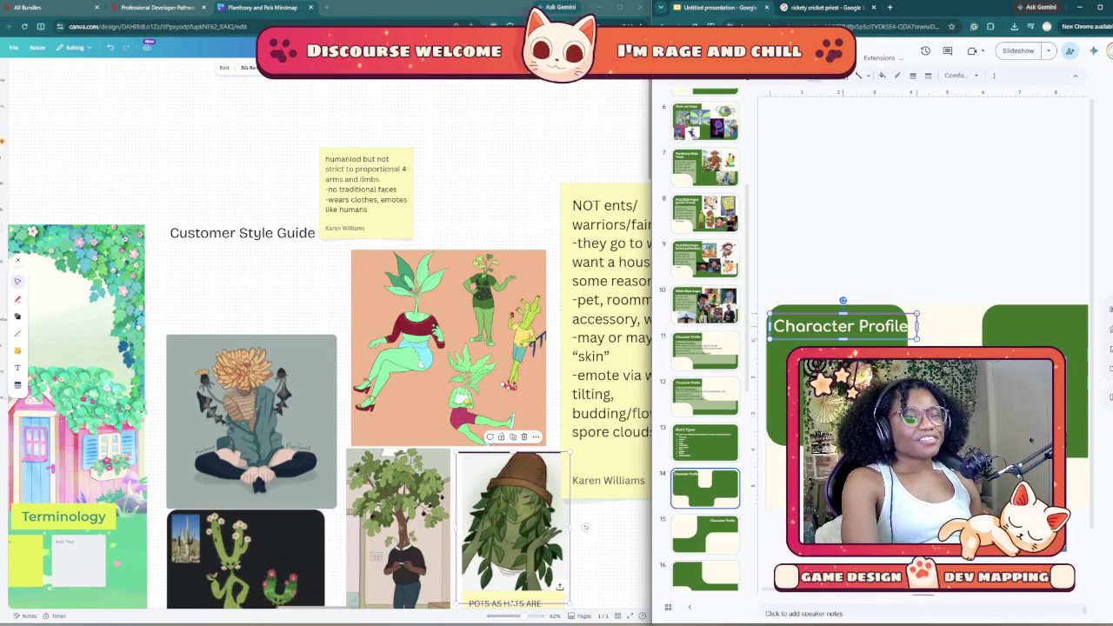
left_click_drag(761, 332, 757, 332)
key("Tab")
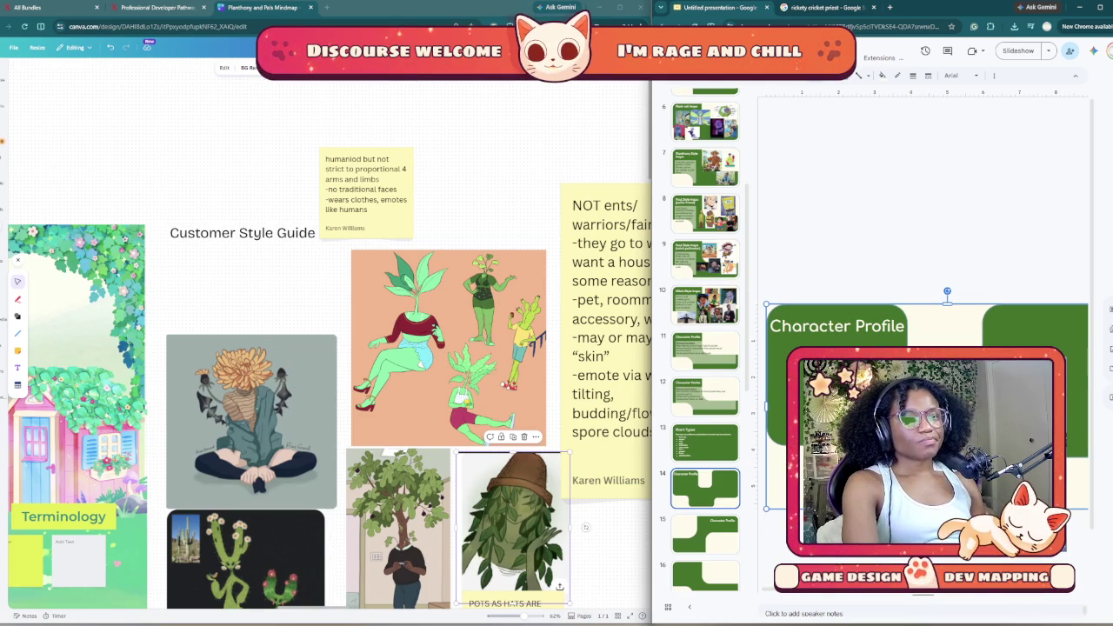
left_click(815, 326)
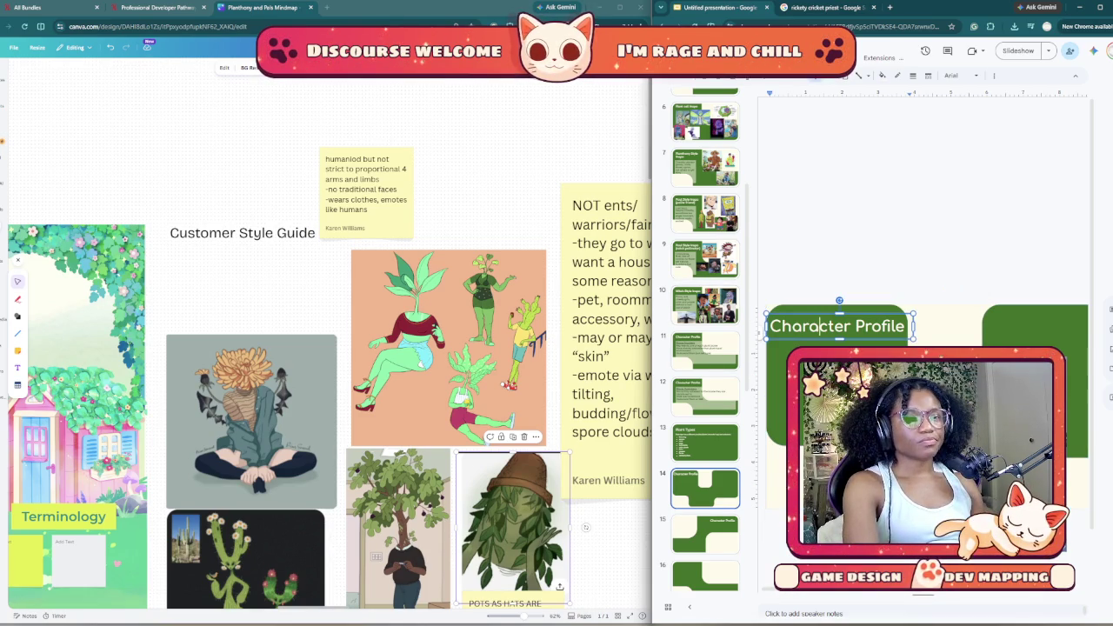
Step: Replace the 'Character Profile' heading with 'Plant Peep Dos/Don'ts', including the apostrophe
key("shift+Right")
key("shift+Right")
key("shift+Right")
key("shift+Right")
key("shift+Right")
key("shift+Right")
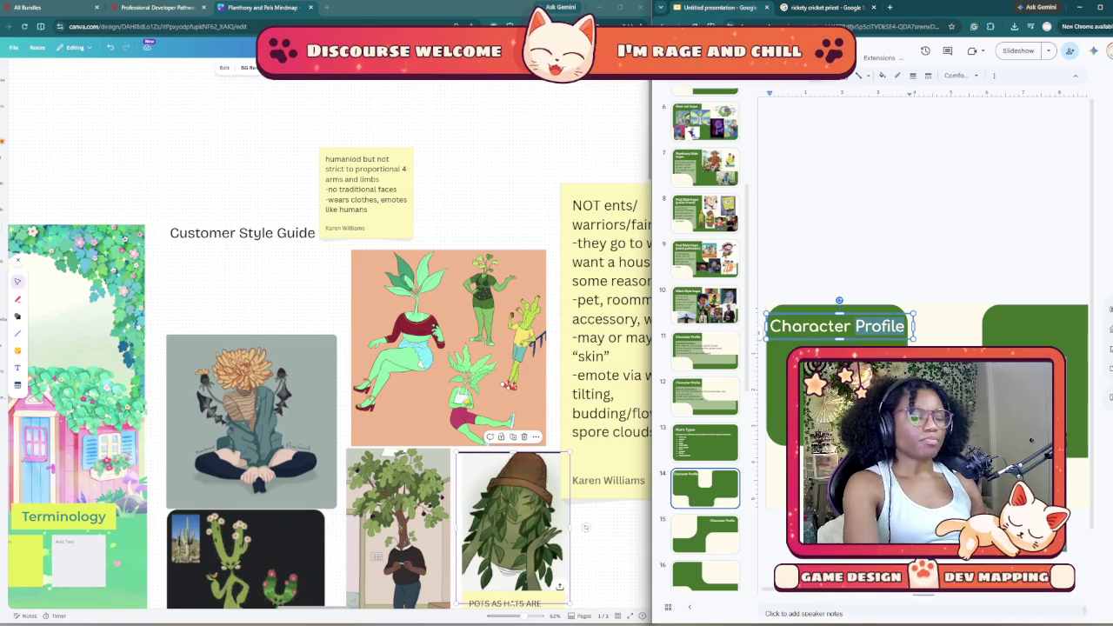
key("BackSpace")
key("BackSpace")
key("BackSpace")
key("BackSpace")
key("BackSpace")
key("BackSpace")
key("BackSpace")
key("BackSpace")
key("BackSpace")
type("Plant")
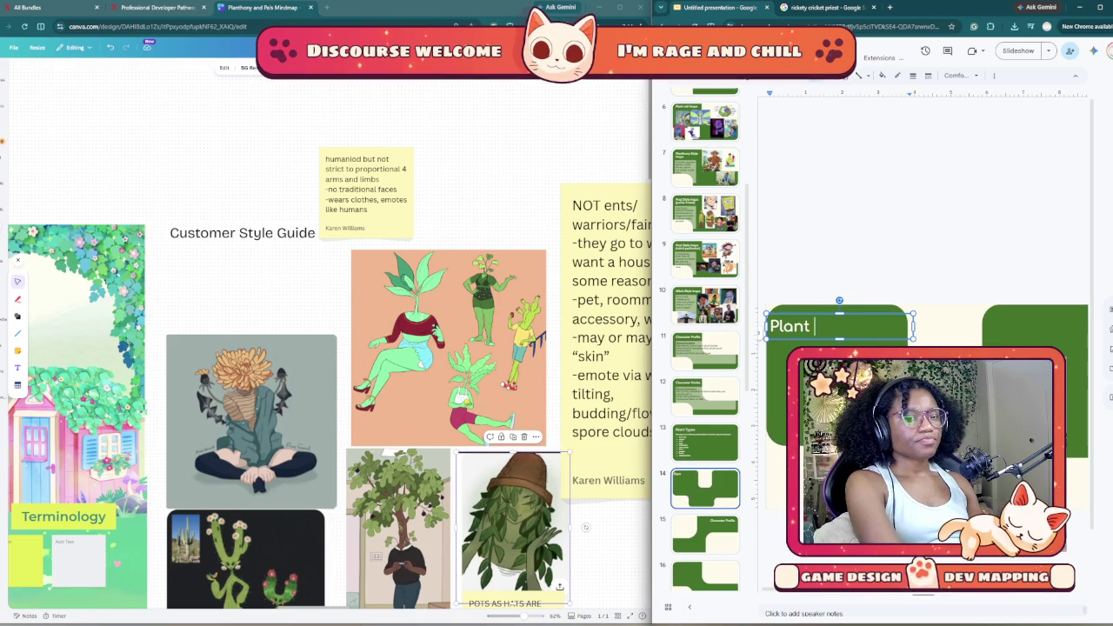
type(" Peep Dos")
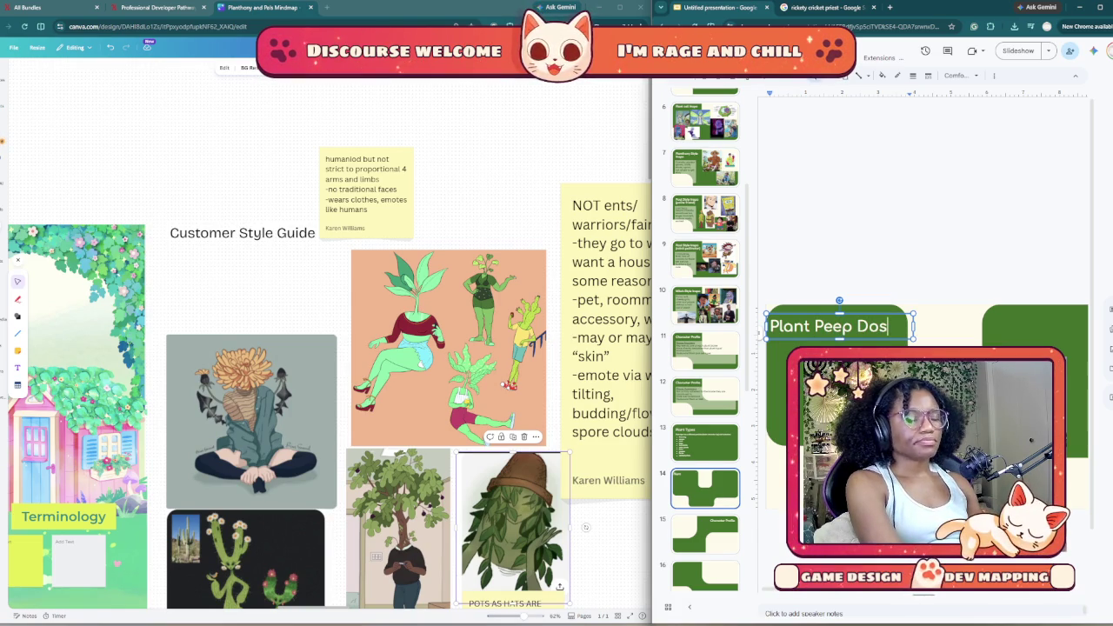
type("/Donts")
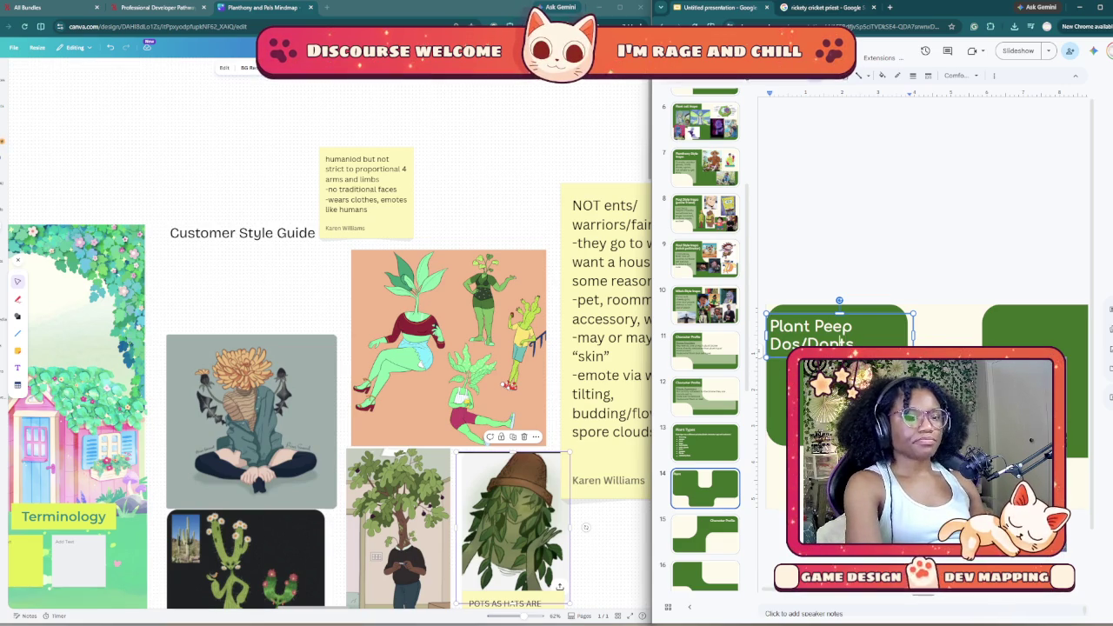
left_click(837, 342)
type("'")
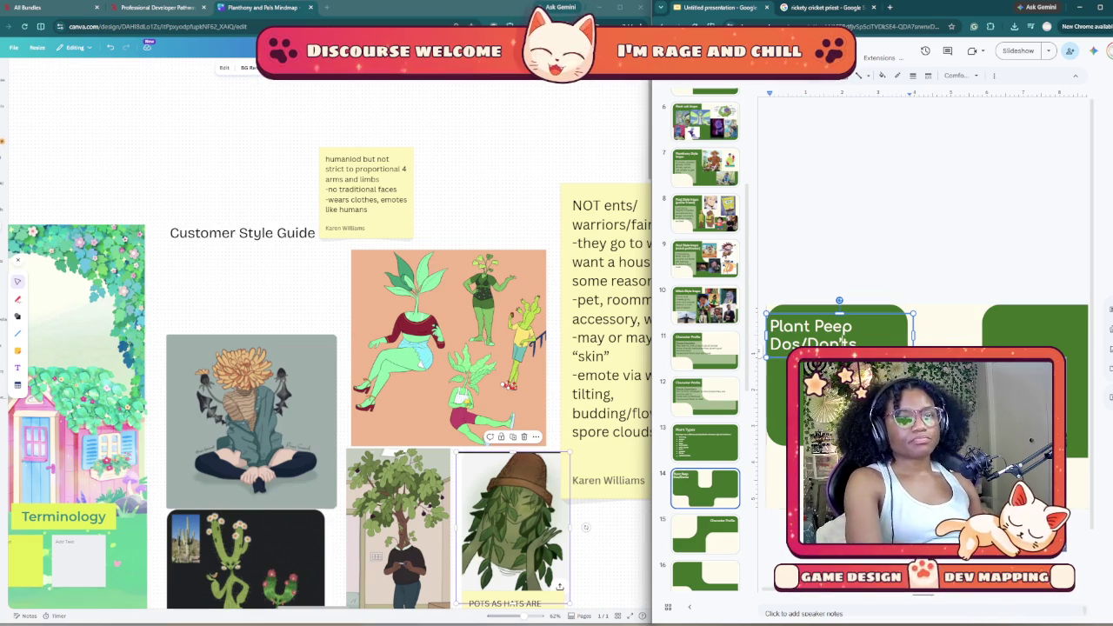
key("Escape")
key("Escape")
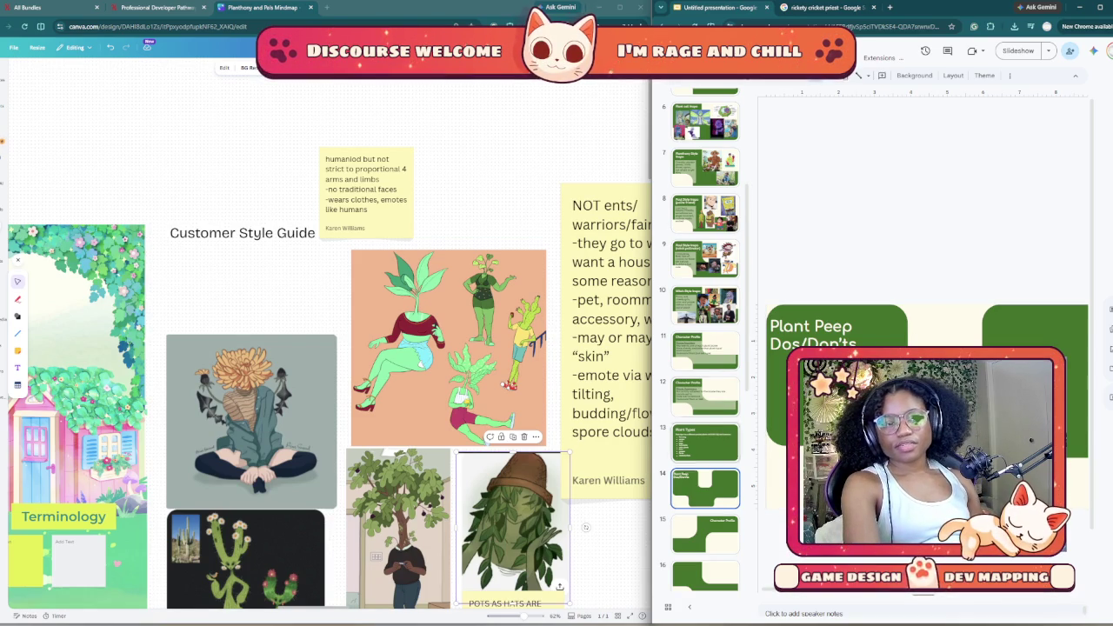
key("Up")
key("Up")
Step: Copy the Biome Customers body text box from slide 12 and paste it onto slide 14
left_click(870, 408)
right_click(845, 164)
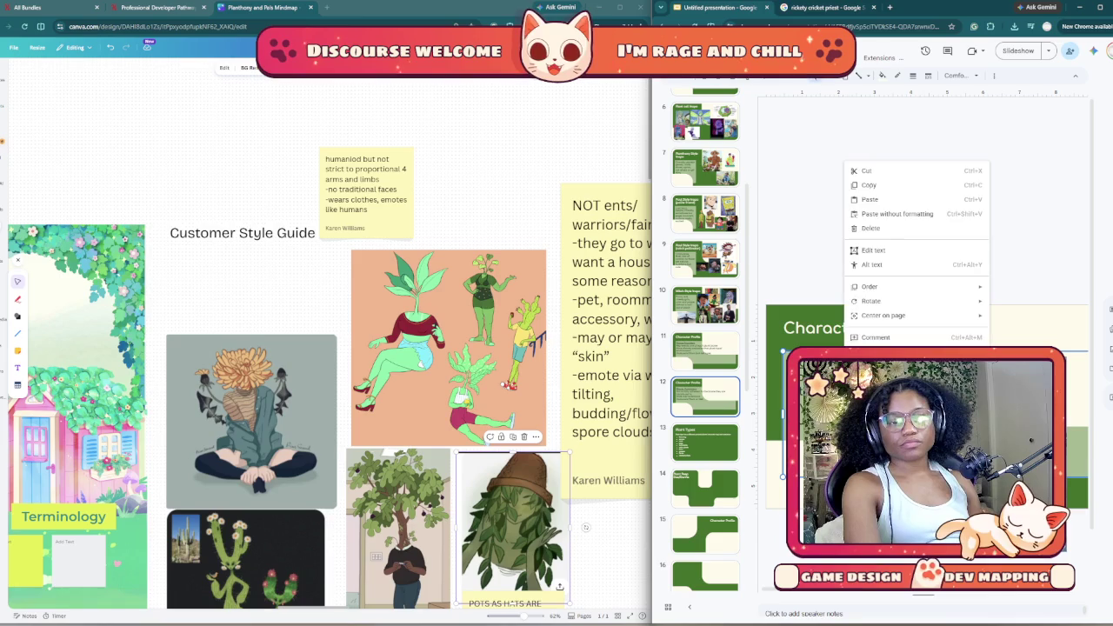
left_click(870, 185)
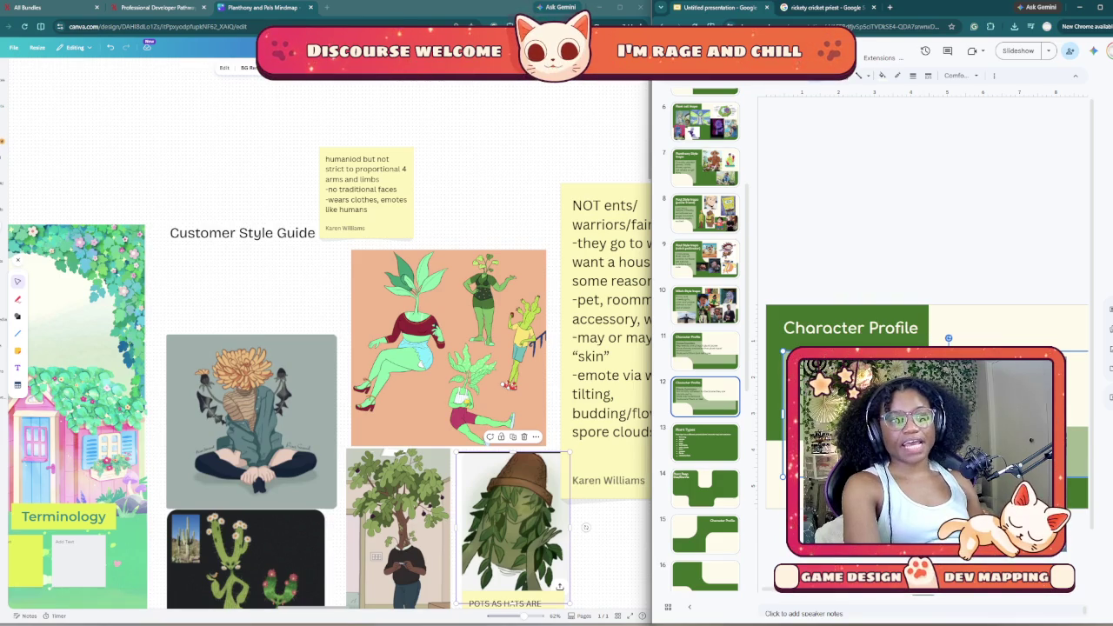
left_click(706, 487)
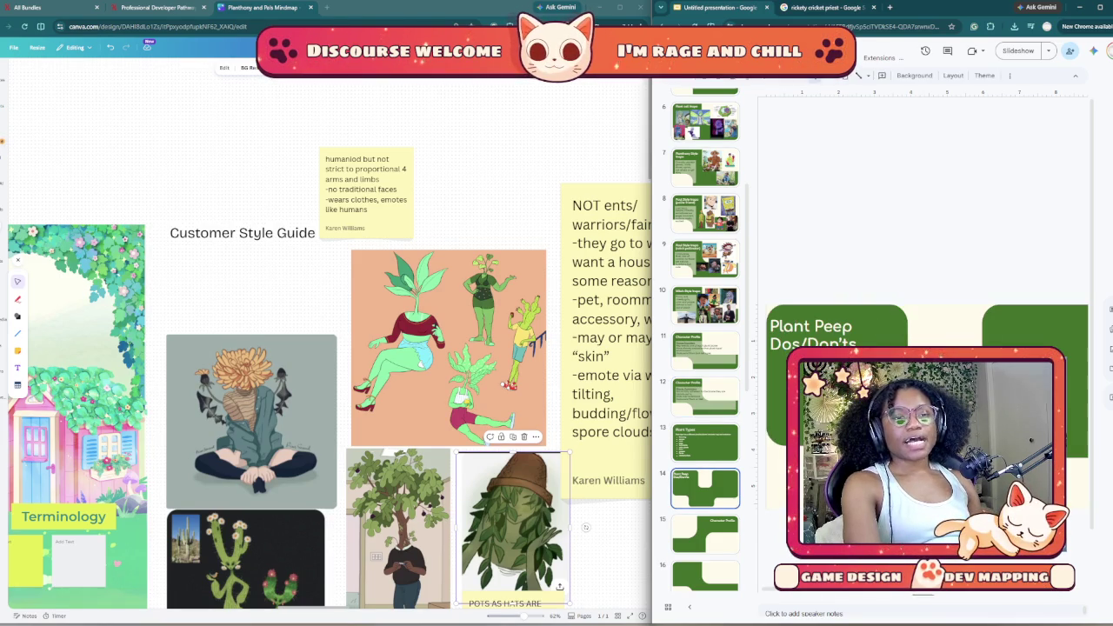
key("ctrl+v")
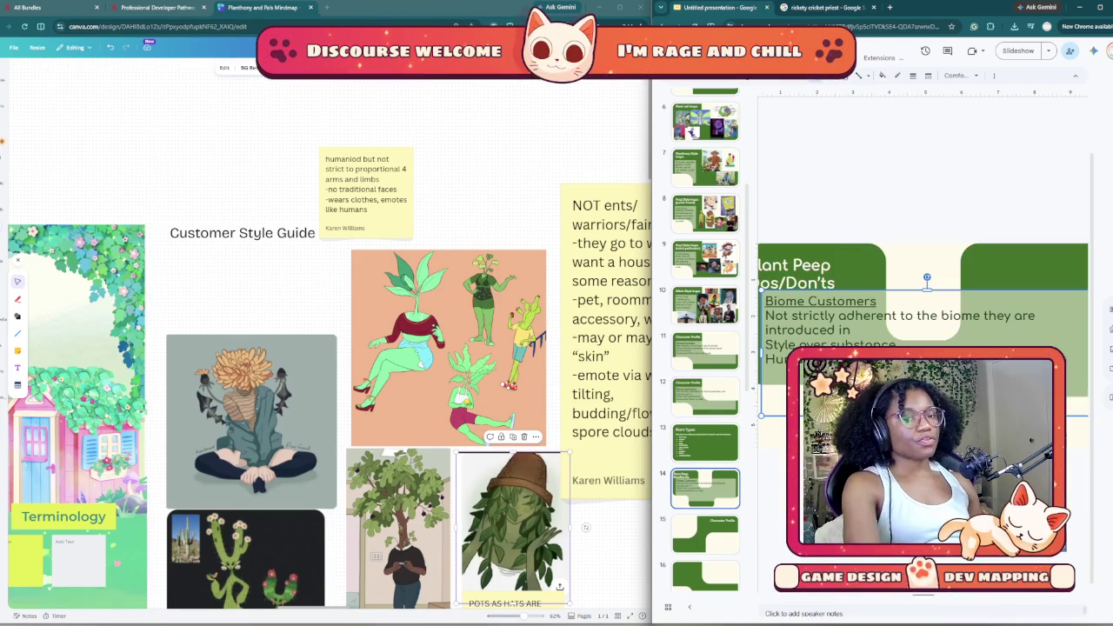
left_click_drag(1000, 330, 992, 341)
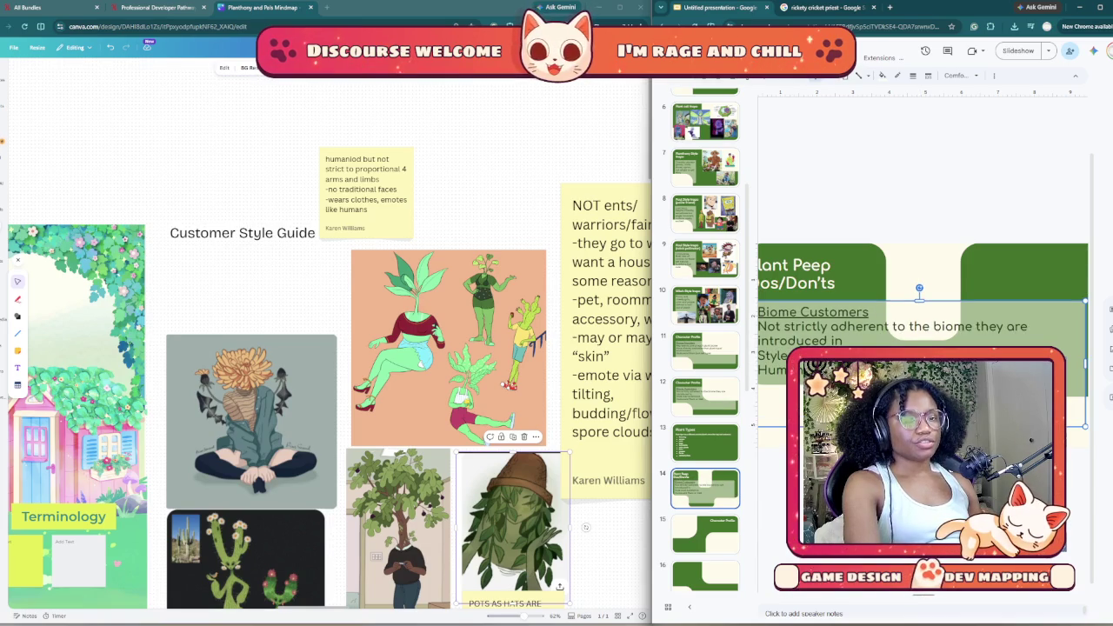
Step: Zoom out to the whole slide and shift the pasted text box's left edge slightly right
key("ctrl+minus")
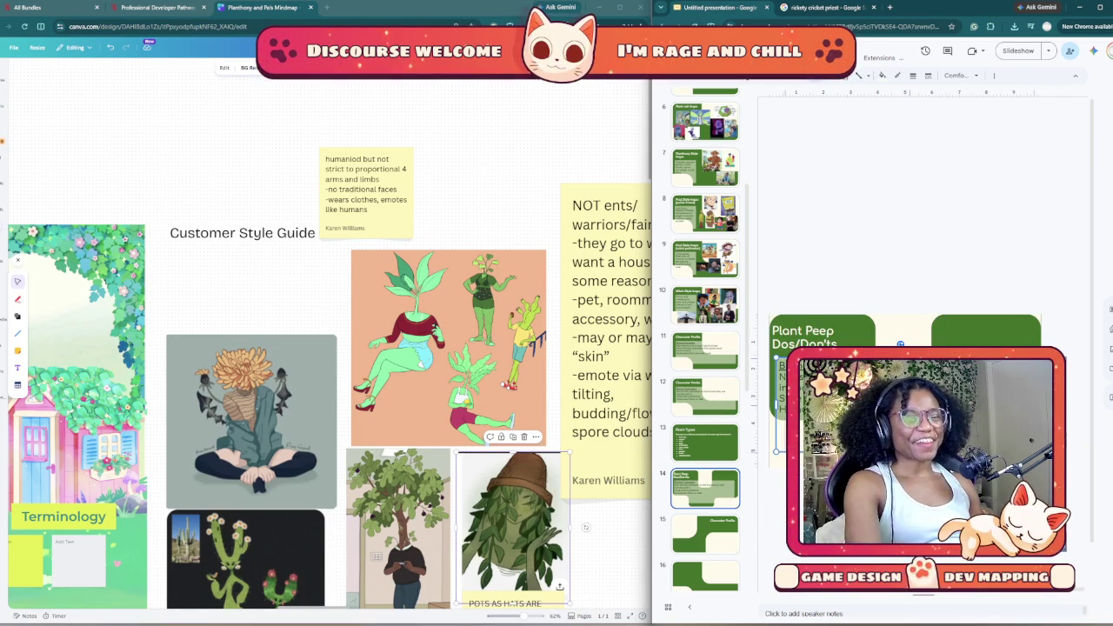
left_click_drag(776, 405, 784, 404)
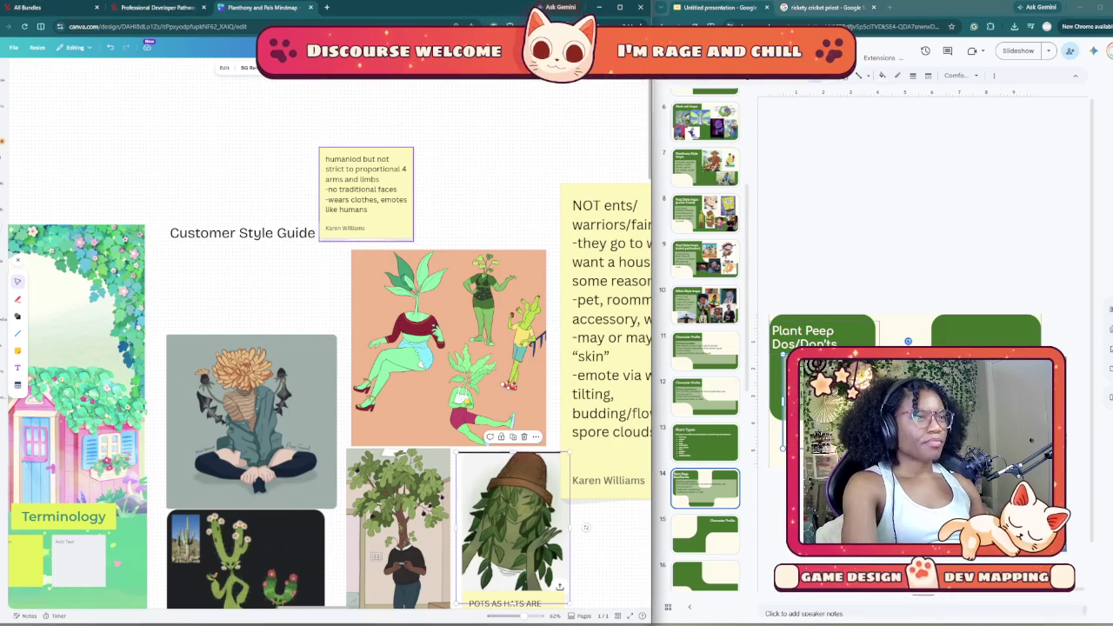
Step: Select all text in Canva's humanoid plant-people sticky note, then return to Google Slides
left_click_drag(366, 187, 353, 178)
key("ctrl+shift+Up")
key("ctrl+shift+Up")
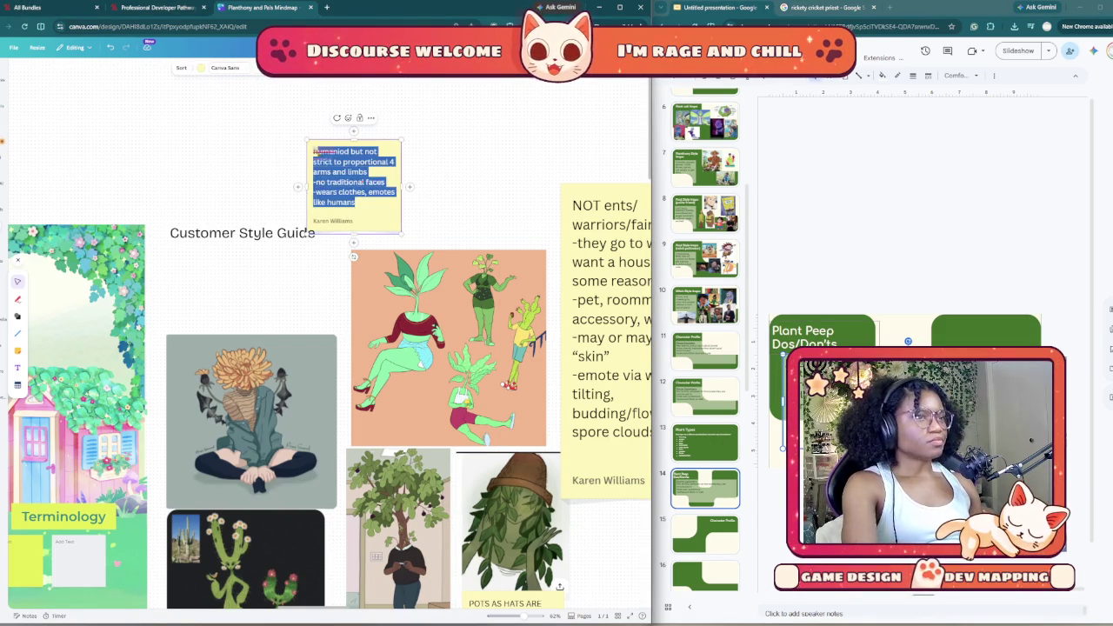
key("ctrl+a")
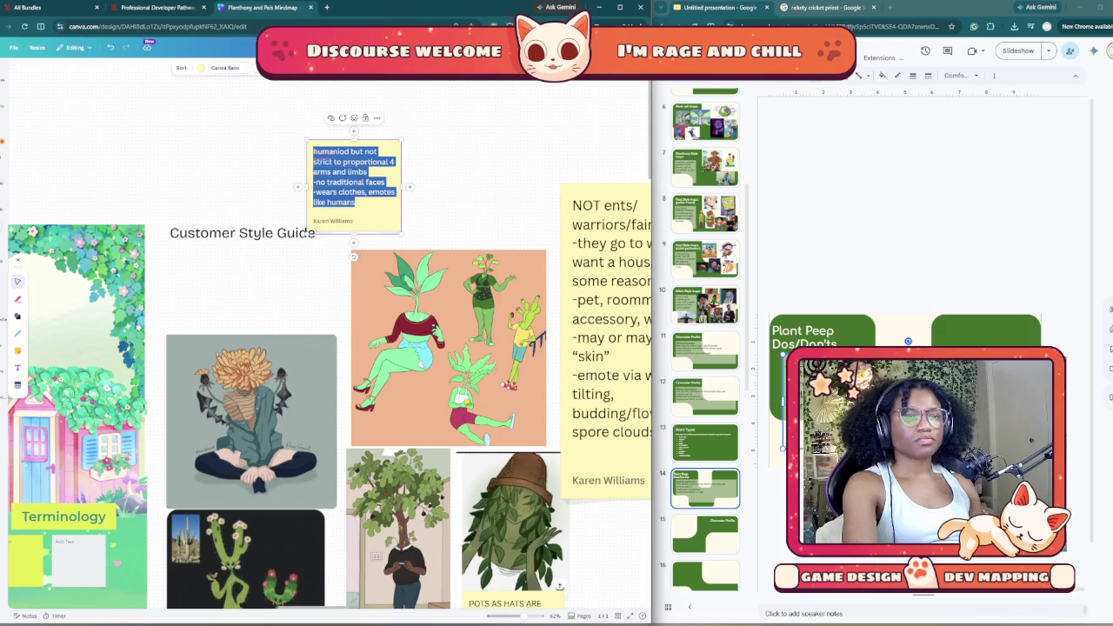
left_click(771, 441)
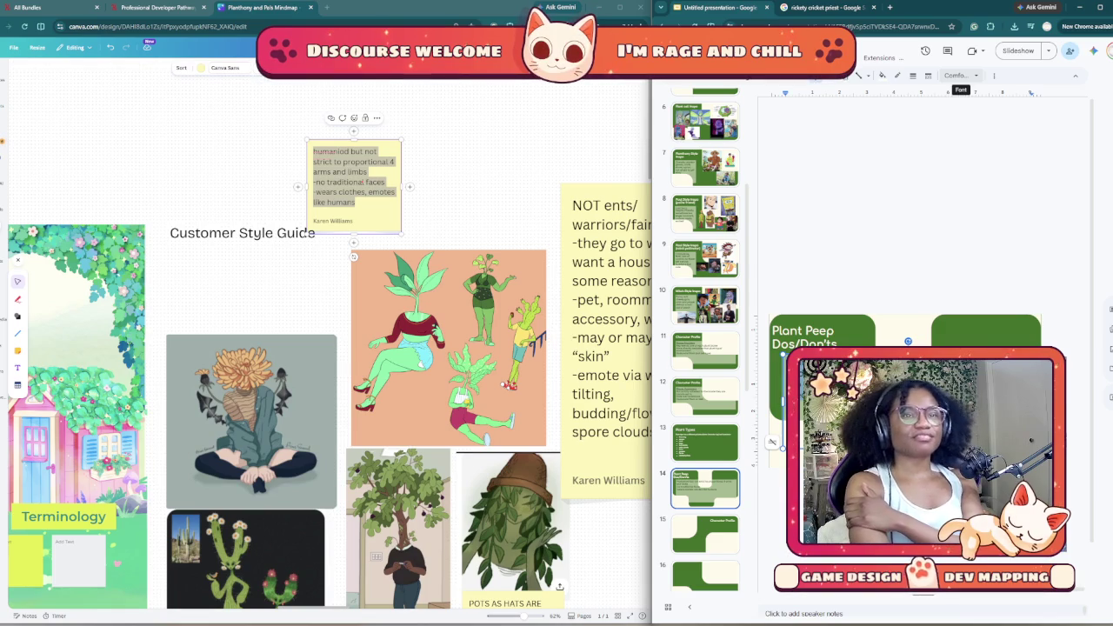
left_click(994, 76)
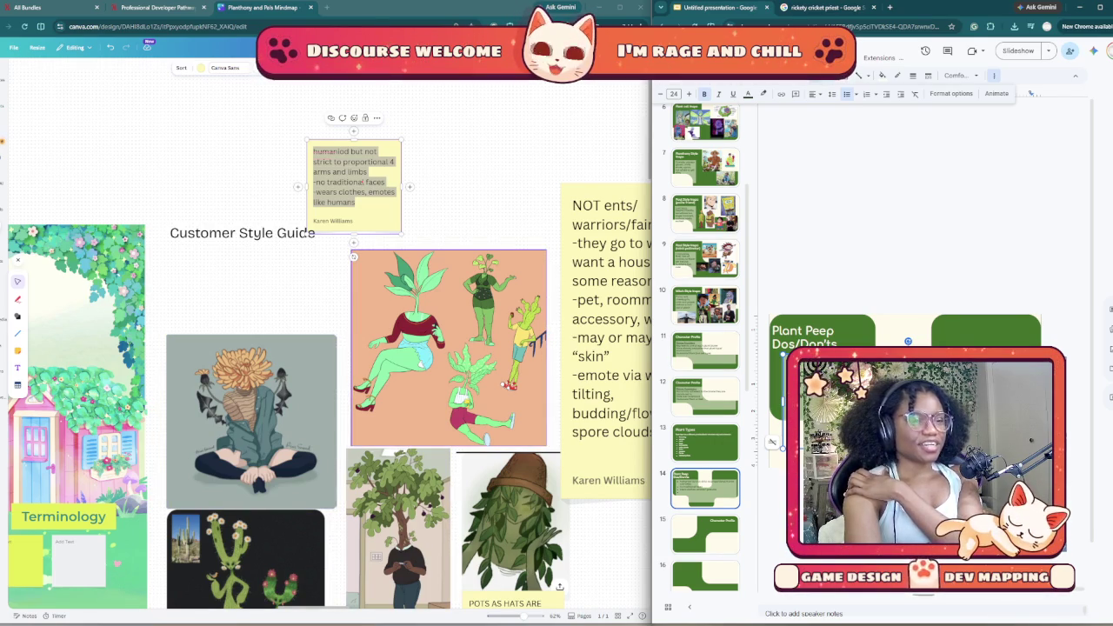
Step: Scroll the Canva moodboard past Botanica and dandelion images to the Cyclamen and cactus artwork
scroll(252, 418, "down", 3)
scroll(409, 348, "down", 1)
scroll(408, 348, "down", 2)
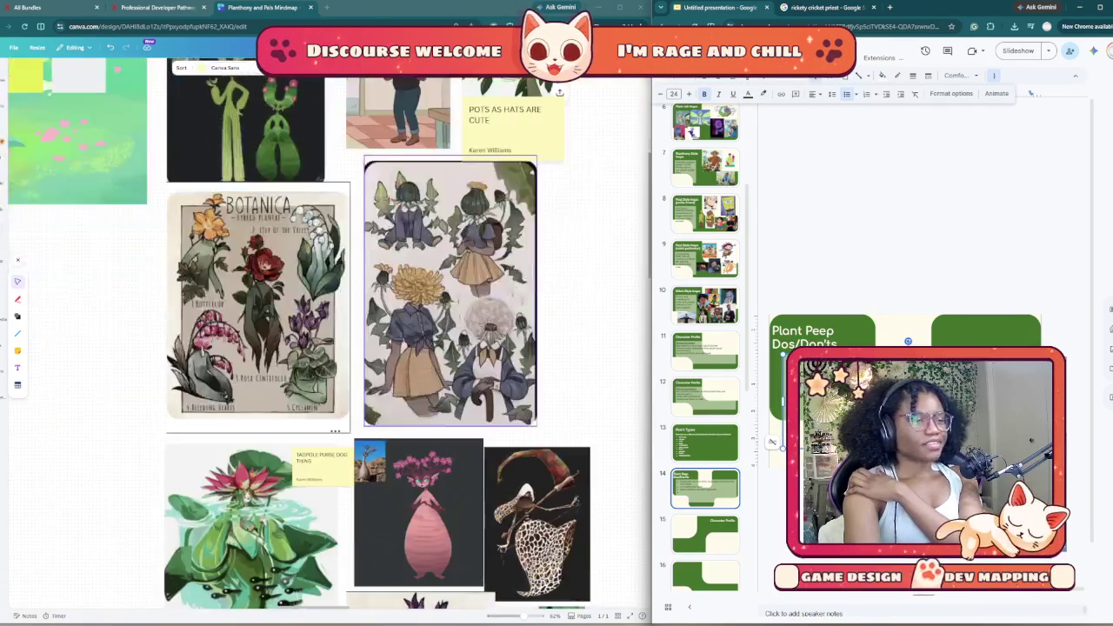
scroll(409, 348, "down", 2)
scroll(400, 348, "down", 2)
scroll(401, 348, "down", 1)
scroll(408, 392, "up", 3)
scroll(513, 304, "up", 2)
scroll(513, 305, "up", 1)
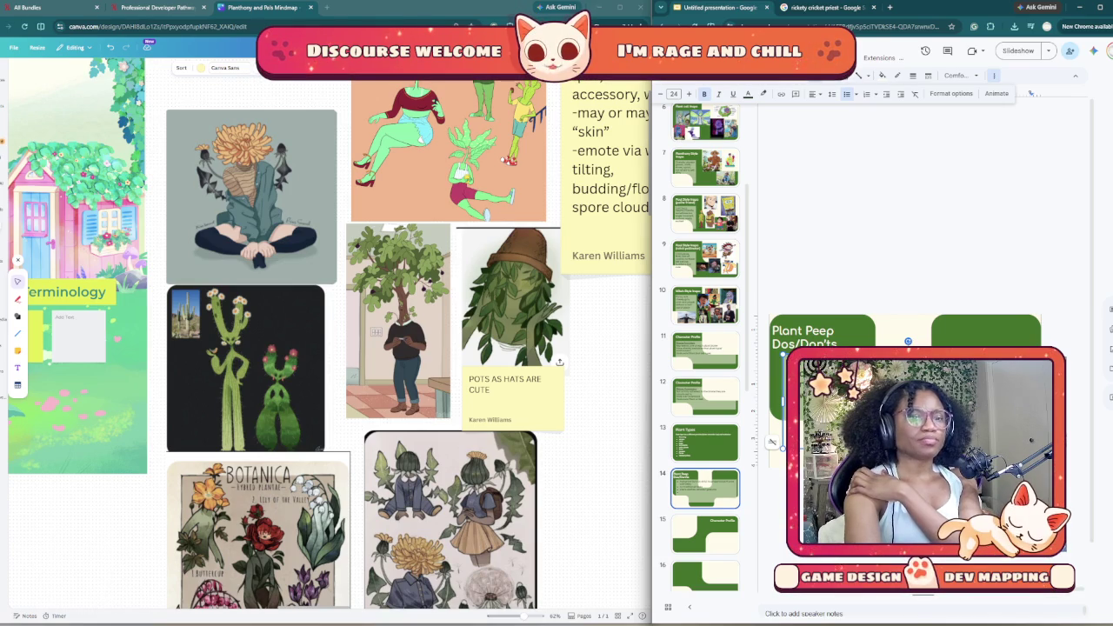
scroll(513, 304, "down", 1)
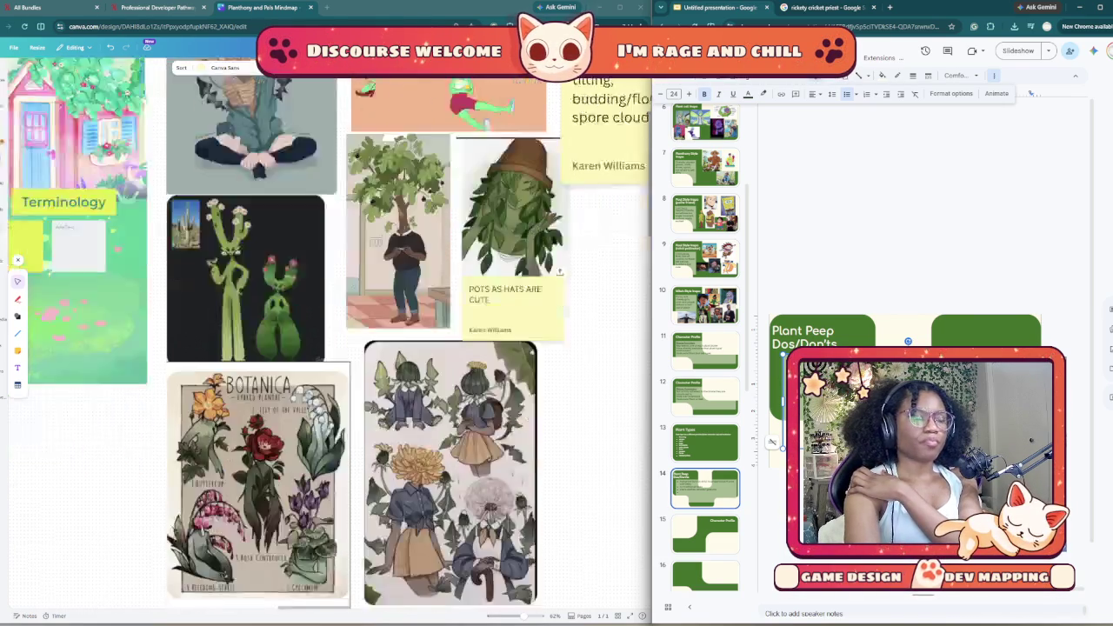
scroll(513, 304, "down", 1)
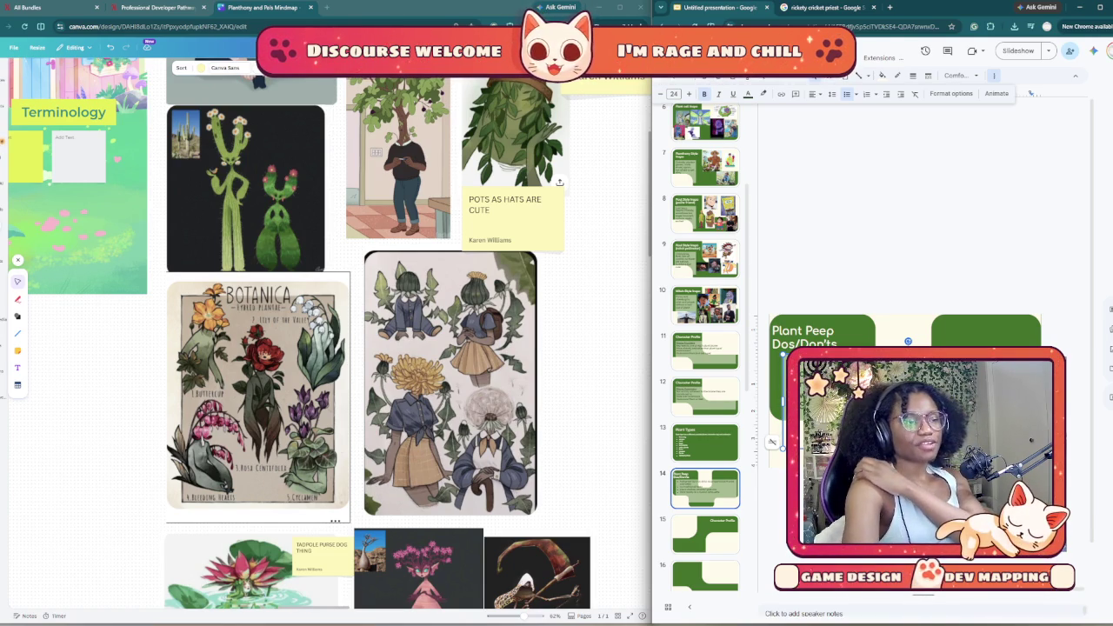
scroll(408, 330, "down", 5)
scroll(409, 331, "down", 2)
scroll(409, 331, "down", 3)
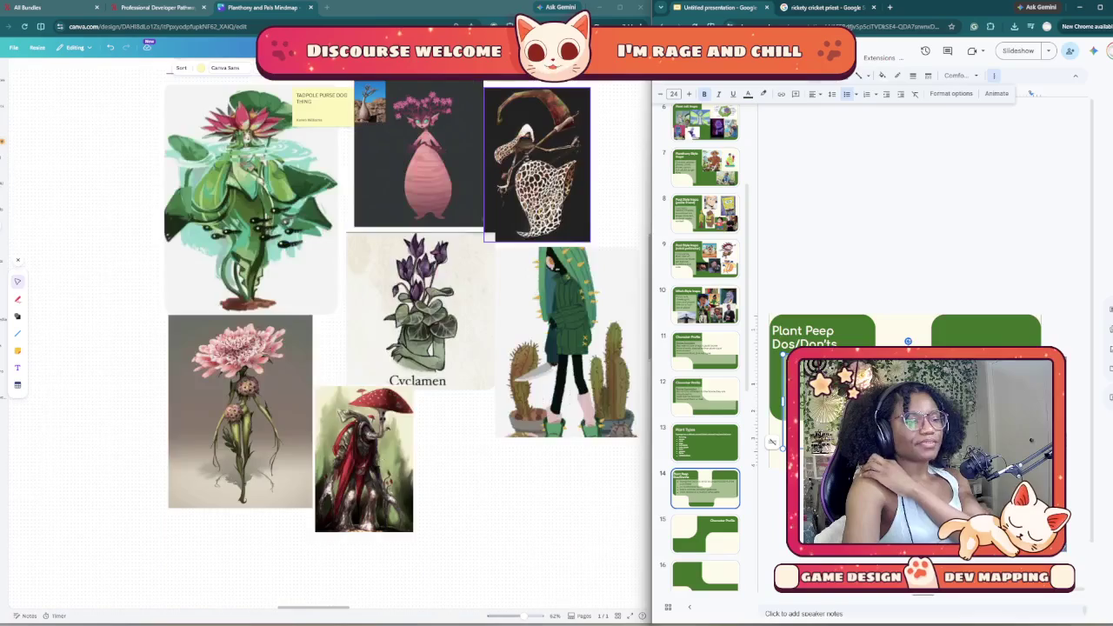
scroll(400, 339, "up", 5)
scroll(400, 339, "up", 3)
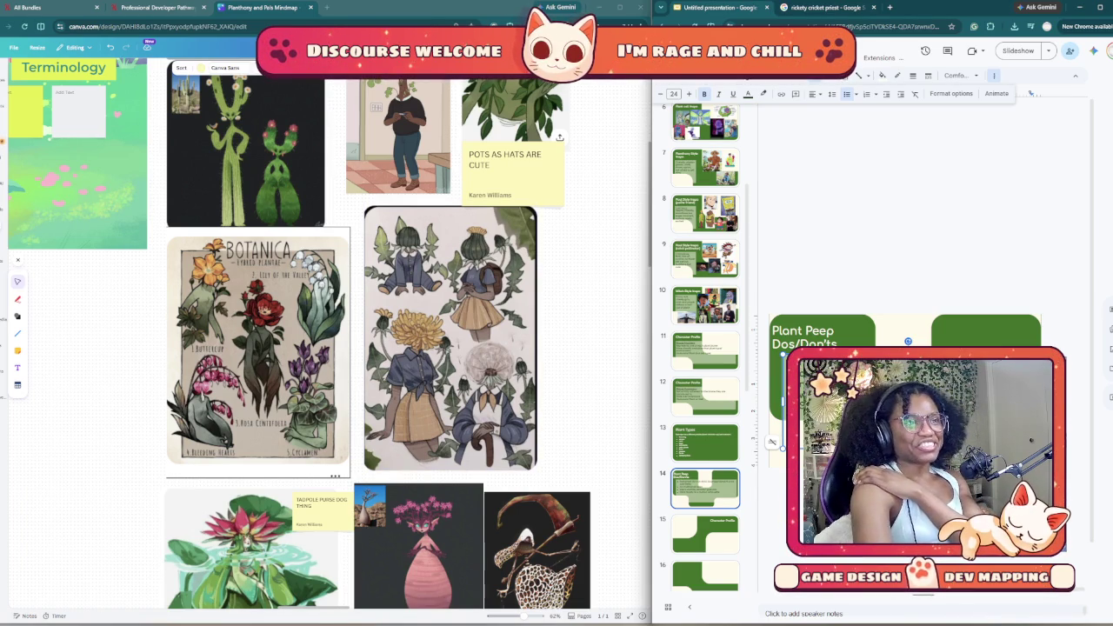
scroll(409, 330, "up", 3)
scroll(409, 330, "up", 2)
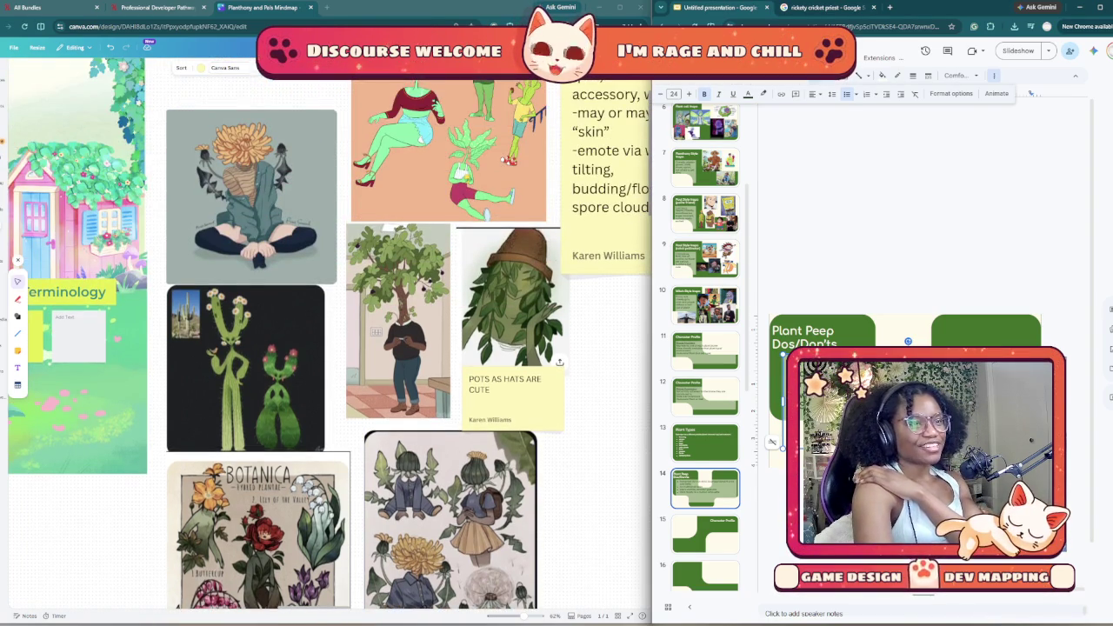
scroll(409, 331, "up", 3)
scroll(408, 331, "up", 2)
scroll(360, 181, "down", 5)
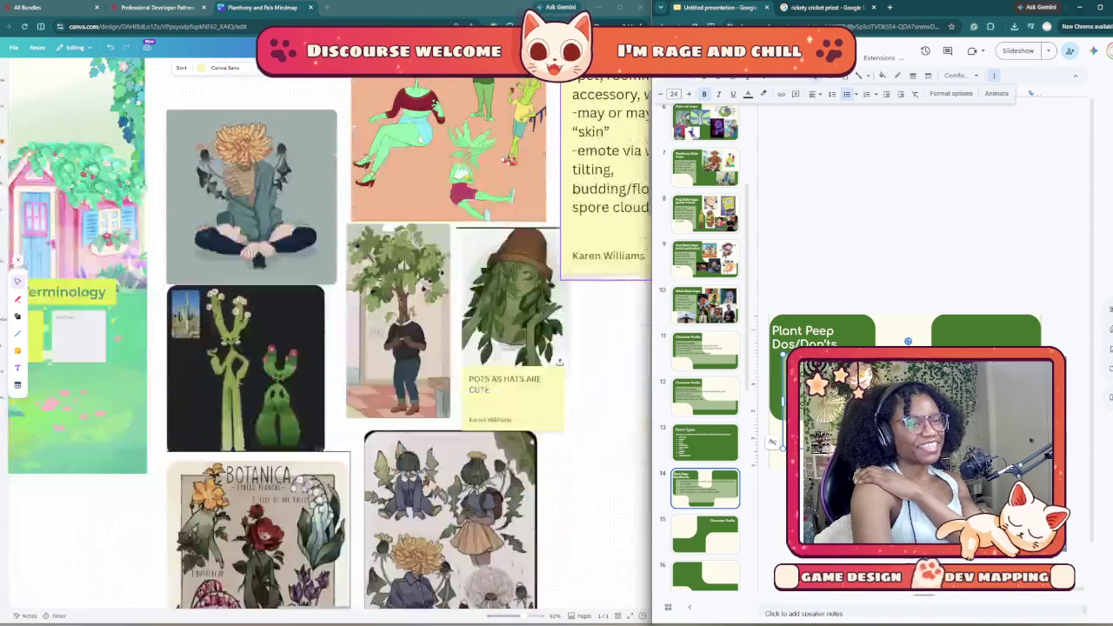
scroll(430, 129, "up", 2)
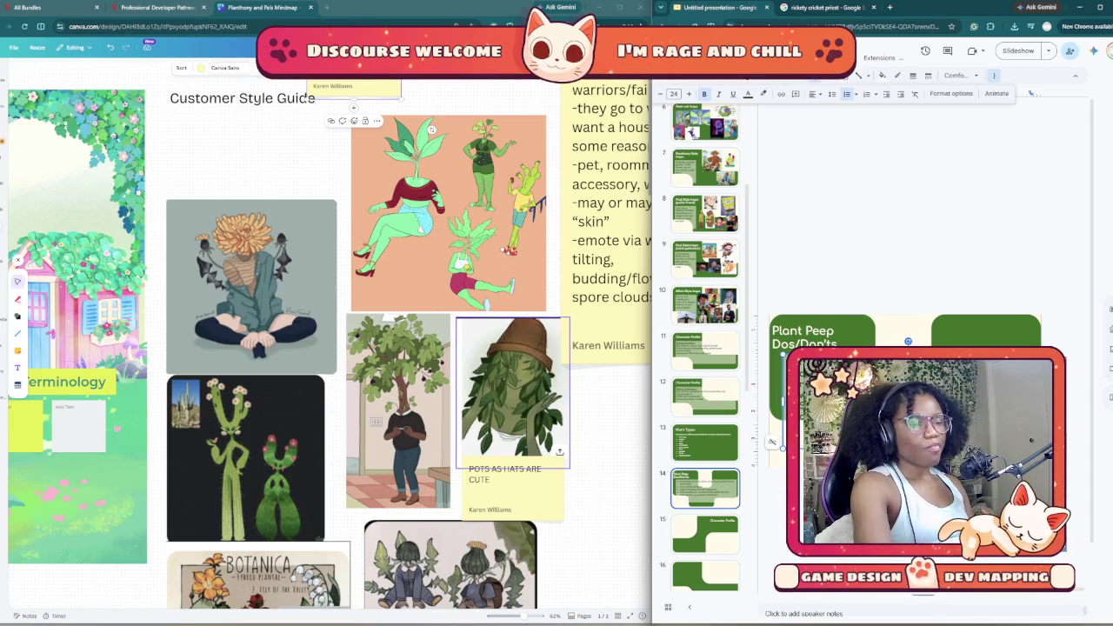
scroll(504, 452, "down", 3)
scroll(504, 452, "down", 2)
scroll(504, 453, "down", 3)
scroll(452, 347, "down", 2)
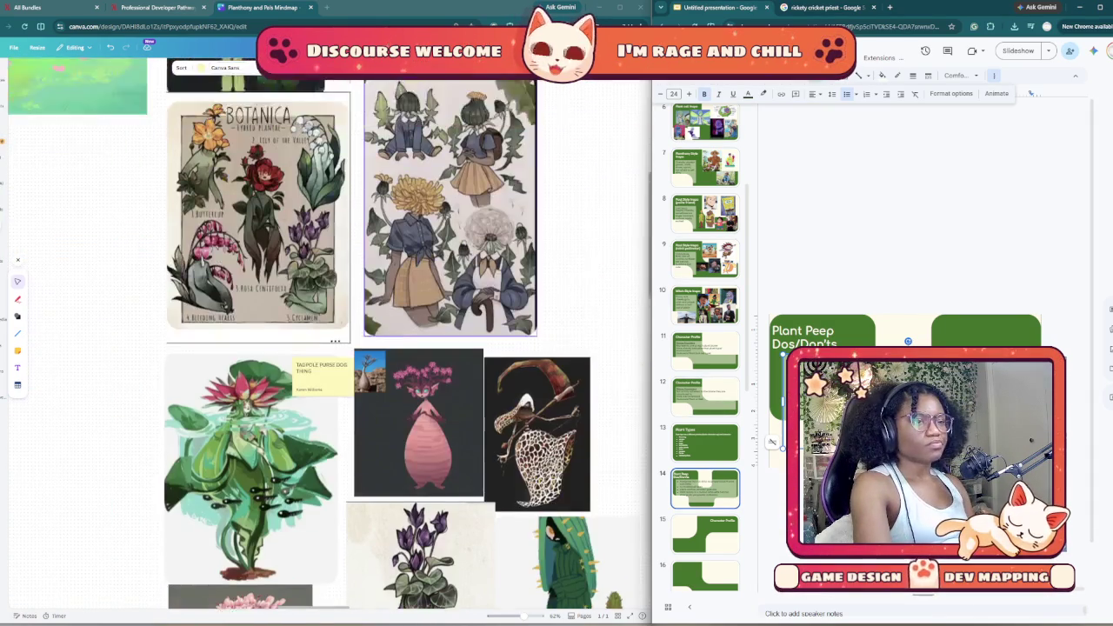
scroll(452, 348, "down", 2)
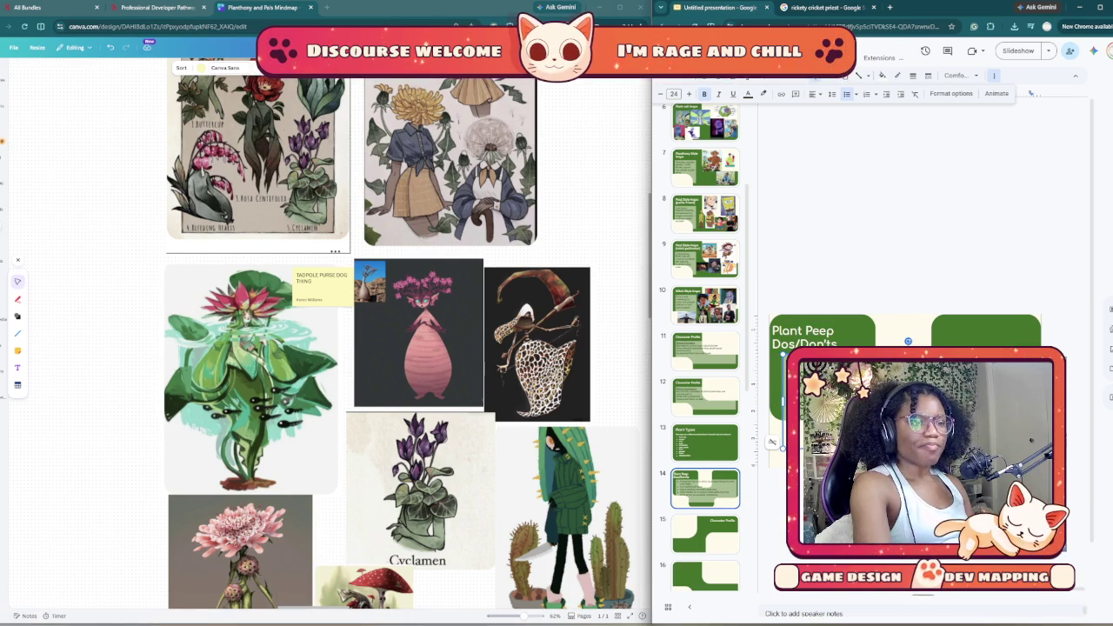
scroll(905, 313, "down", 1)
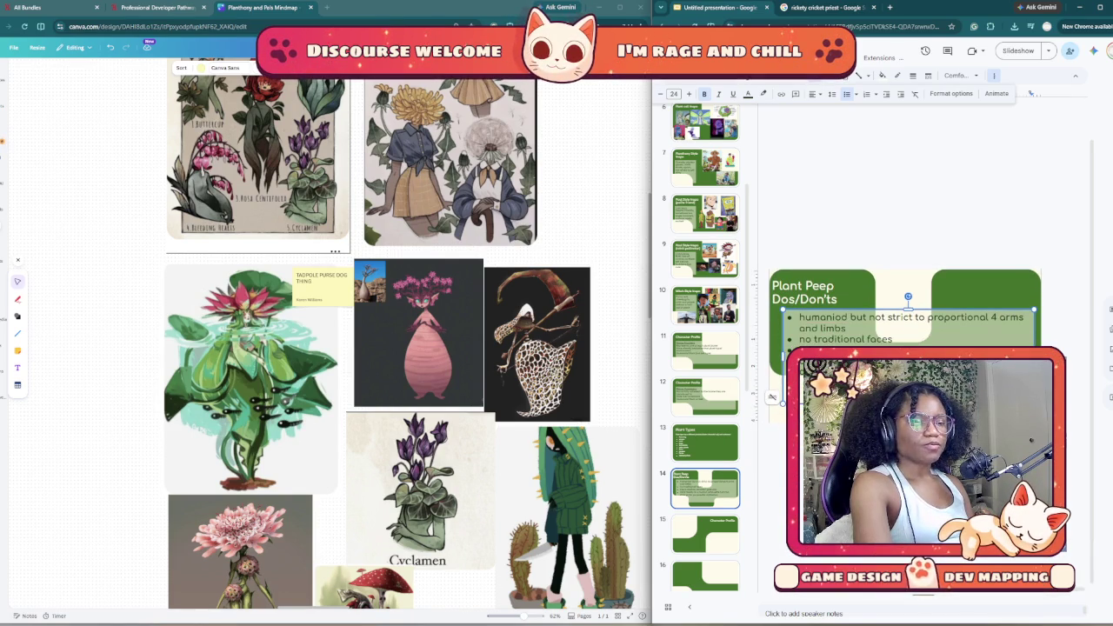
Step: Duplicate slide 14, 'Plant Peep Dos/Don'ts', making an identical copy at position 15
scroll(402, 339, "down", 1)
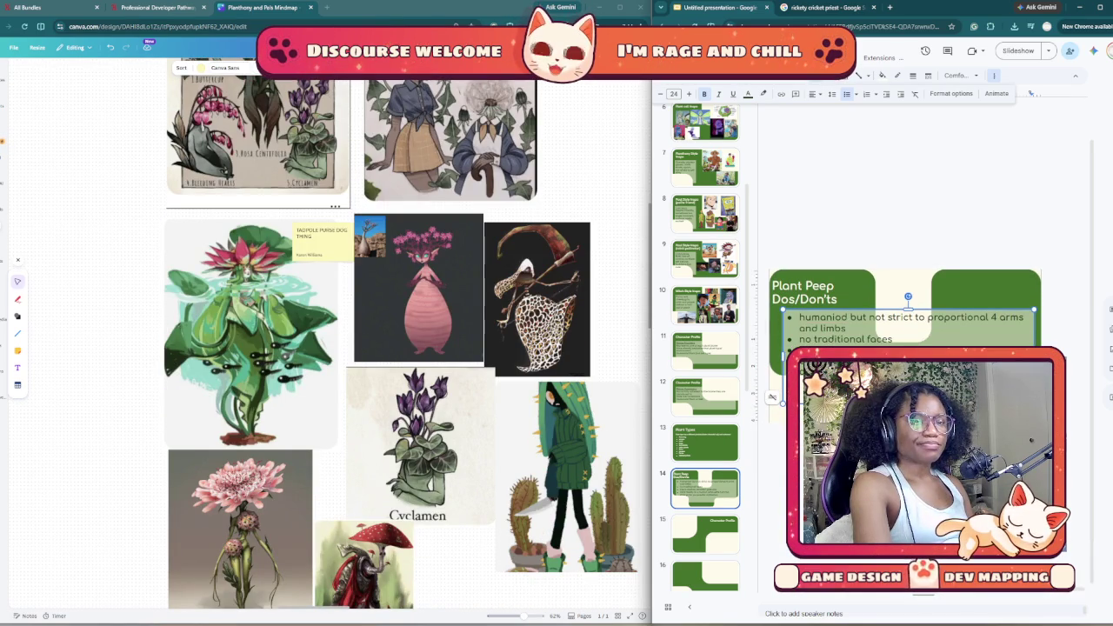
left_click_drag(838, 299, 761, 303)
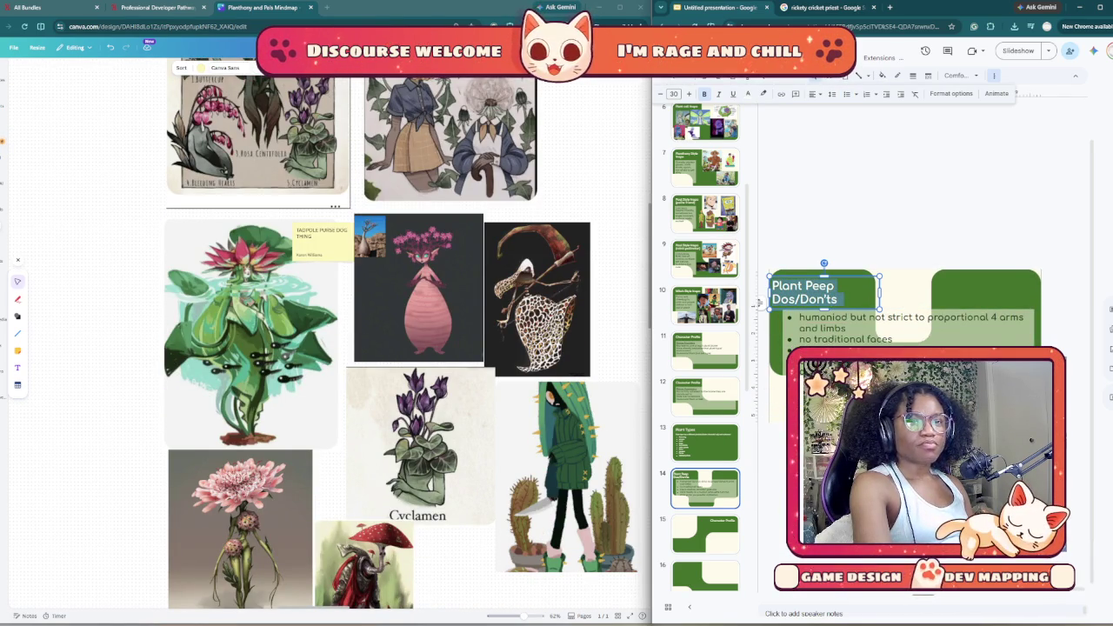
left_click(976, 301)
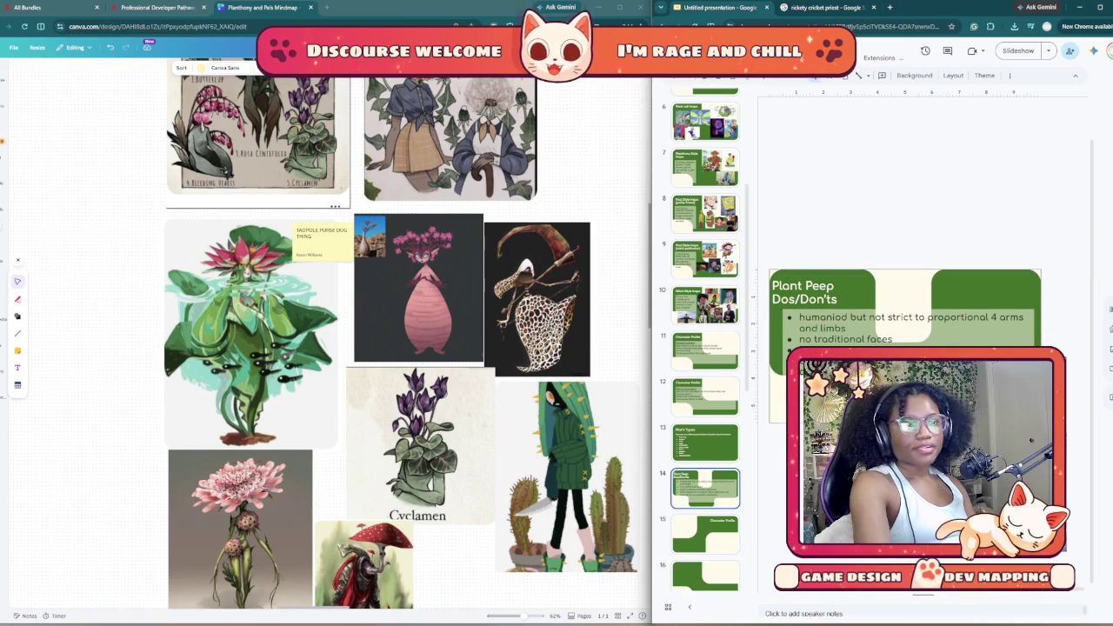
right_click(729, 496)
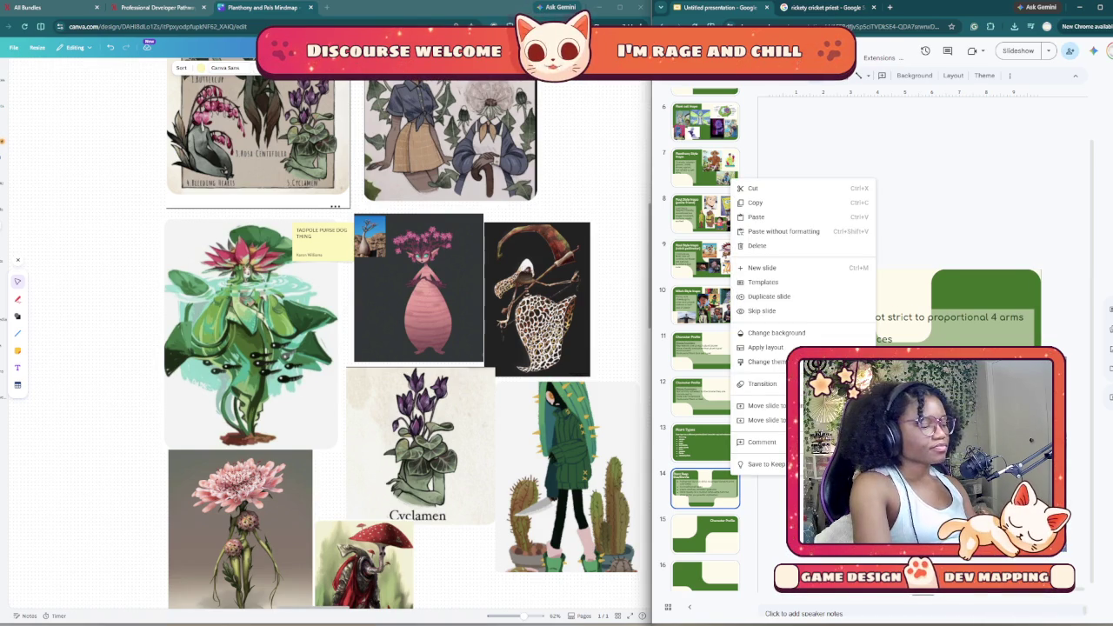
left_click(766, 281)
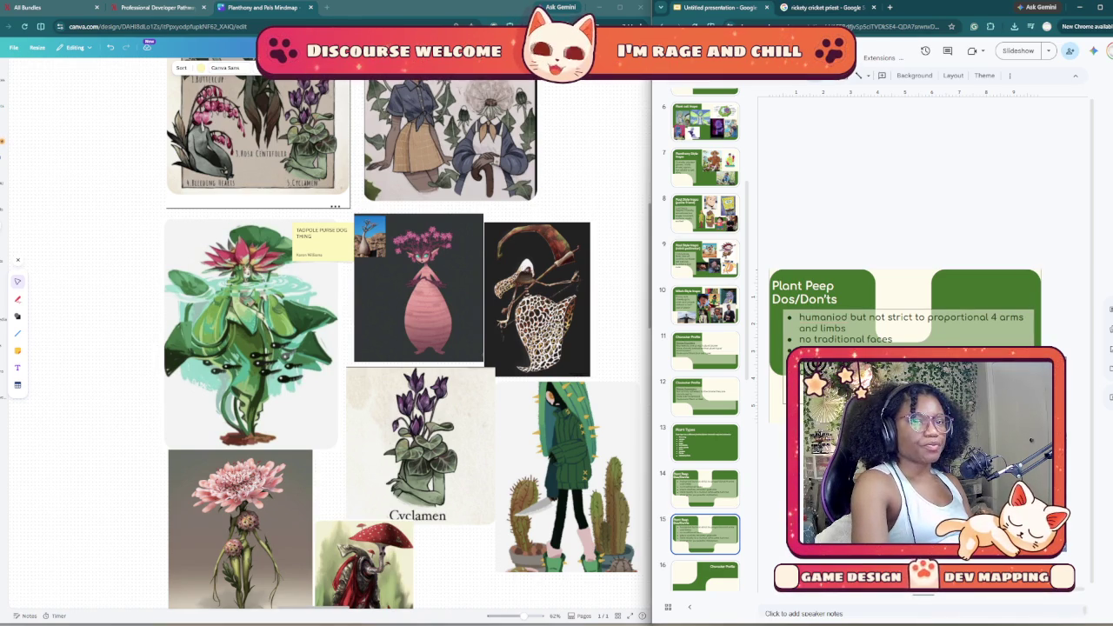
Step: Insert the missing 'i' to correct 'humanoid' in the first bullet
left_click(822, 318)
type("o")
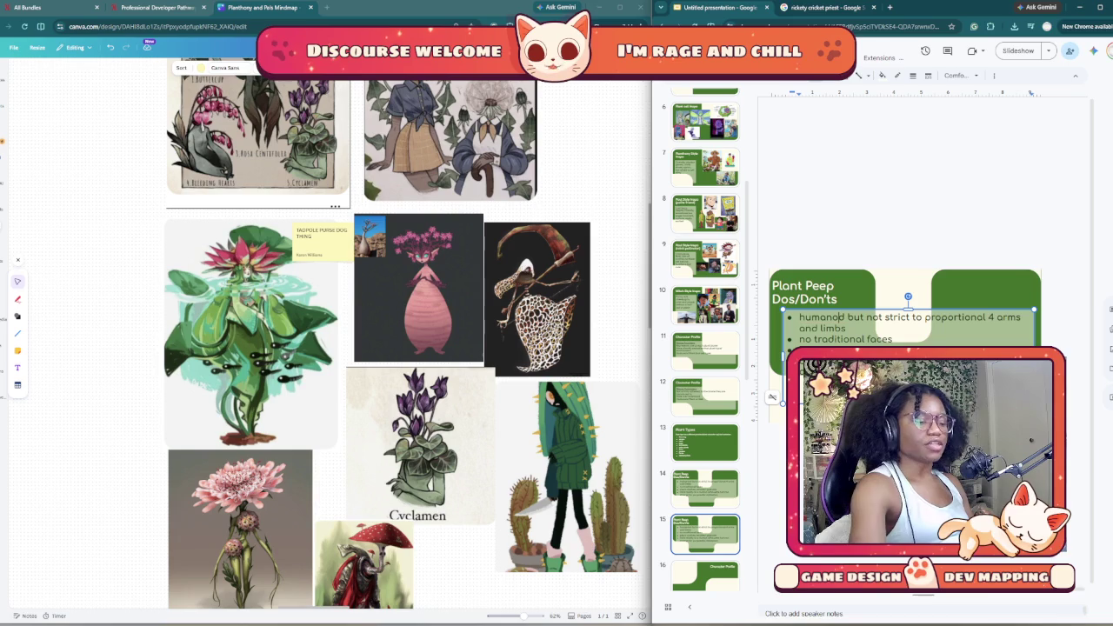
type("i")
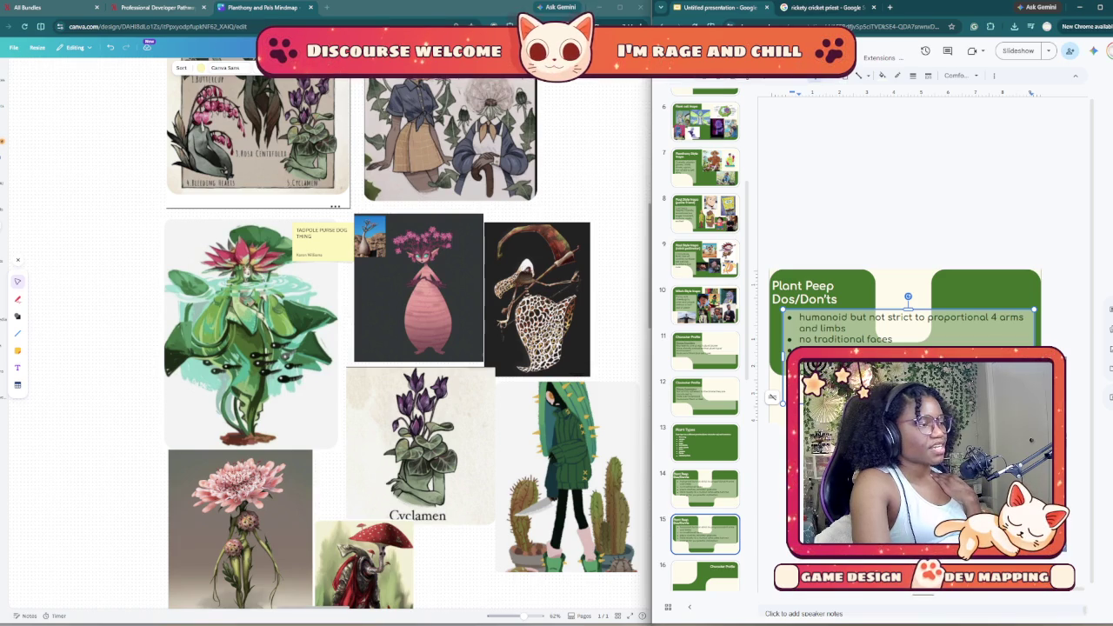
right_click(917, 269)
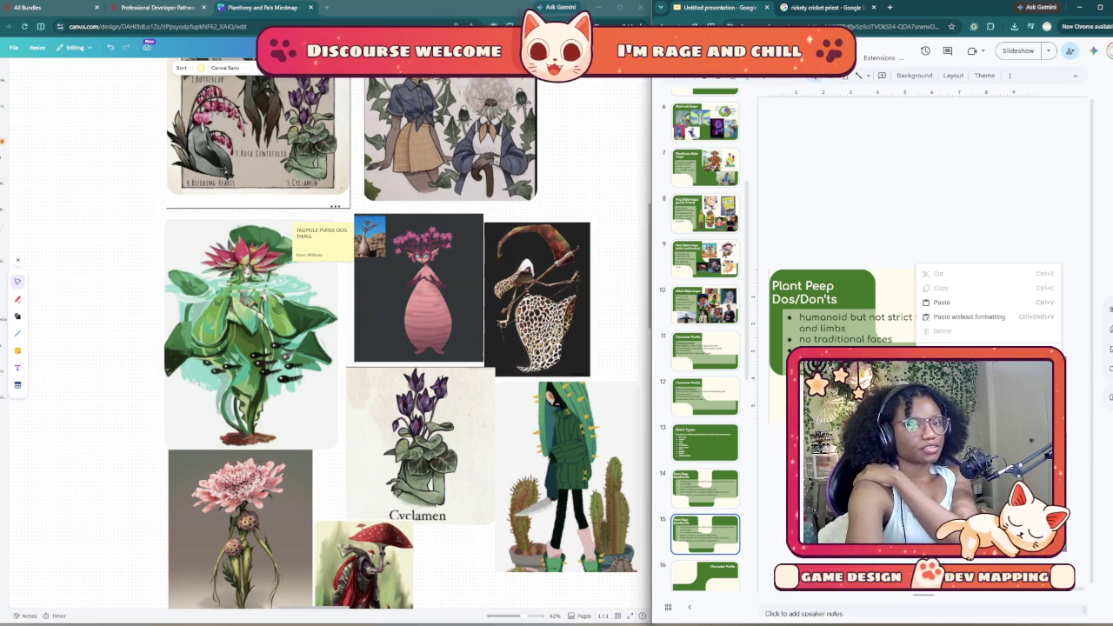
Step: Flip between slides 14 and 15 to compare the two Dos/Don'ts slides
left_click(705, 488)
key("Down")
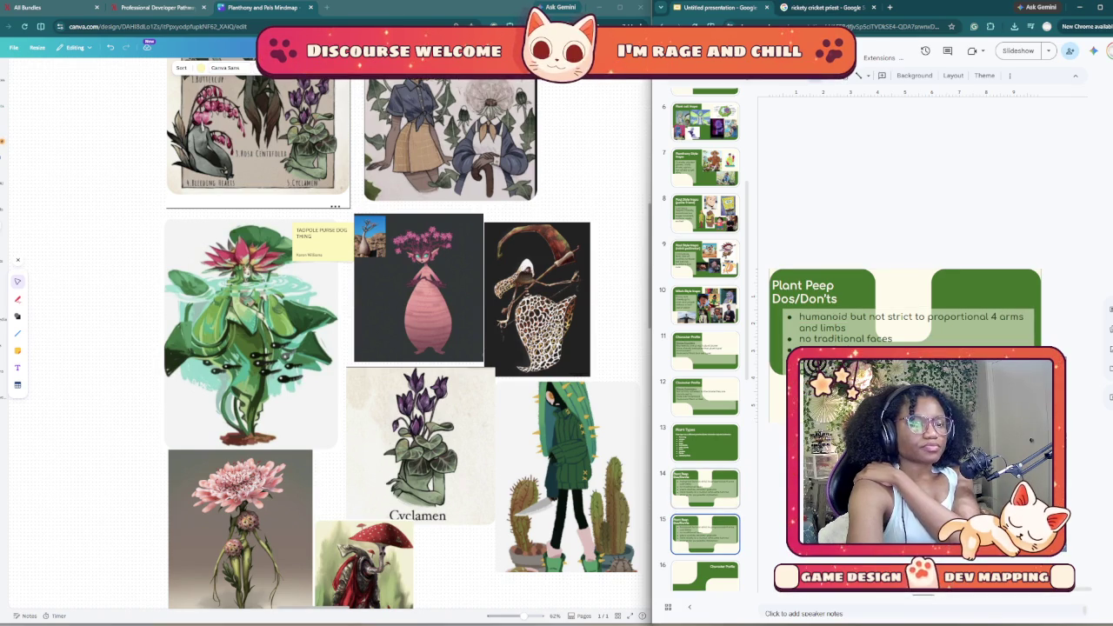
key("Up")
key("Down")
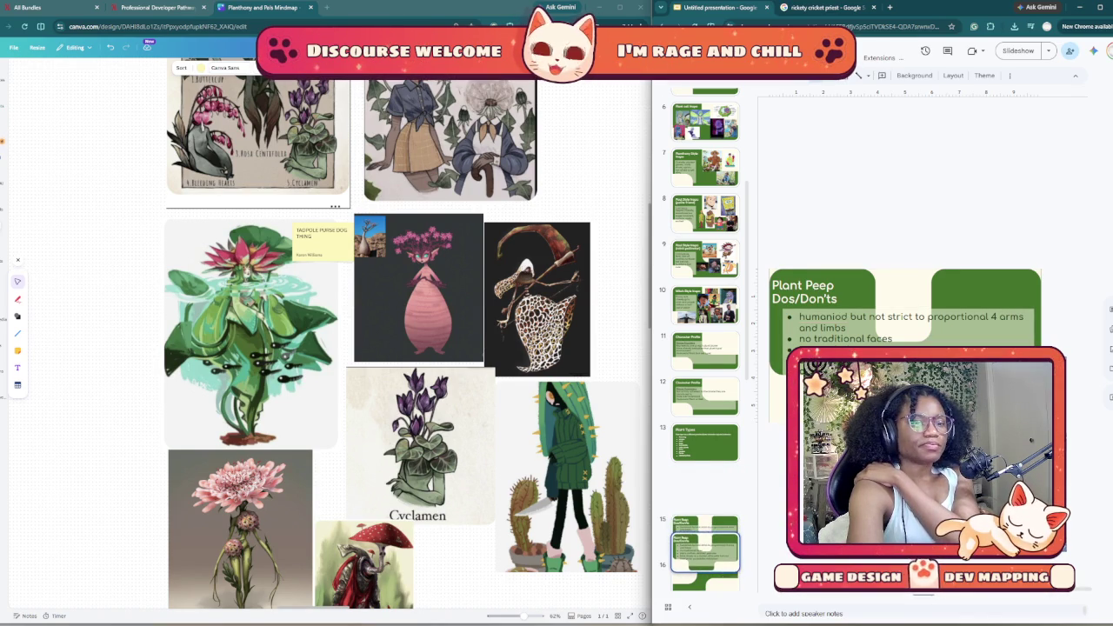
key("Up")
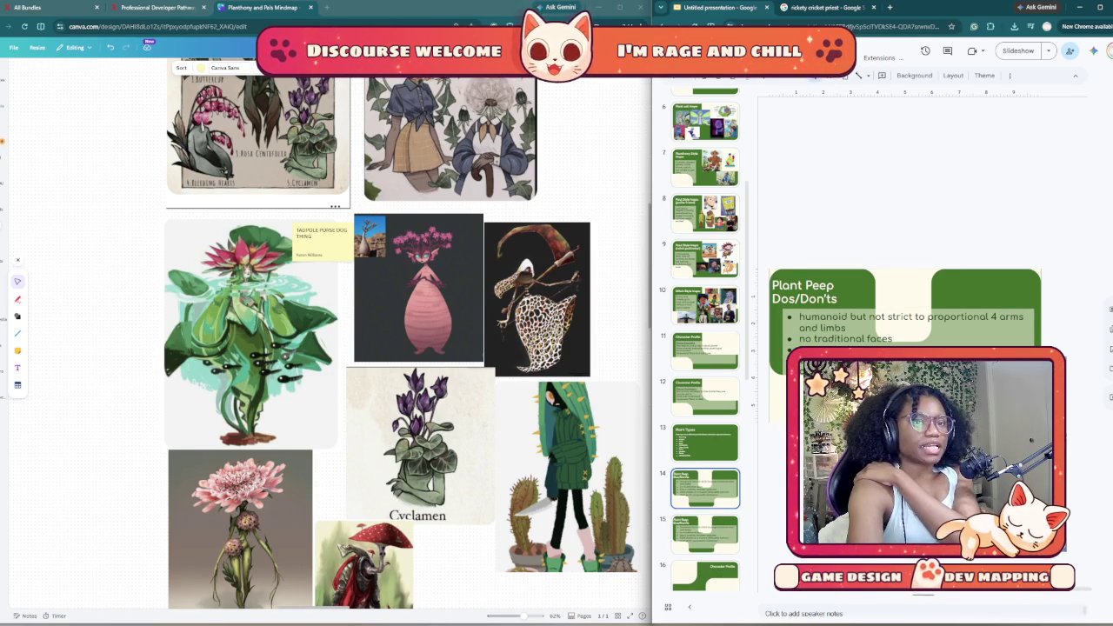
key("Down")
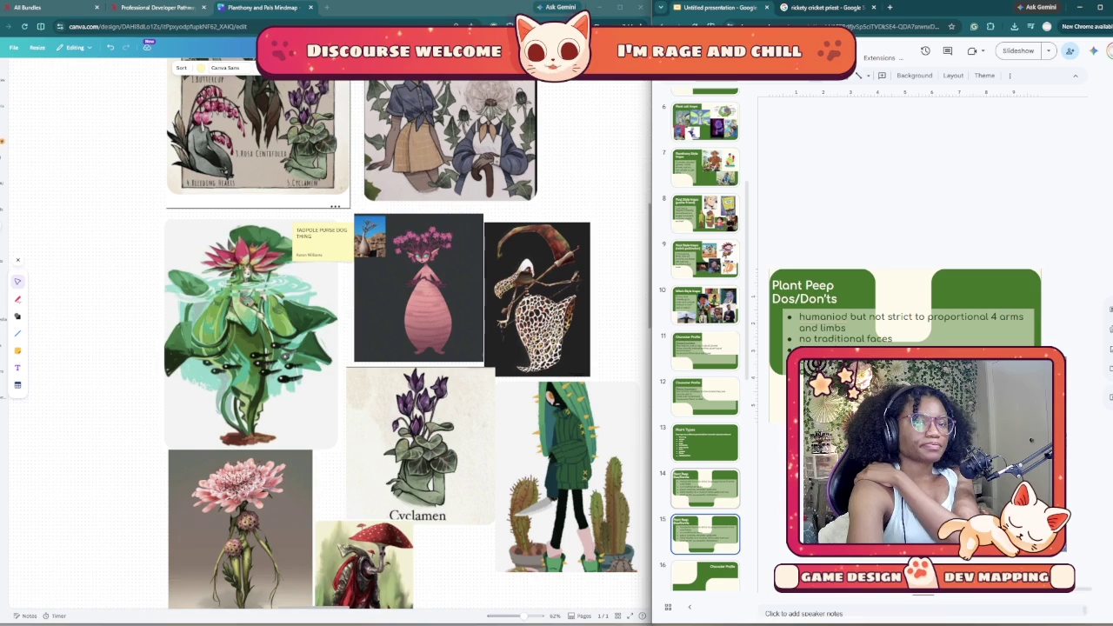
Step: Clear all bullet text on slide 15 and delete the now-empty text box
left_click(779, 395)
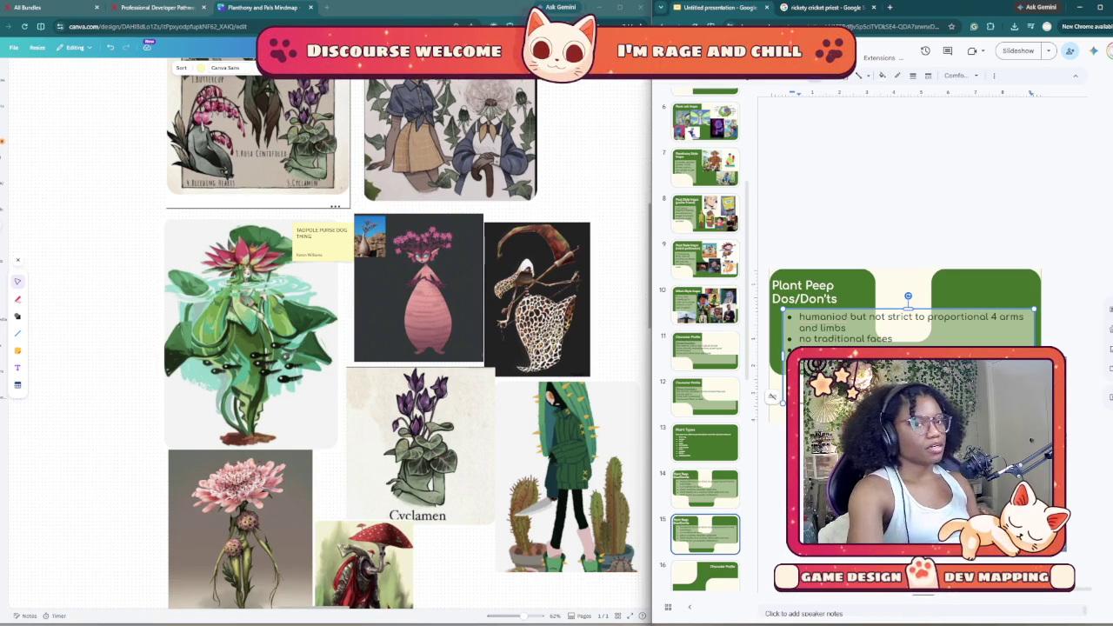
key("ctrl+a")
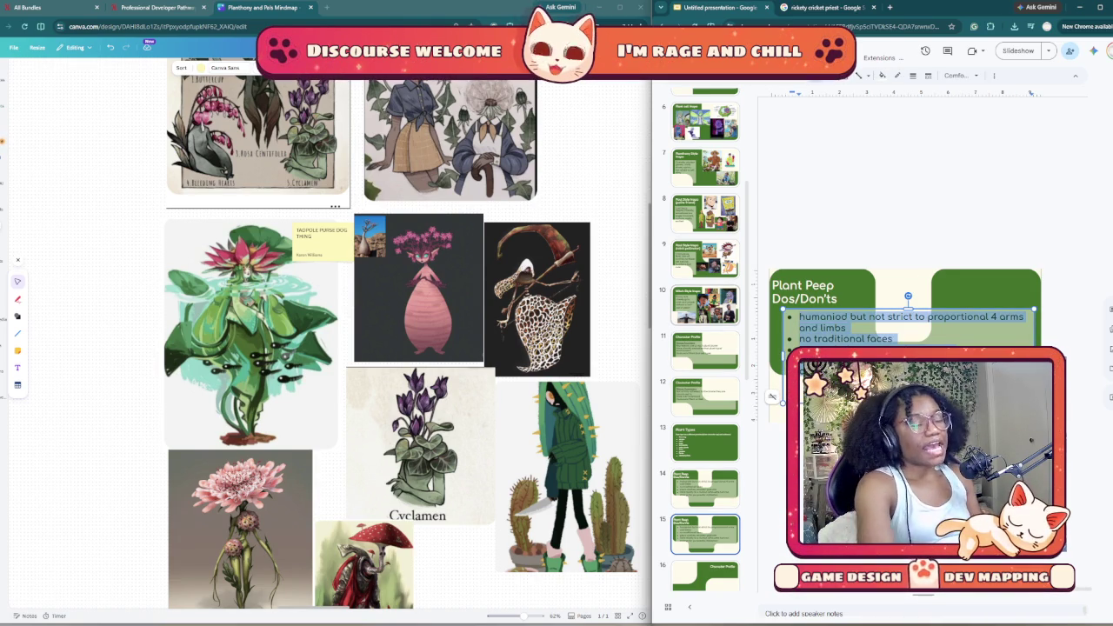
key("BackSpace")
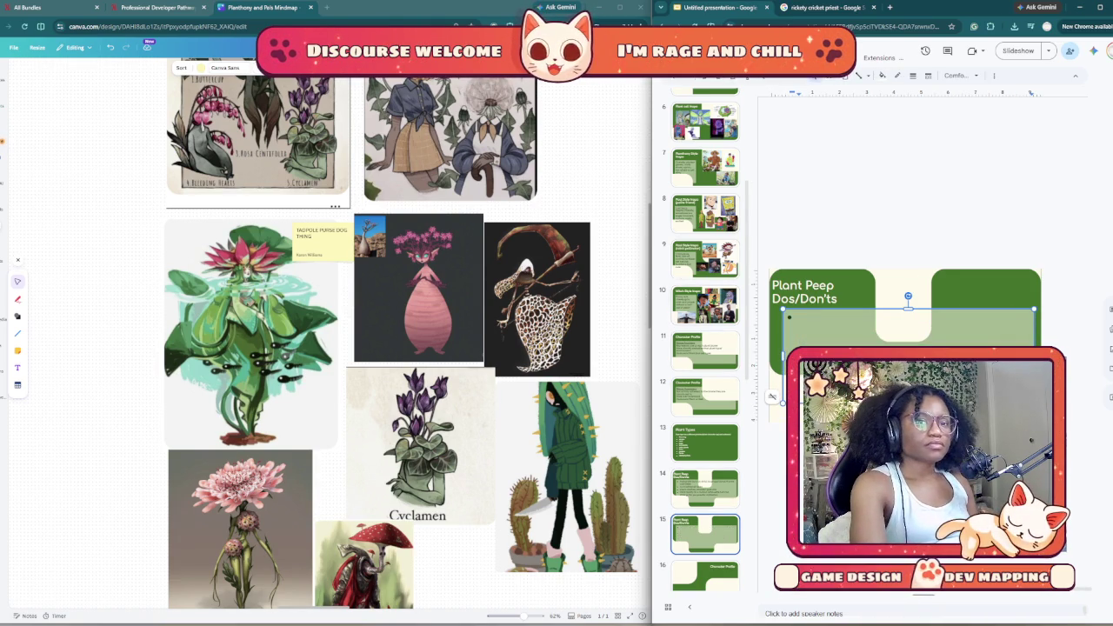
key("Delete")
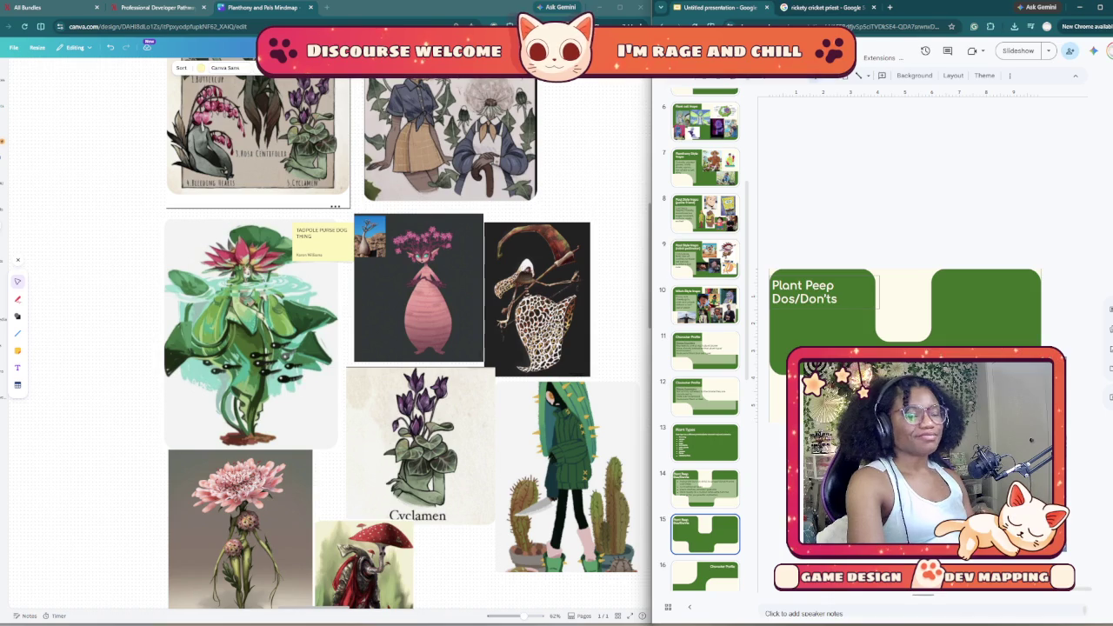
Step: Replace 'Dos/Don'ts' with 'Examples' in slide 15's title
left_click(822, 292)
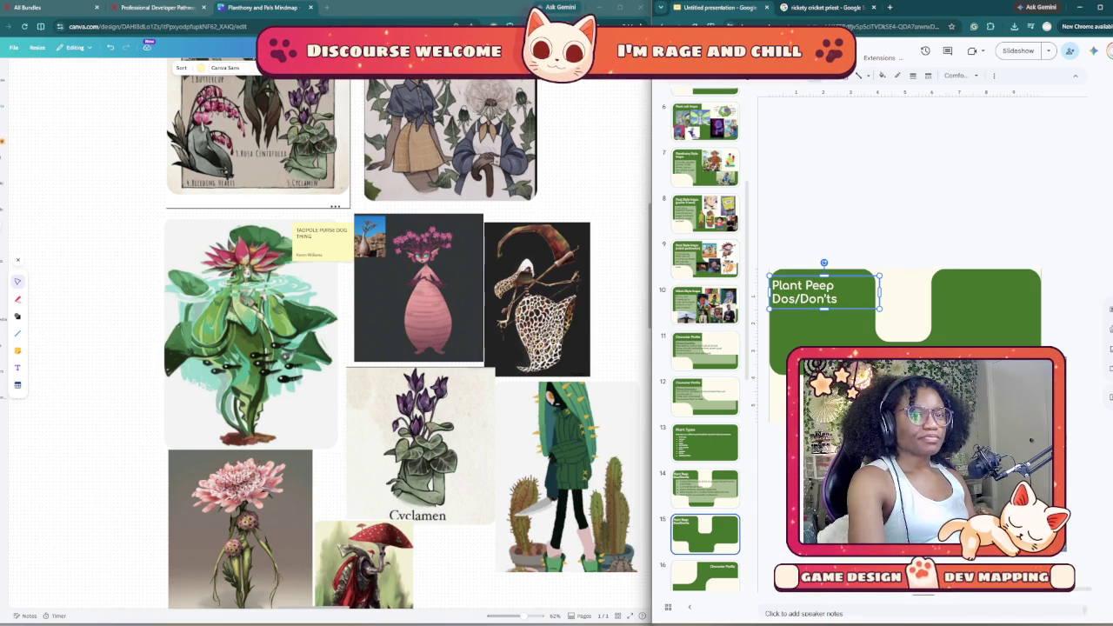
left_click_drag(837, 298, 759, 302)
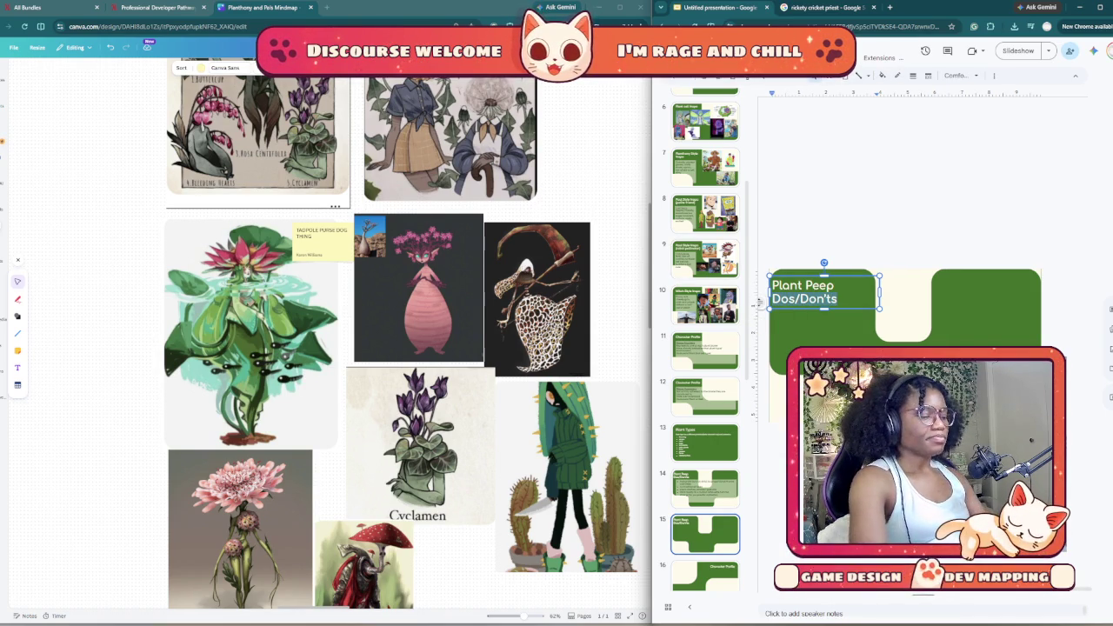
type("Examples")
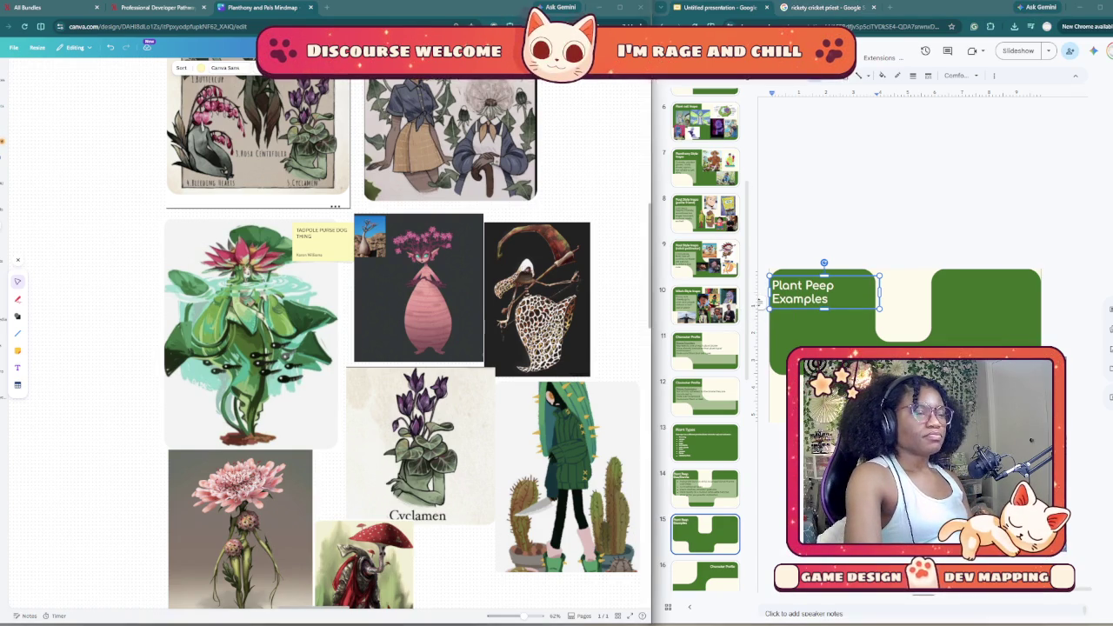
scroll(409, 331, "up", 2)
scroll(408, 330, "up", 3)
scroll(408, 330, "up", 1)
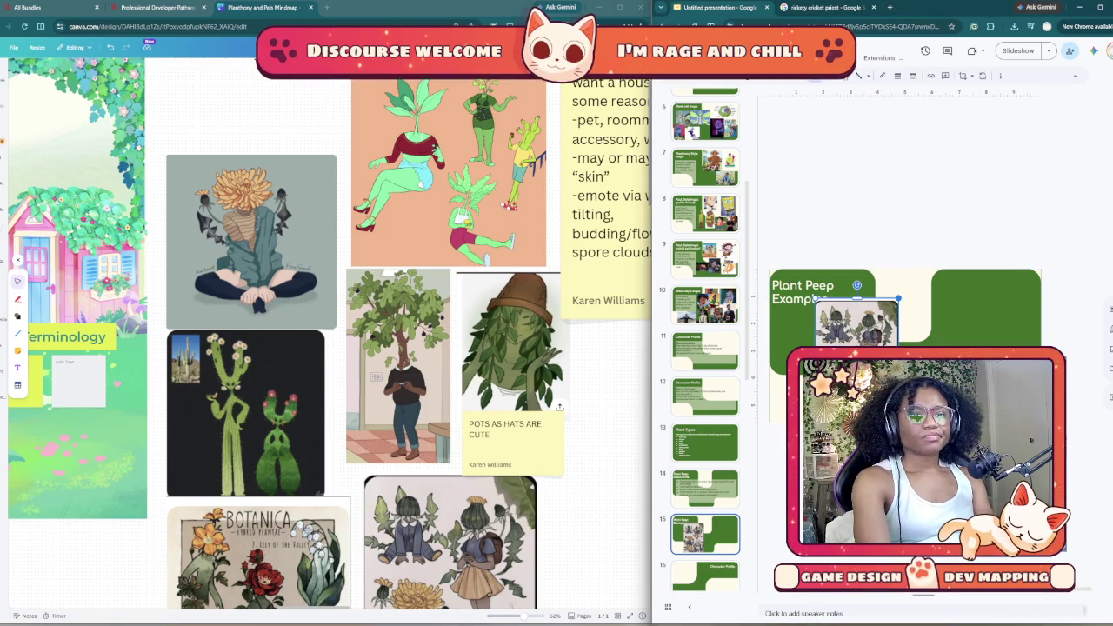
Step: Move the flower-headed figures image top right, paste the Botanica illustration, and widen the Slides window
mouse_move(856, 324)
left_mouse_down()
mouse_move(856, 292)
mouse_move(1001, 310)
mouse_move(971, 306)
left_mouse_up()
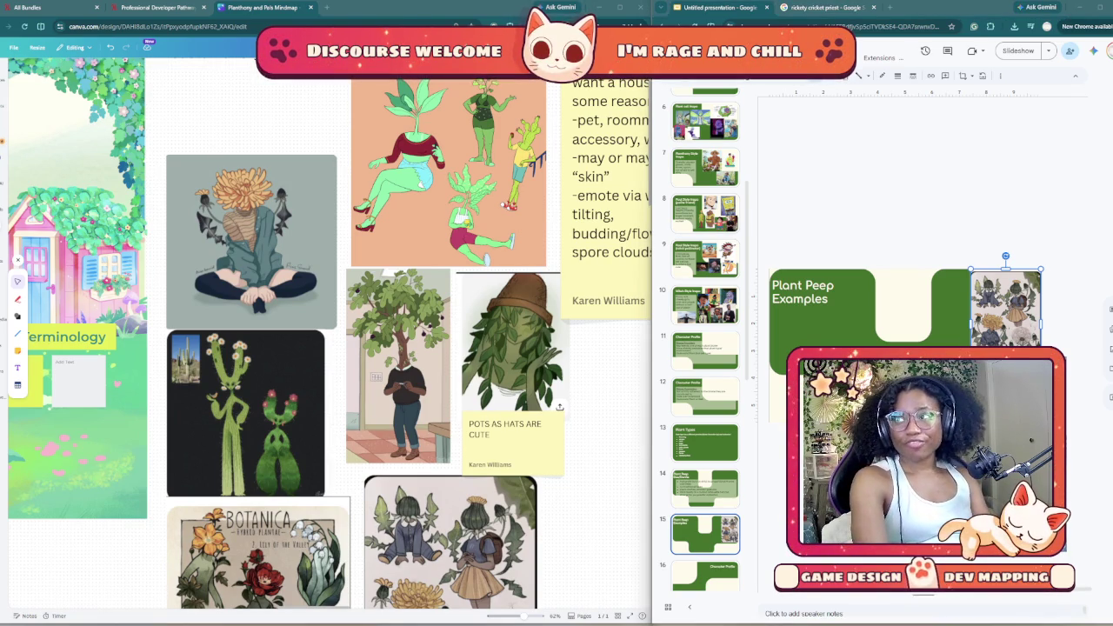
key("ctrl+v")
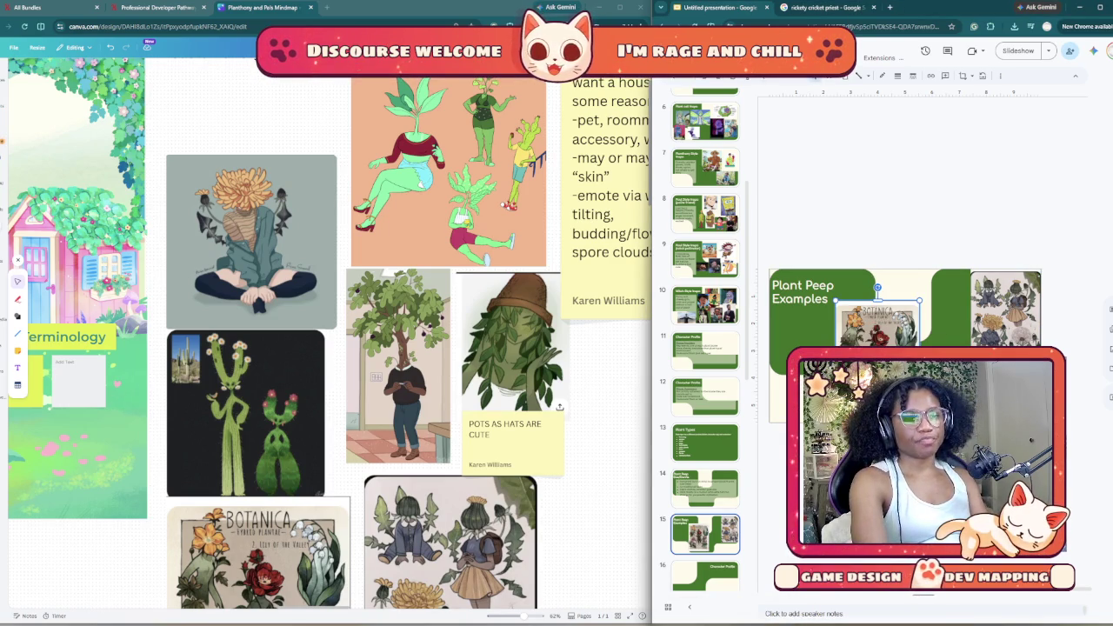
left_click_drag(653, 313, 219, 314)
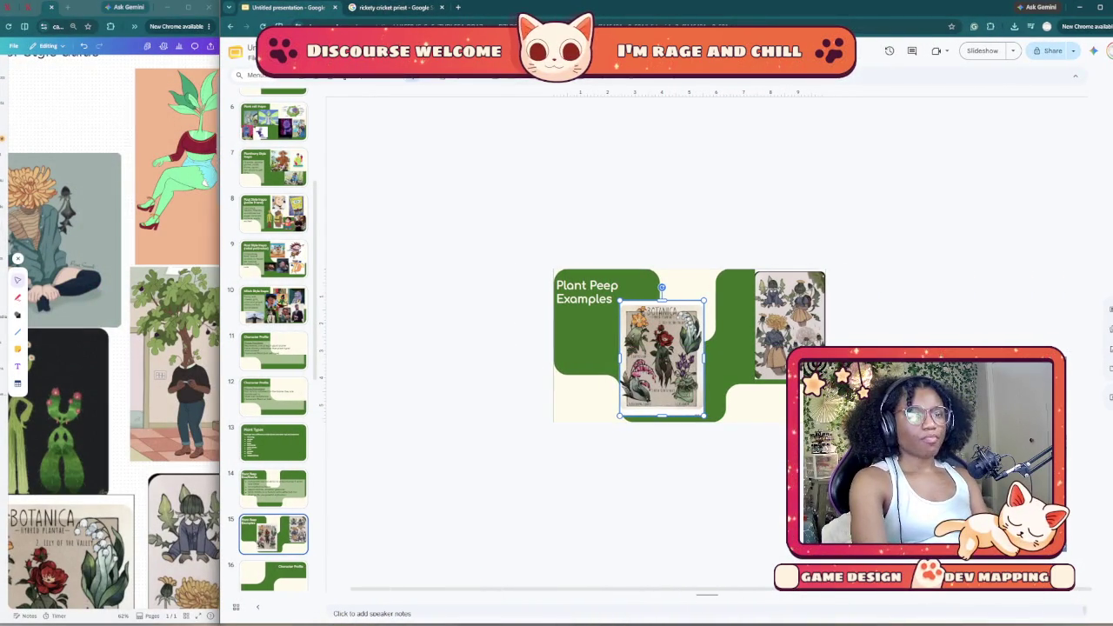
Step: Shrink the Botanica illustration beside the flower figures and drag in the leafy hat-wearing figure
left_click_drag(620, 416, 639, 389)
left_click_drag(671, 343, 711, 314)
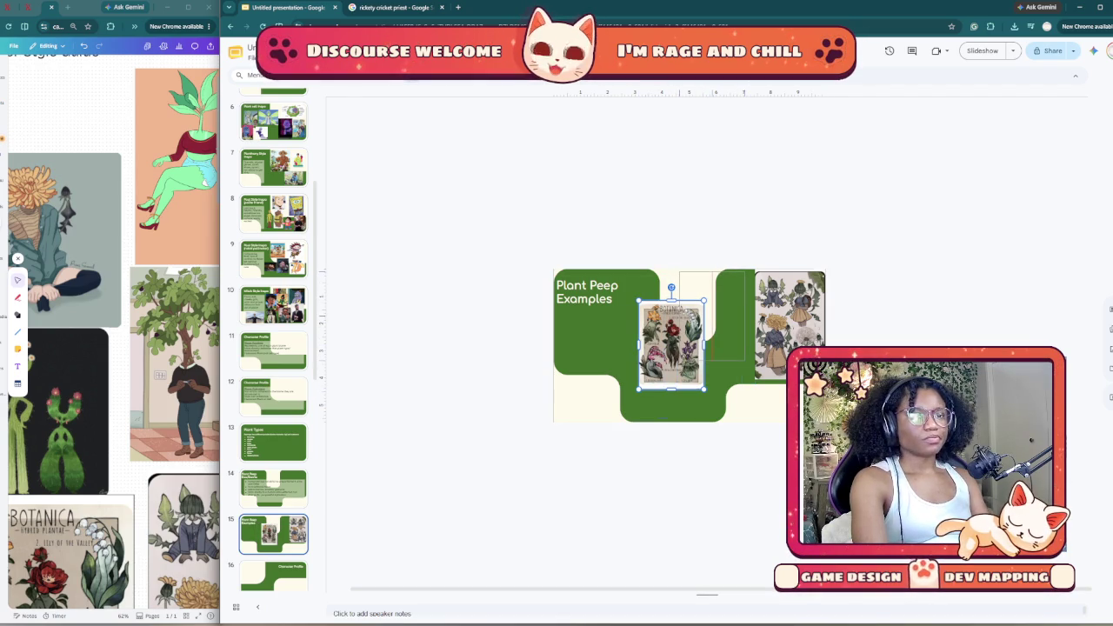
left_click_drag(713, 316, 716, 315)
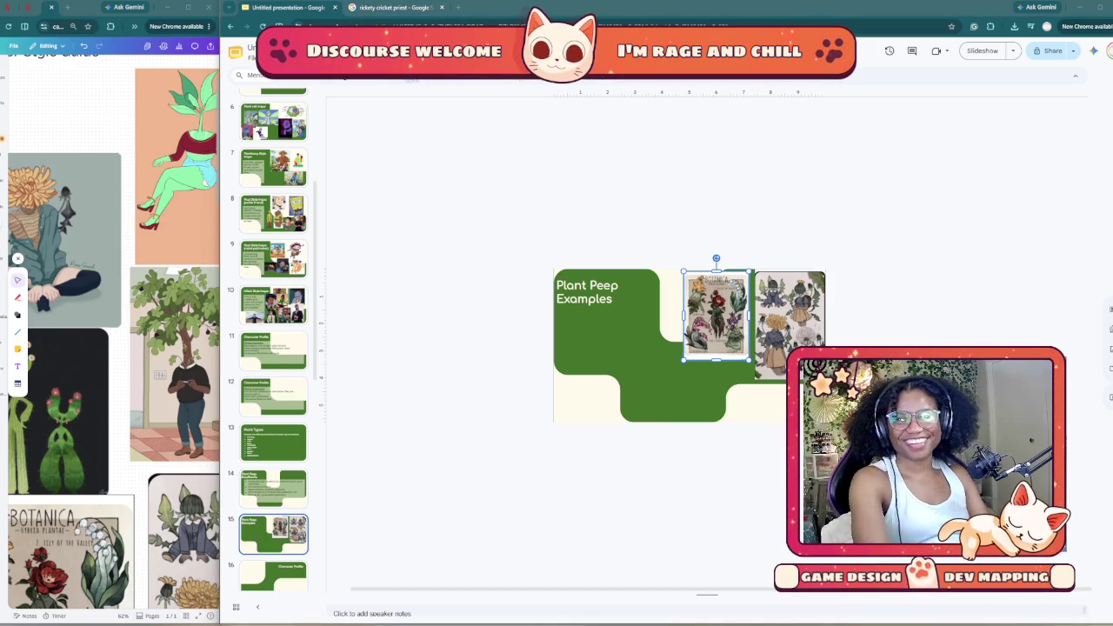
left_click_drag(968, 231, 666, 351)
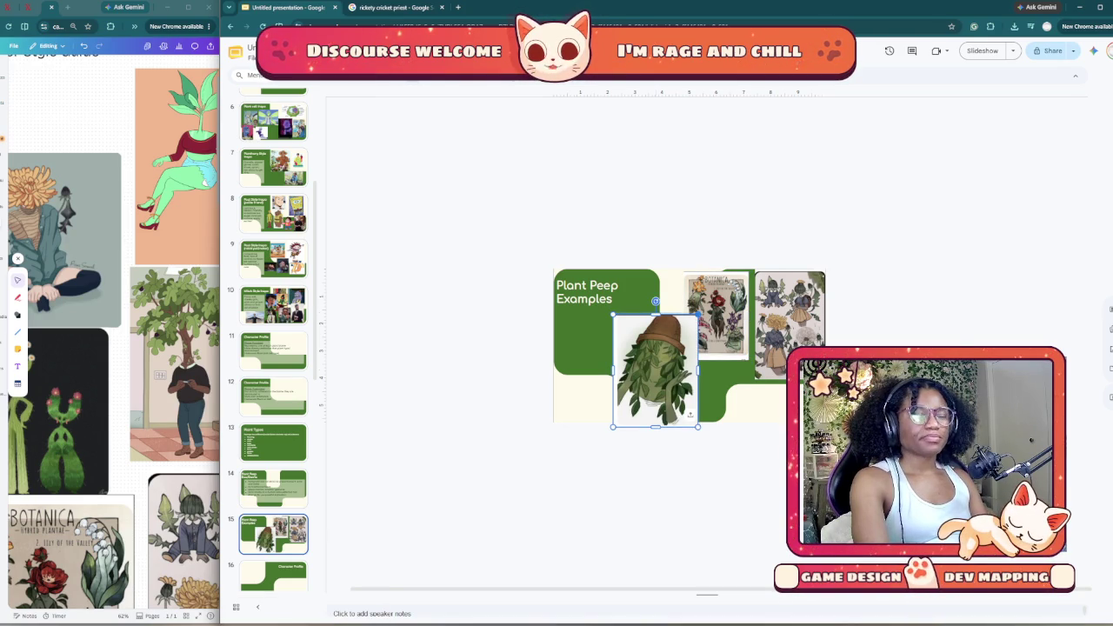
Step: Resize the leafy figure beside the title and add a shrunken red-flowered plant below it
left_click_drag(698, 314, 679, 340)
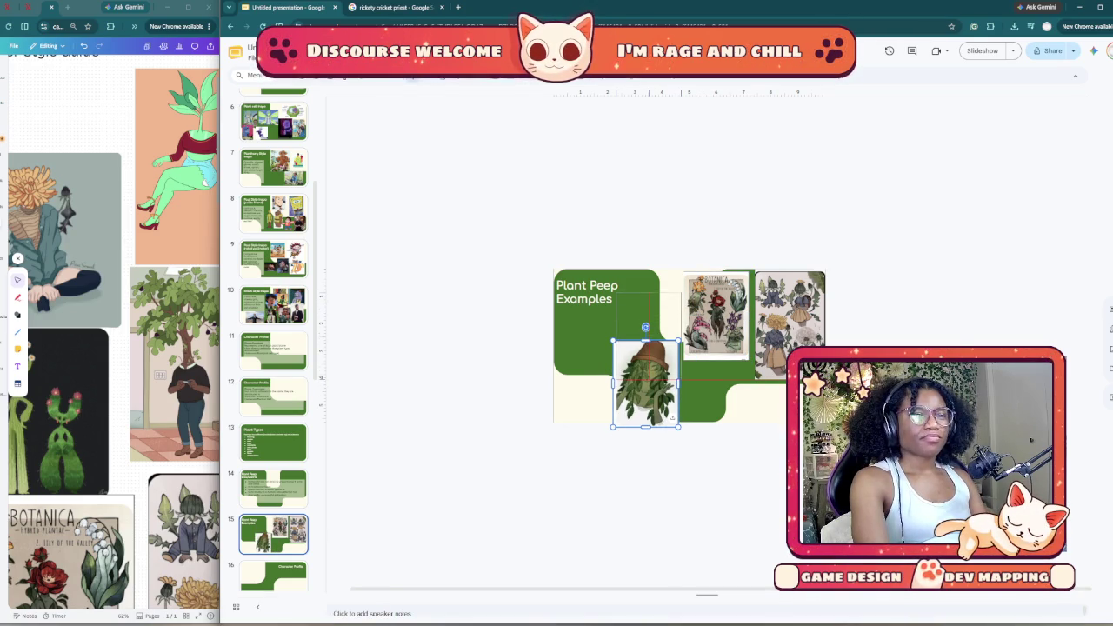
left_click_drag(646, 383, 649, 335)
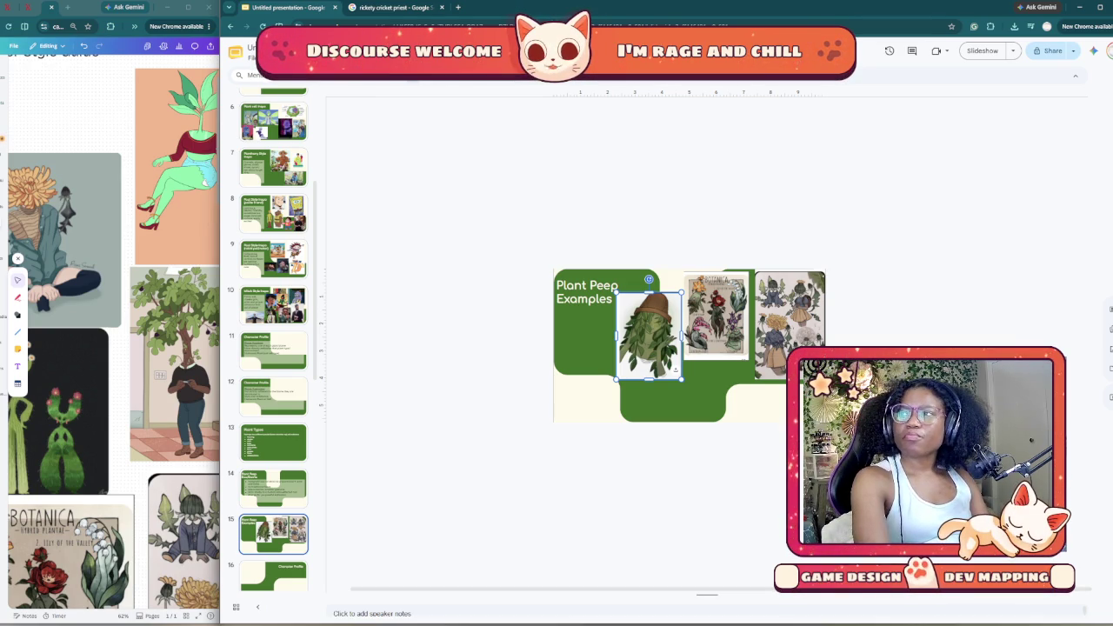
left_click_drag(178, 530, 802, 335)
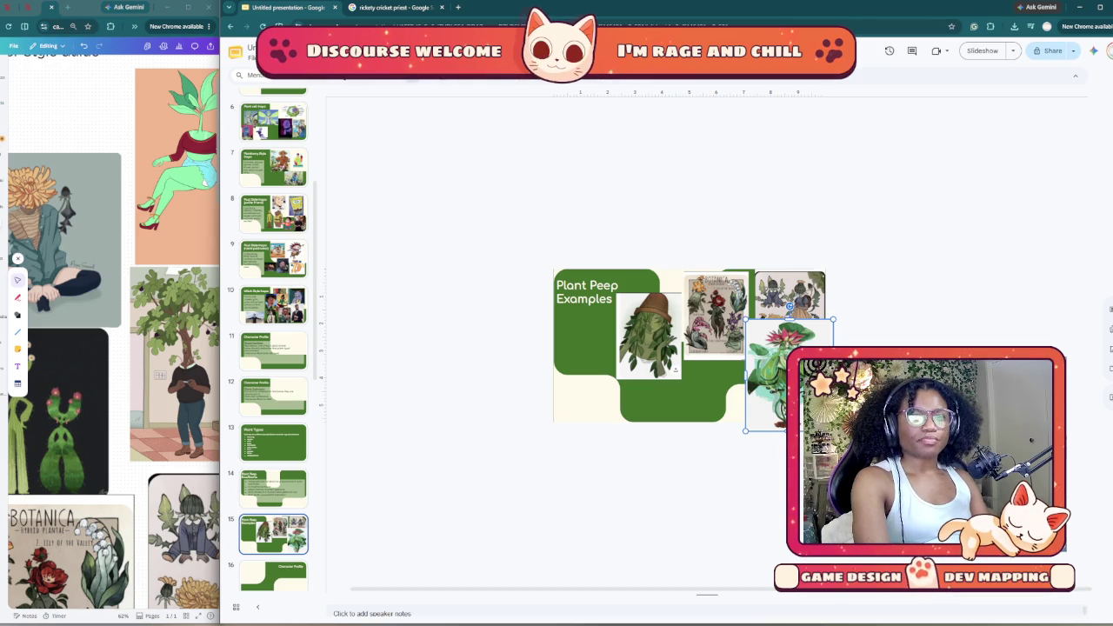
left_click_drag(834, 319, 819, 339)
mouse_move(778, 392)
left_mouse_down()
mouse_move(671, 411)
mouse_move(583, 364)
left_mouse_up()
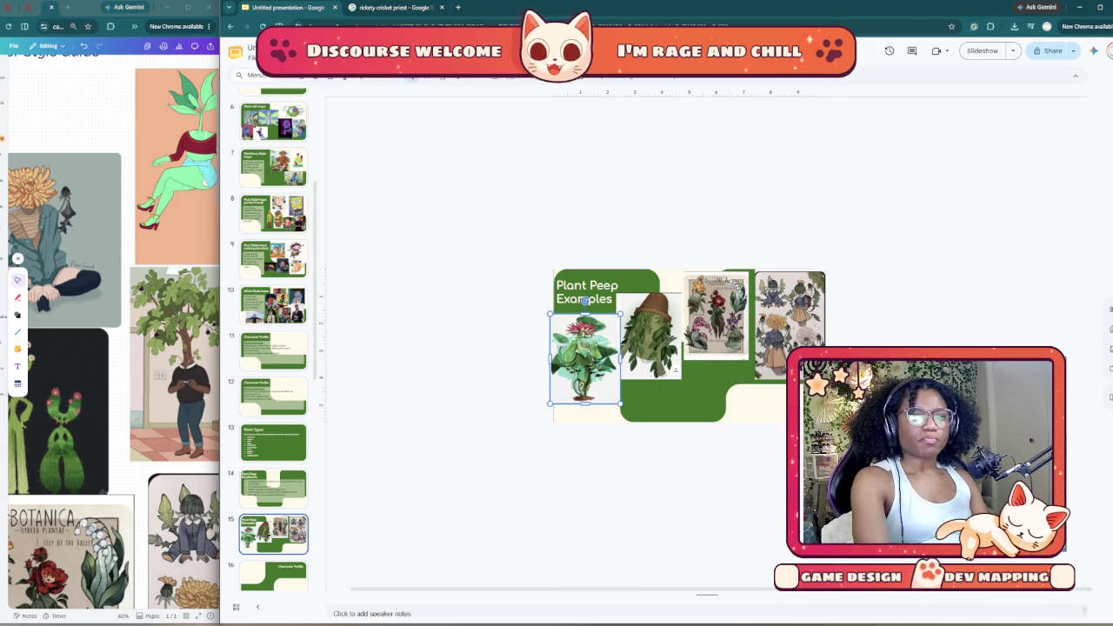
key("Escape")
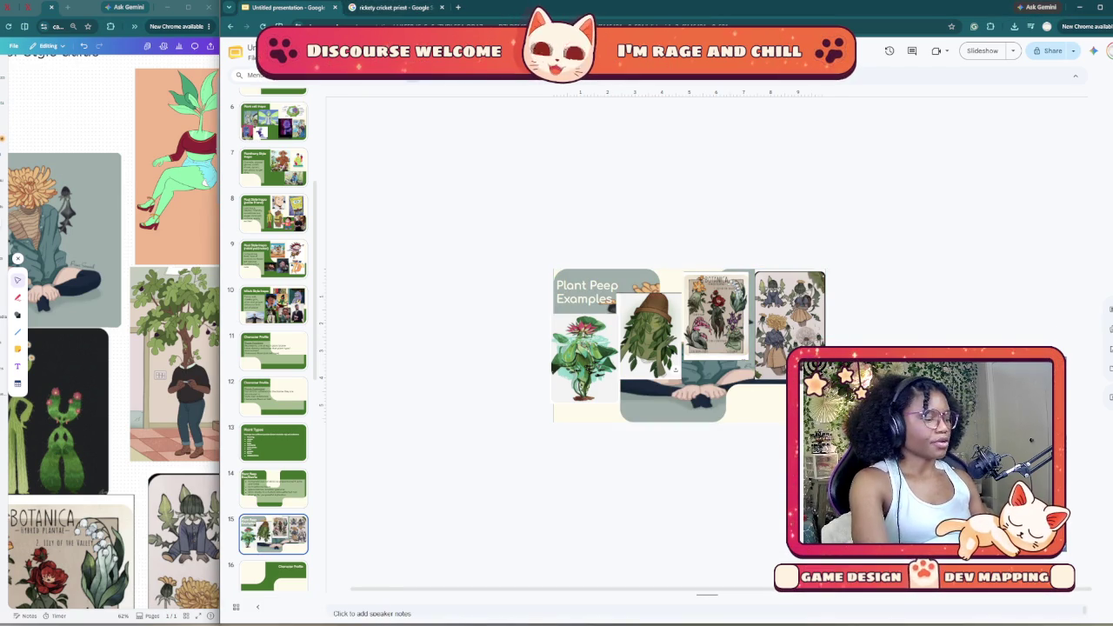
Step: Add the seated flower-headed figure, shrinking and placing it beneath the Botanica poster
left_click_drag(1000, 238, 848, 306)
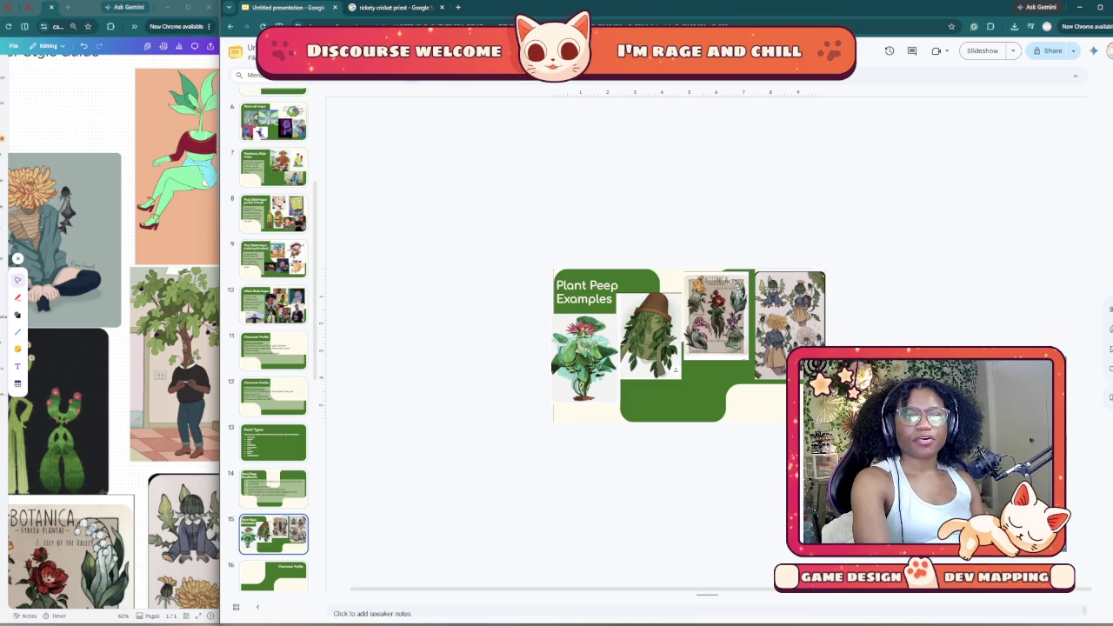
left_click_drag(769, 383, 724, 396)
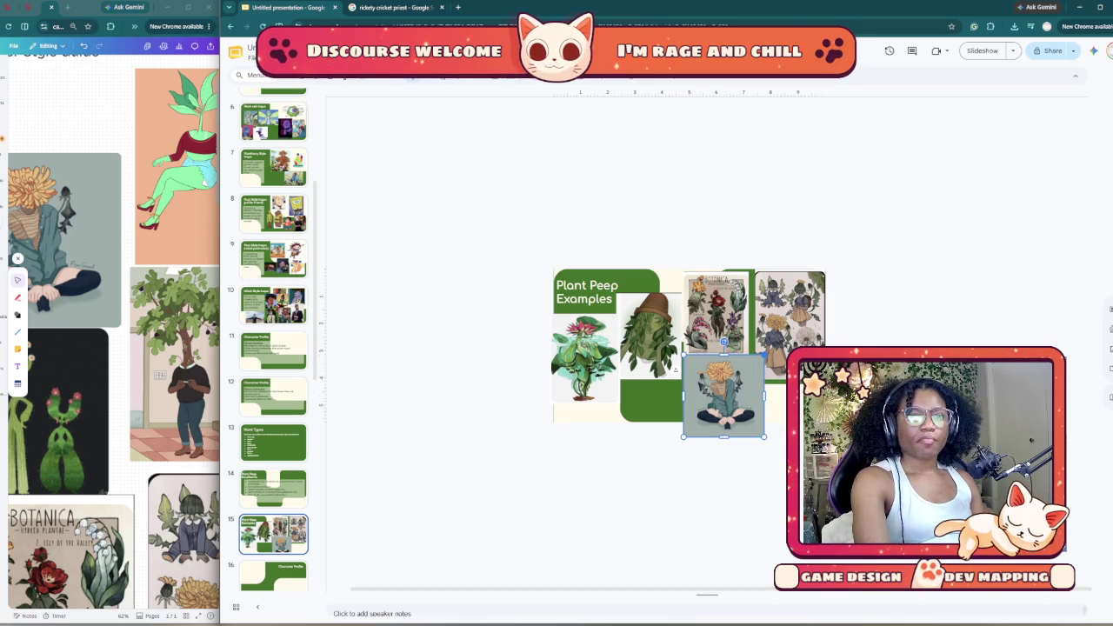
left_click_drag(764, 355, 721, 392)
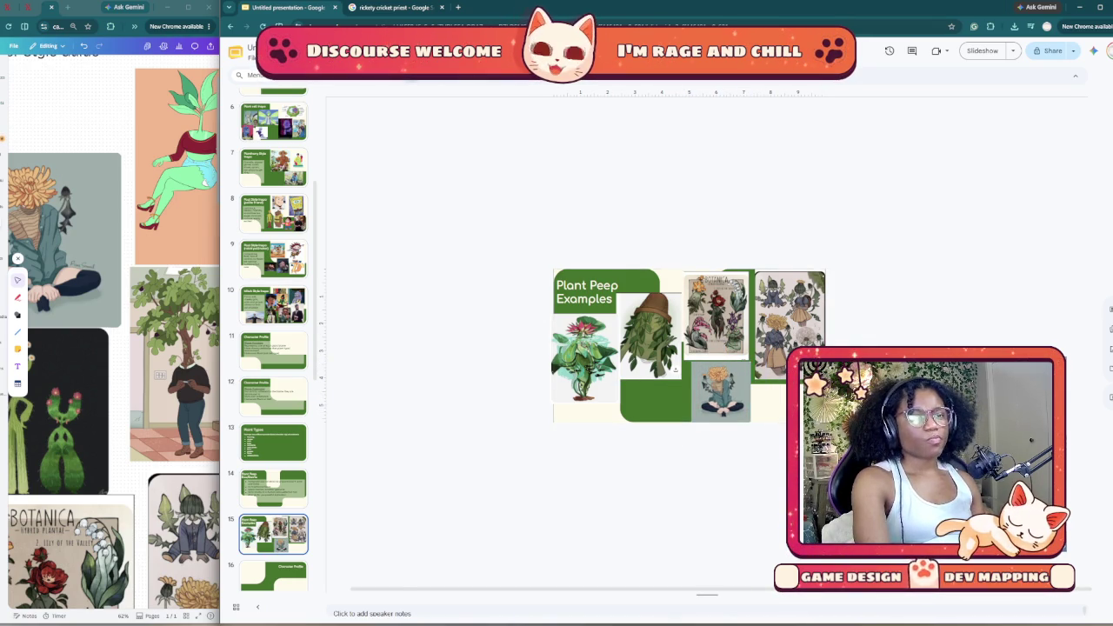
scroll(929, 426, "up", 3)
scroll(929, 426, "down", 2)
scroll(929, 426, "up", 2)
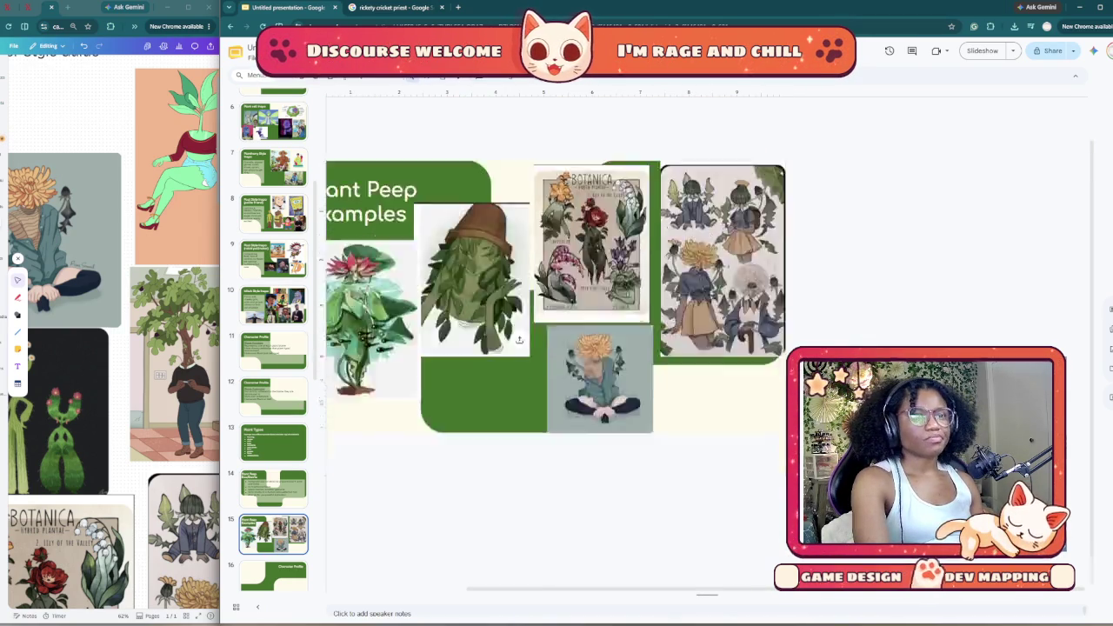
scroll(580, 341, "left", 3)
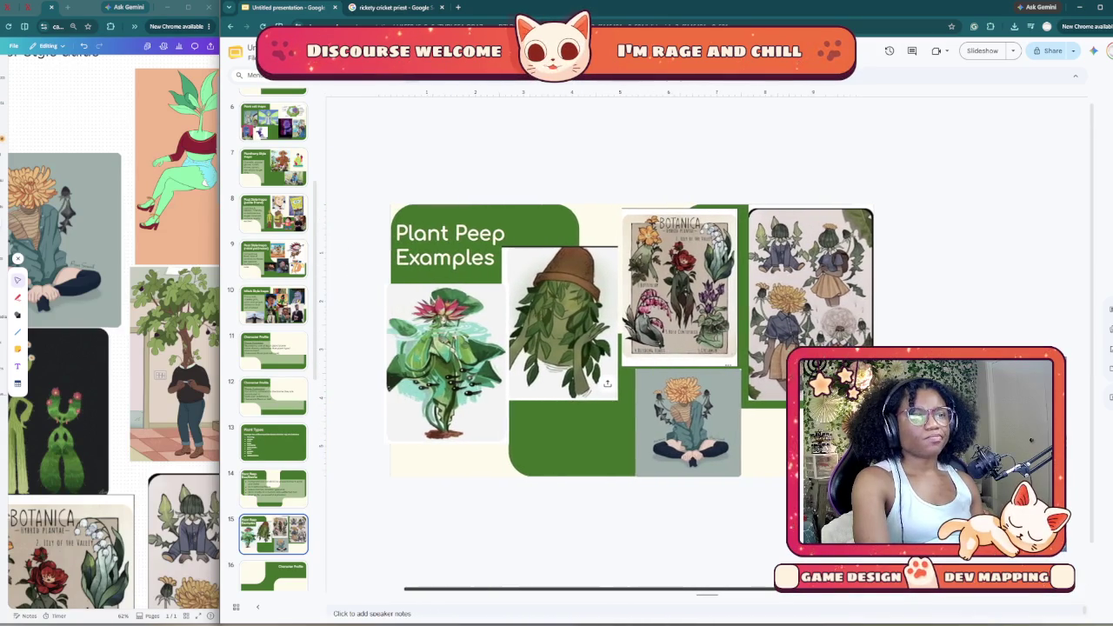
scroll(273, 339, "down", 1)
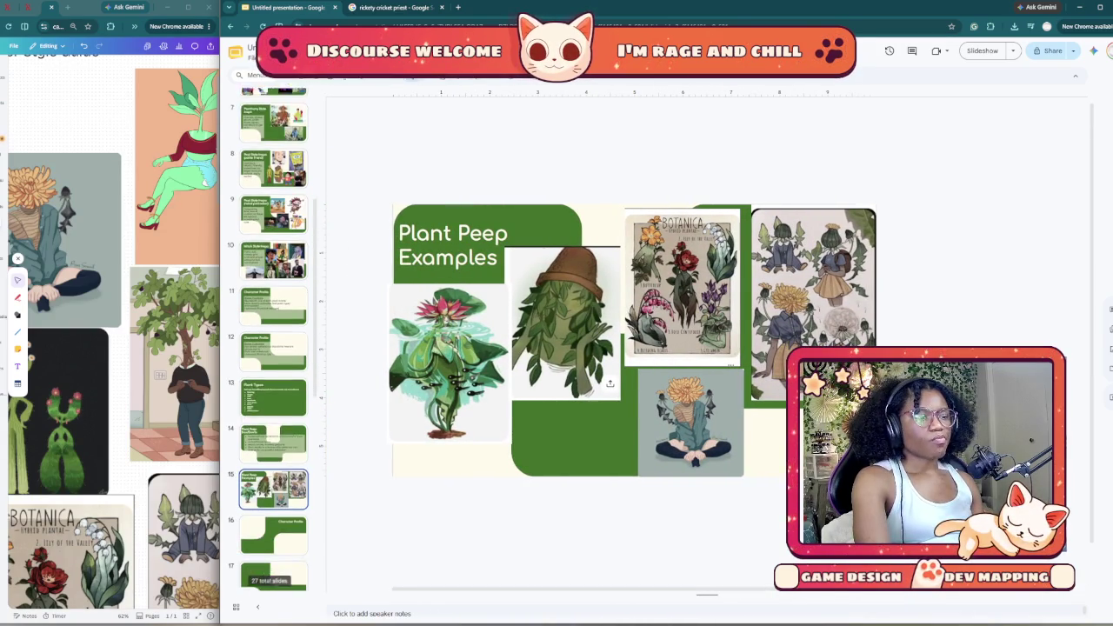
scroll(274, 339, "down", 1)
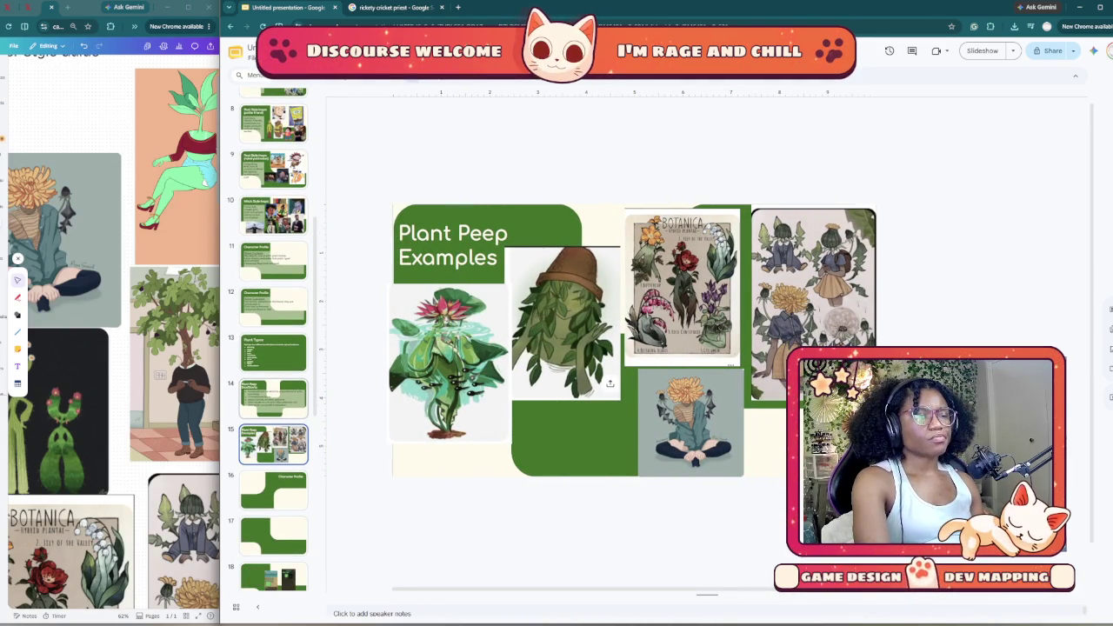
Step: Duplicate the Plant Peep Dos/Don'ts slide again as a new slide 15
key("Up")
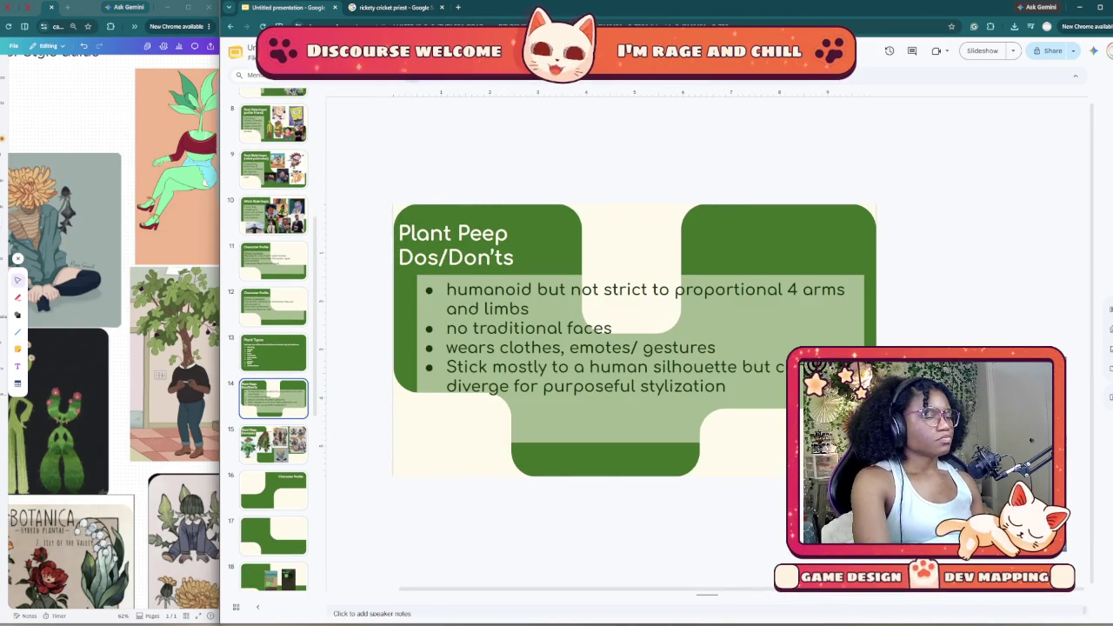
right_click(281, 403)
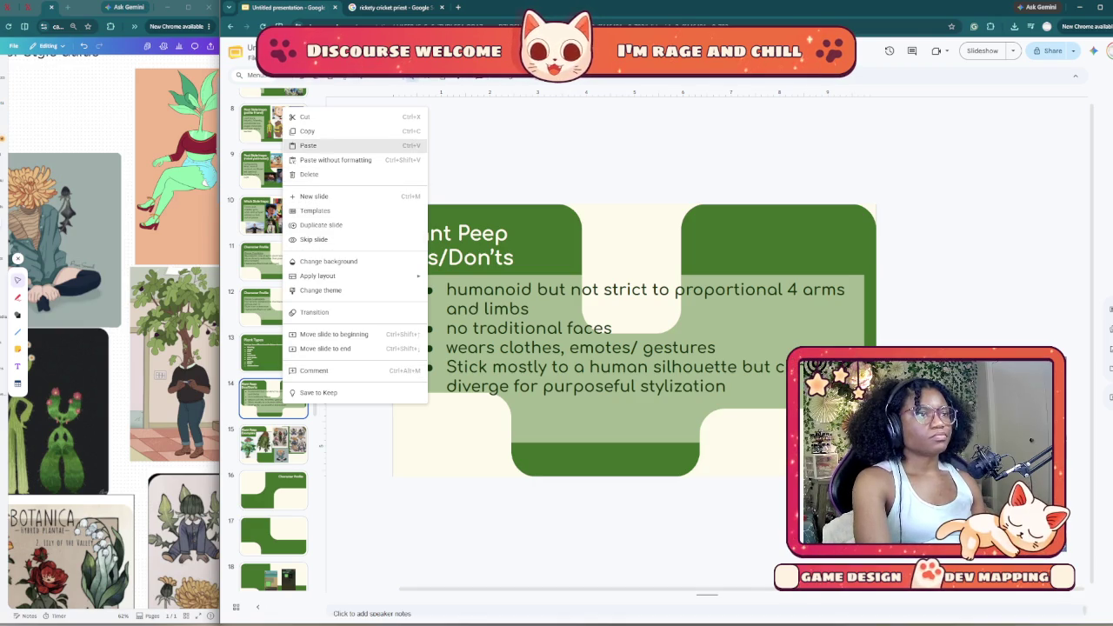
left_click(321, 224)
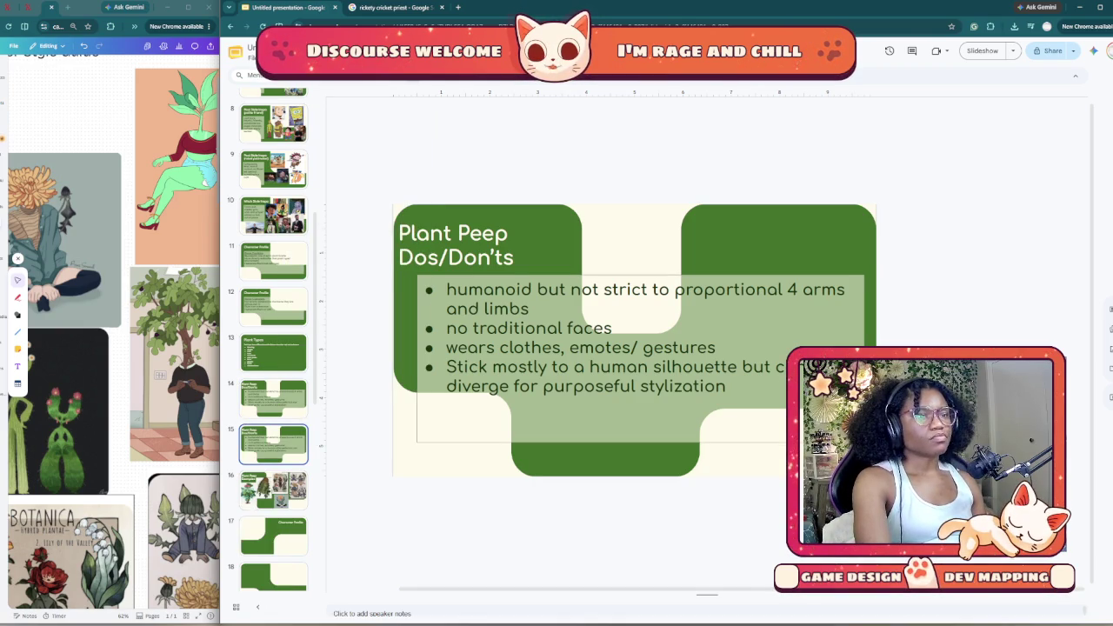
key("Up")
key("Down")
Step: Delete the duplicate's bullet list and retitle it 'Plant Peep Examples'
left_click(418, 287)
key("Delete")
left_click(394, 268)
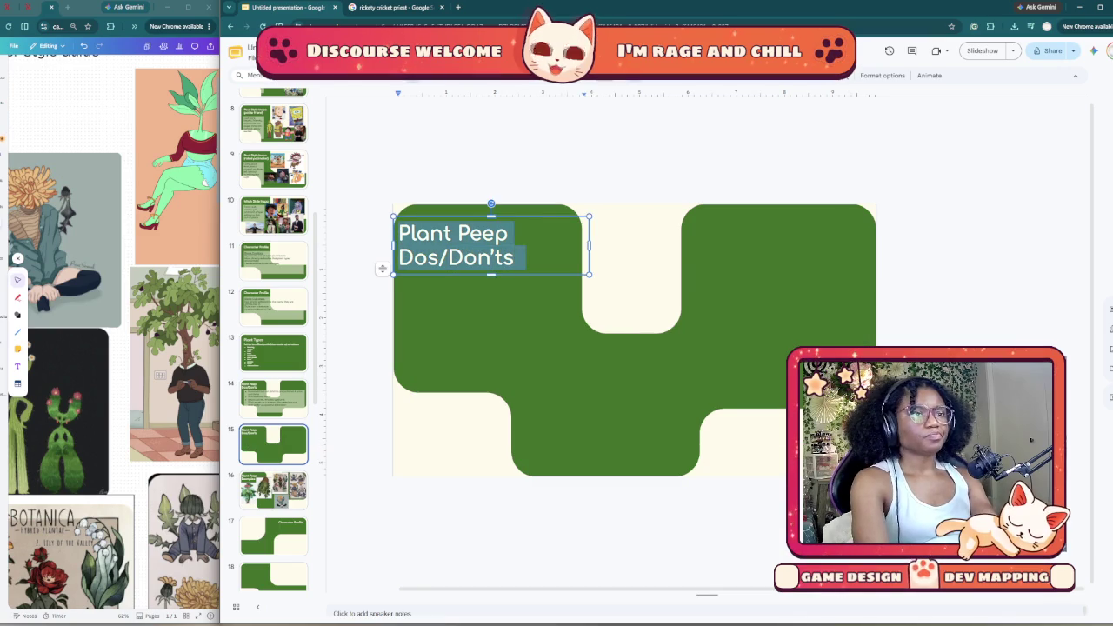
key("End")
key("shift+Home")
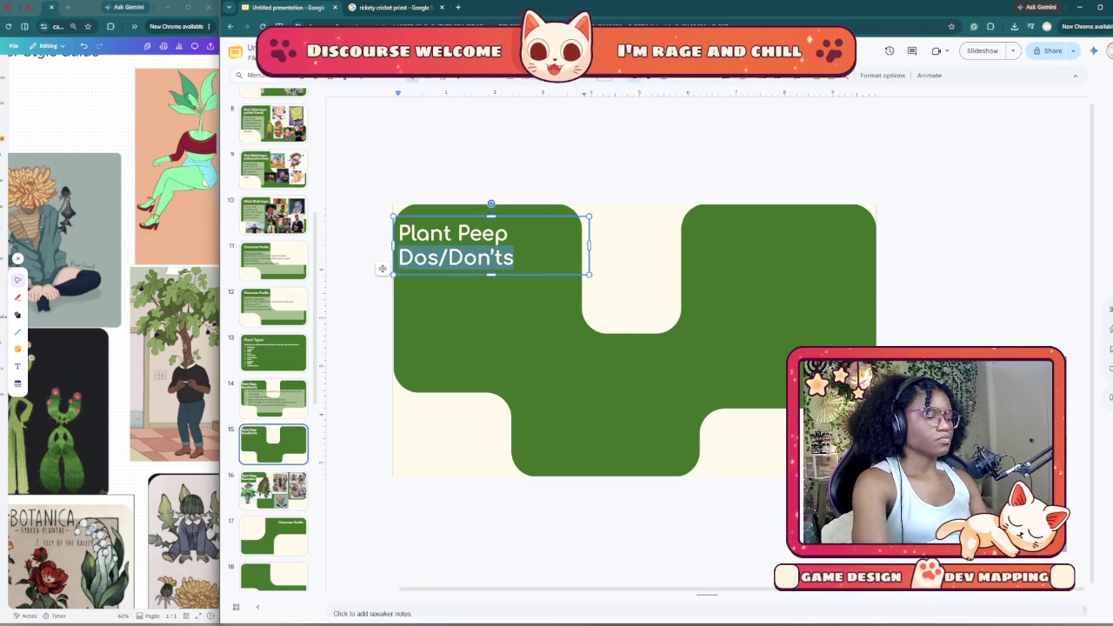
type("Examples")
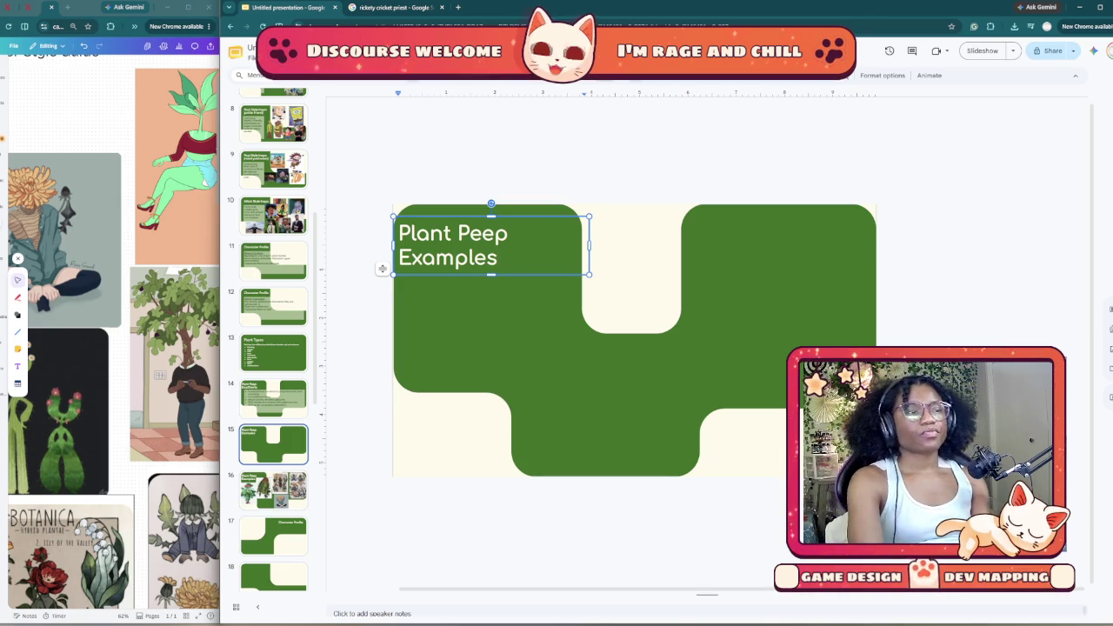
key("Escape")
key("Escape")
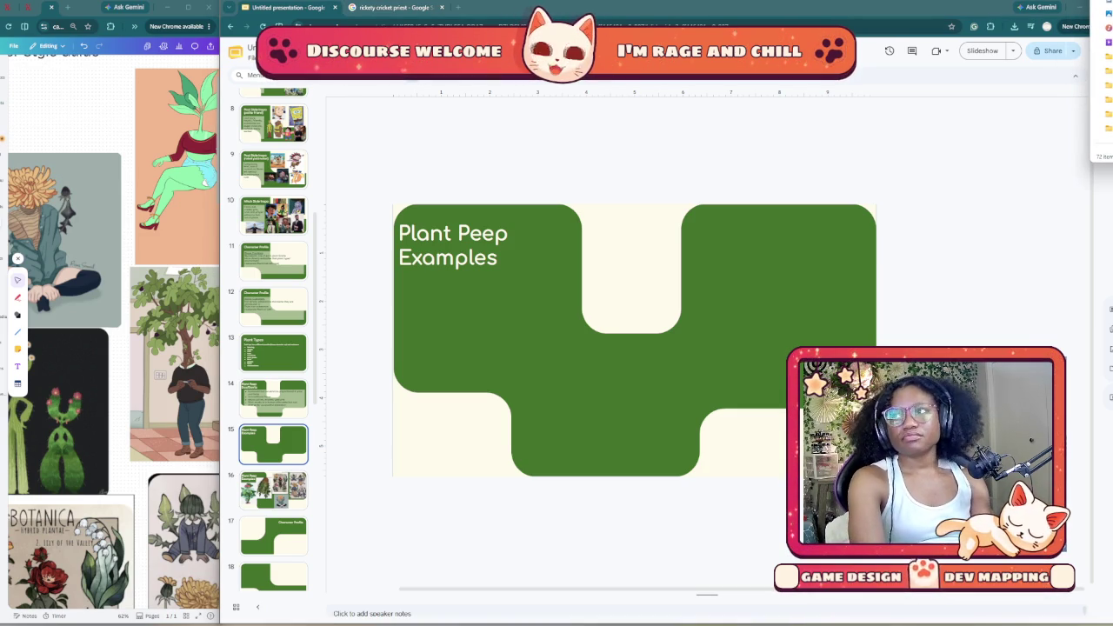
Step: Add the pink flower-headed figure image to slide 15 and shrink it
left_click_drag(1104, 137, 867, 224)
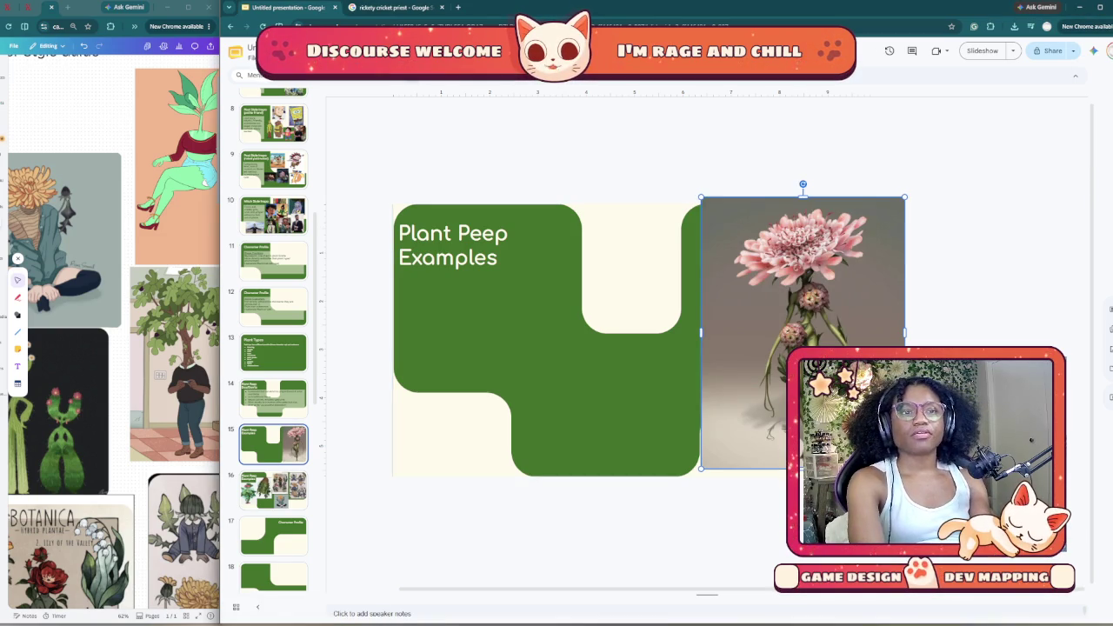
left_click_drag(904, 197, 833, 293)
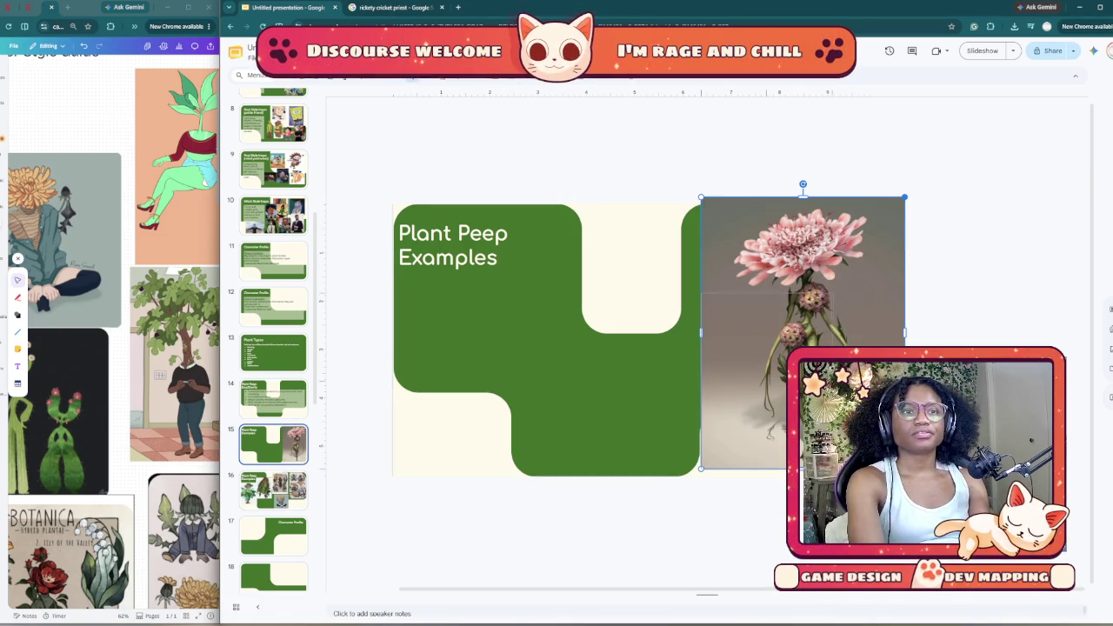
left_click_drag(765, 383, 799, 296)
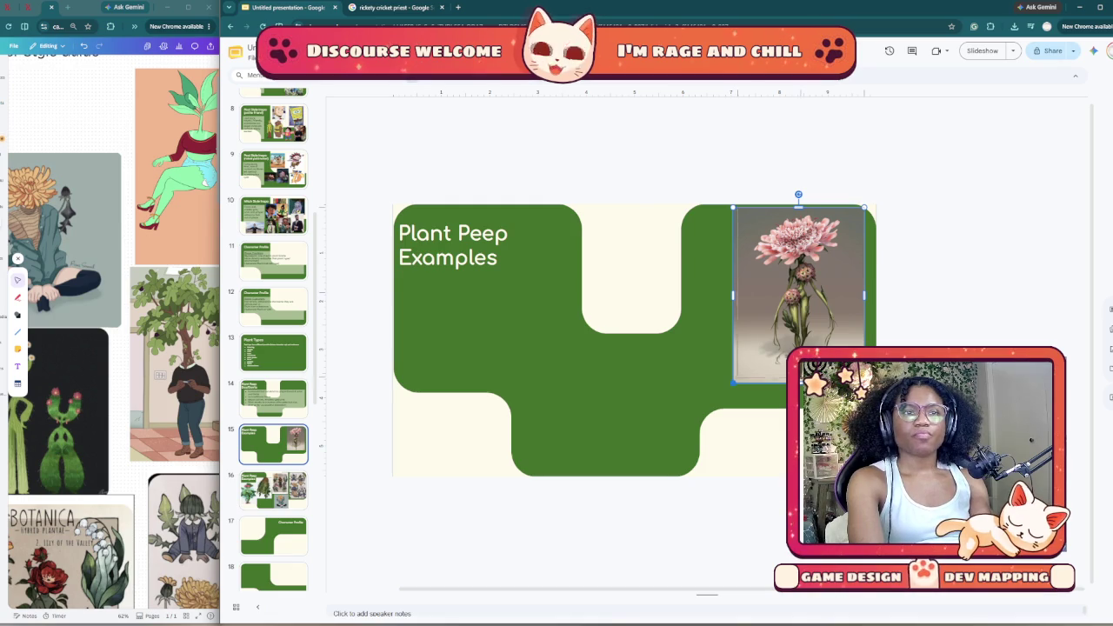
left_click_drag(733, 383, 740, 374)
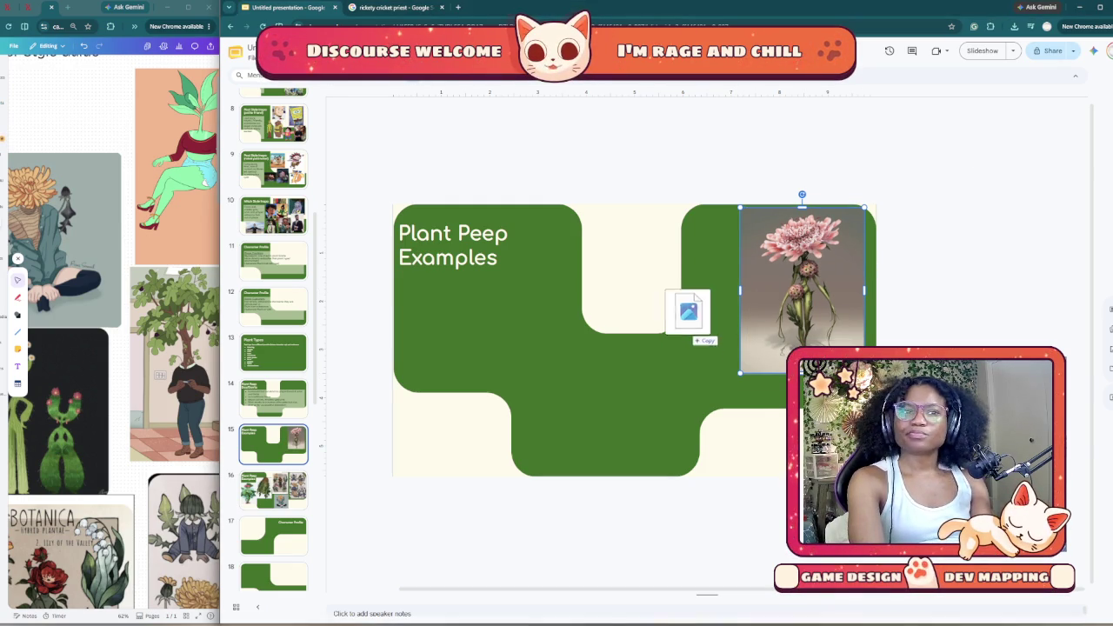
Step: Add the cactus character image, shrink it and place it at the slide's top middle
left_click_drag(1004, 146, 693, 332)
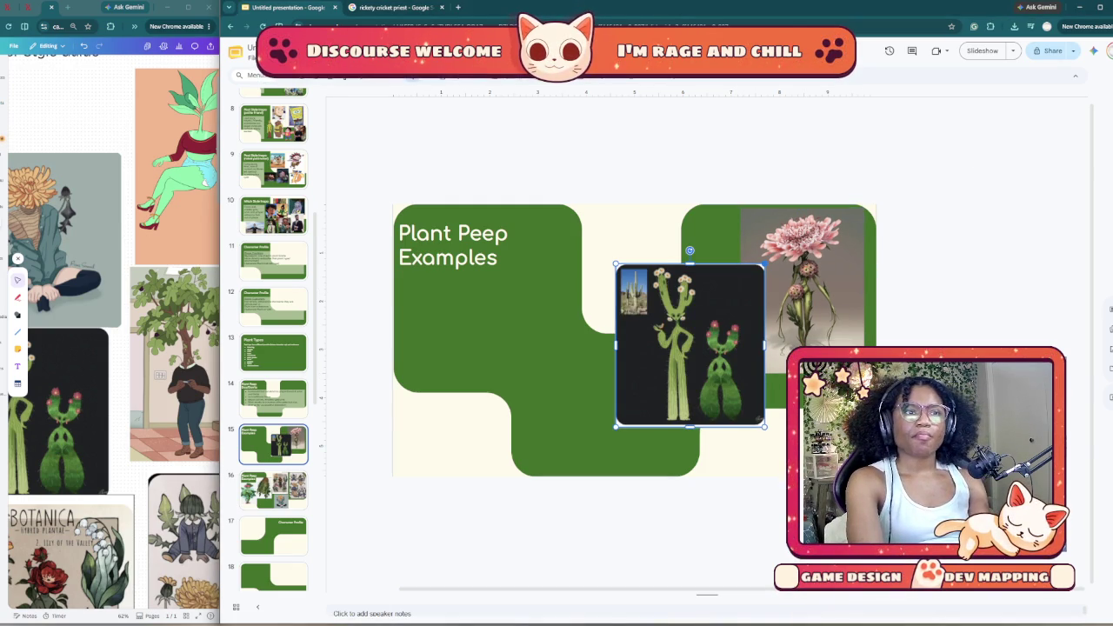
left_click_drag(765, 264, 725, 308)
left_click_drag(669, 415, 675, 319)
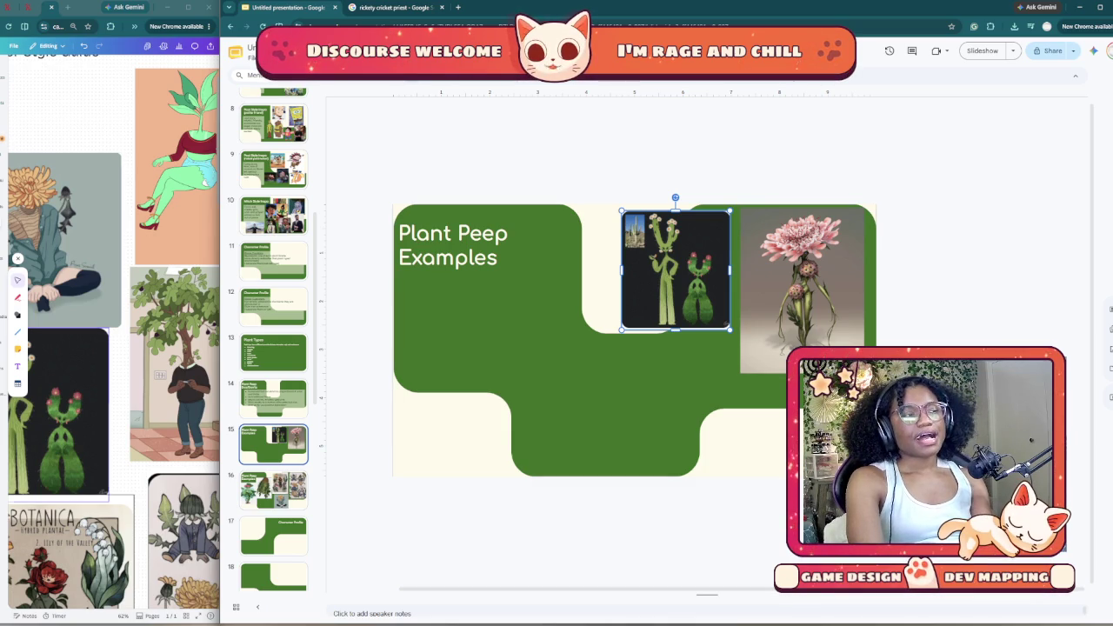
left_click(174, 365)
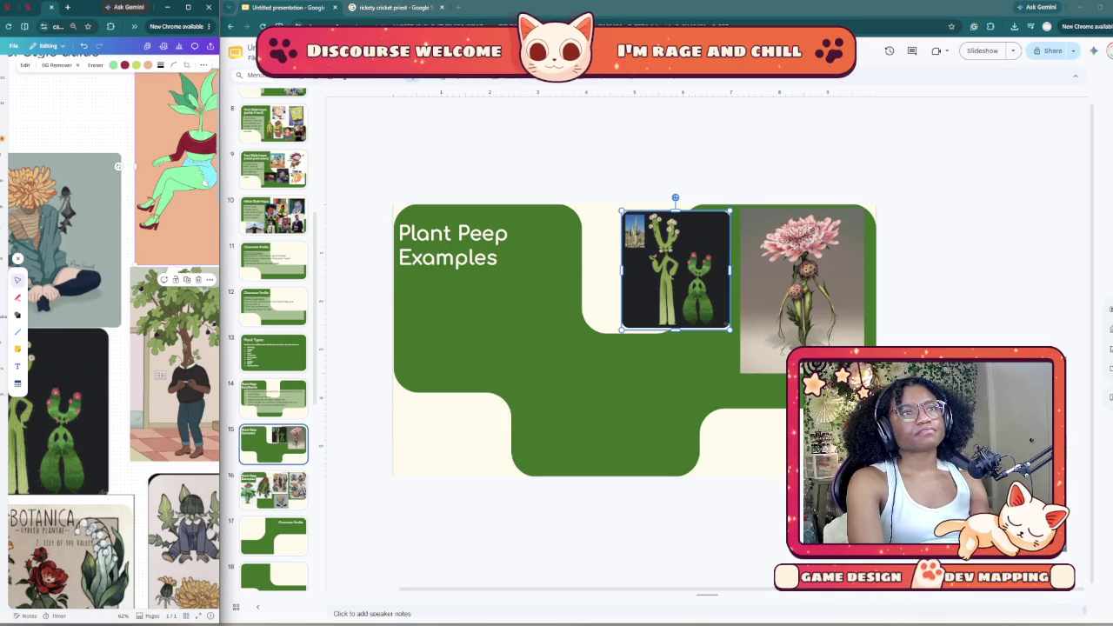
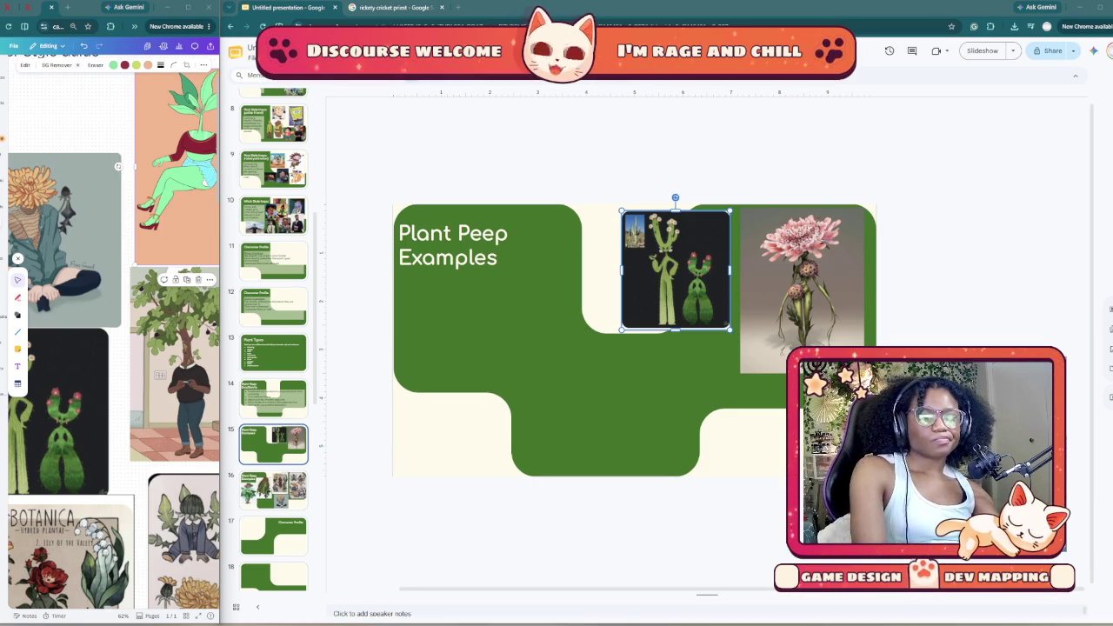
Step: Drop the Pinterest Zelda Fairy Art image onto the Plant Peep Examples slide
key("super+d")
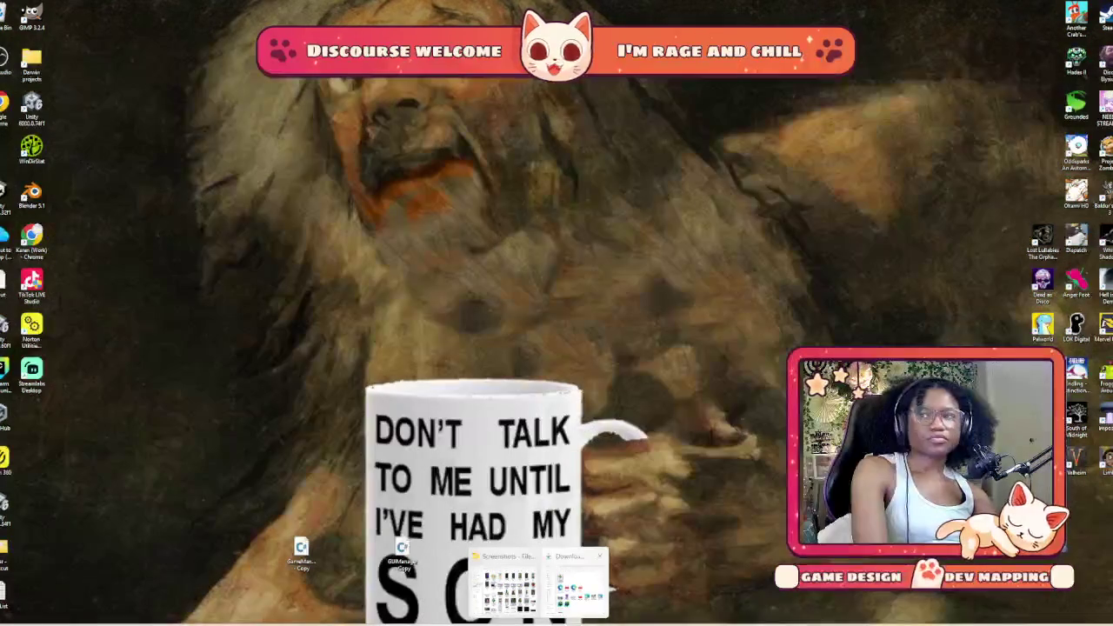
key("super+d")
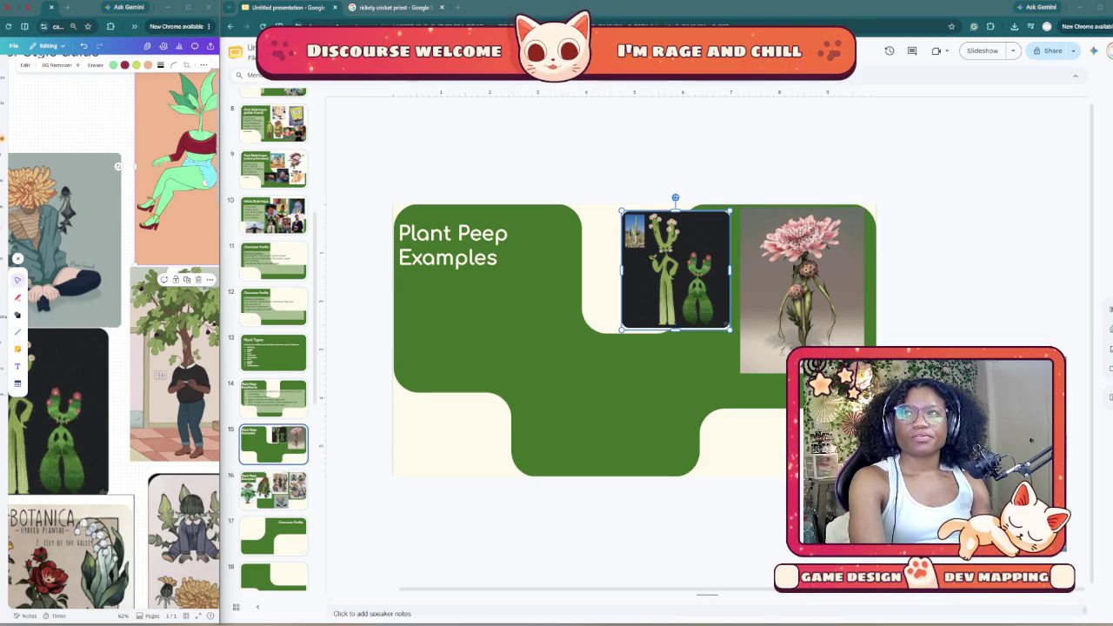
left_click_drag(790, 290, 620, 452)
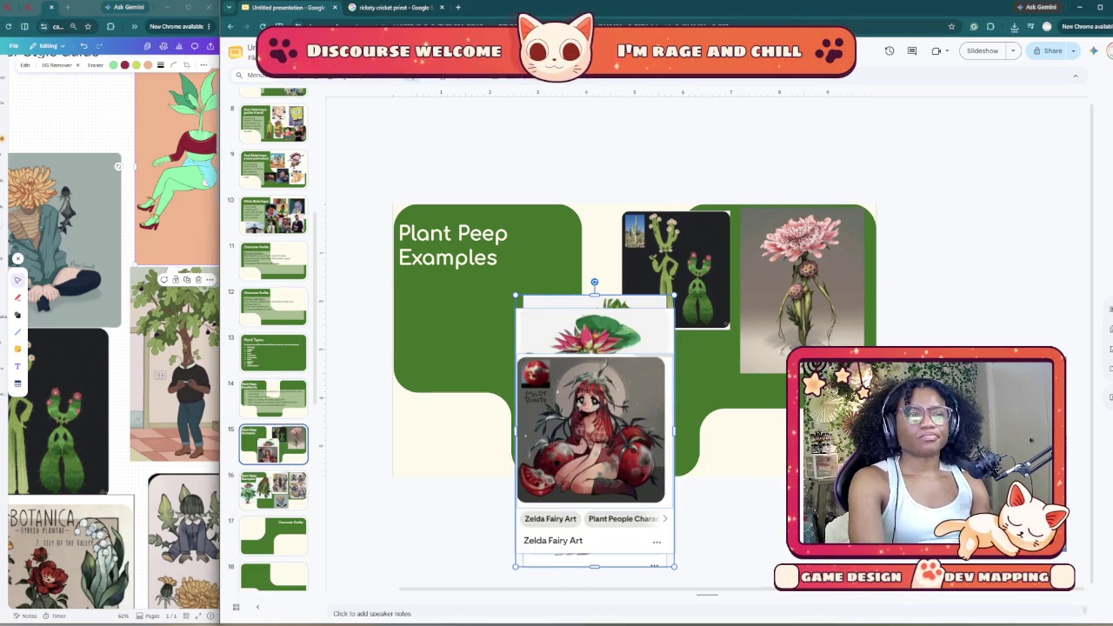
mouse_move(592, 430)
left_mouse_down()
mouse_move(735, 434)
mouse_move(624, 430)
left_mouse_up()
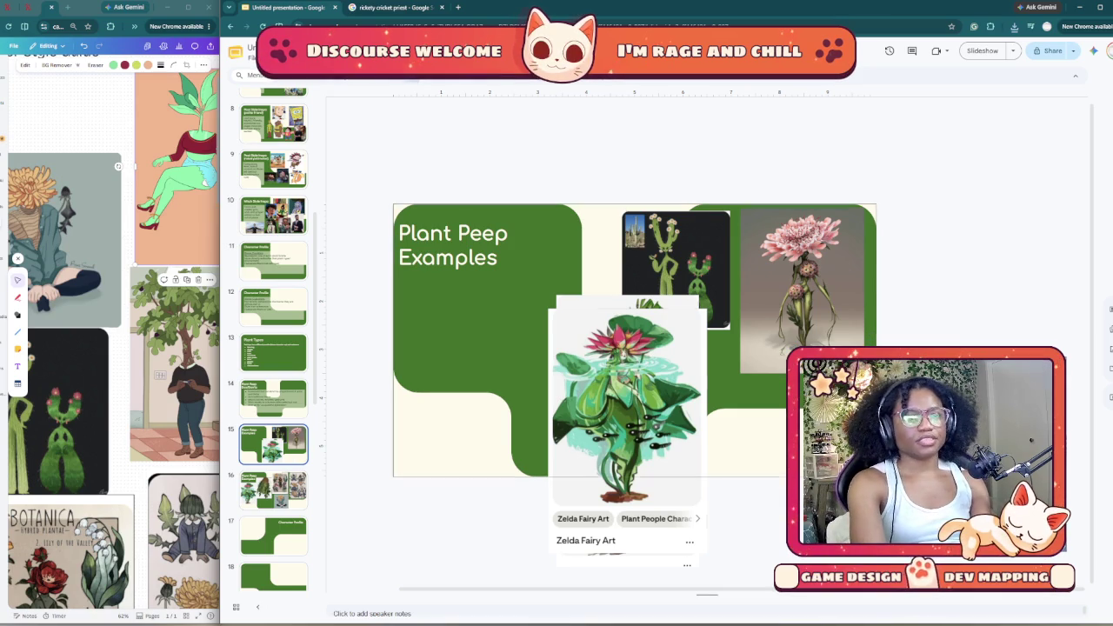
Step: Shrink the Zelda Fairy Art image under the title and delete the warrior plant image
left_click(627, 409)
left_click_drag(626, 409, 467, 385)
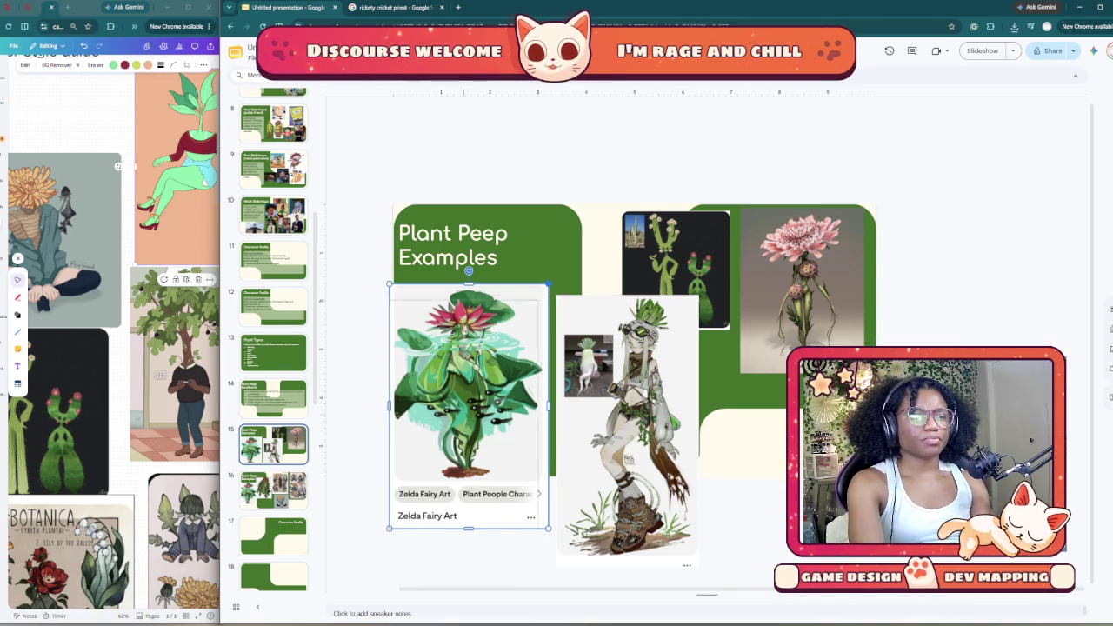
left_click_drag(549, 283, 526, 320)
left_click_drag(457, 409, 475, 367)
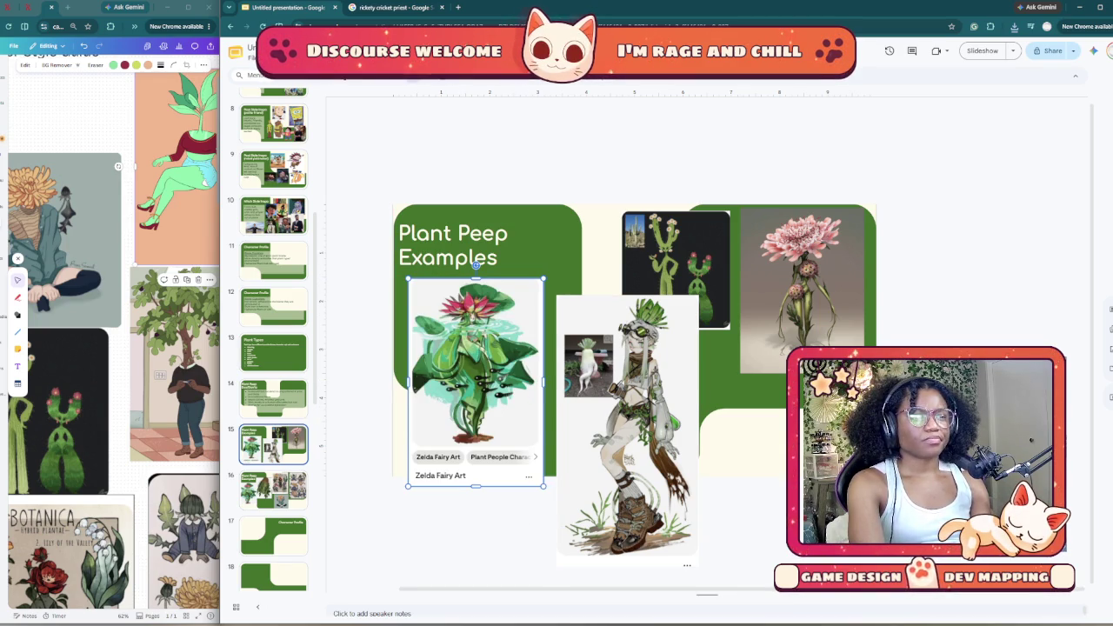
left_click_drag(476, 367, 461, 390)
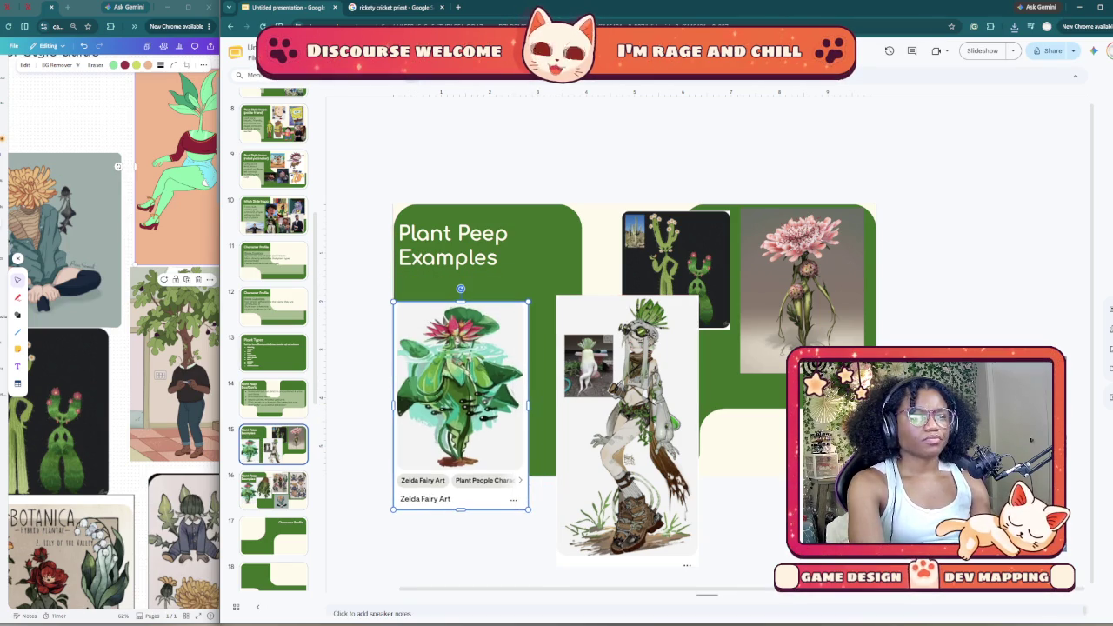
left_click(626, 418)
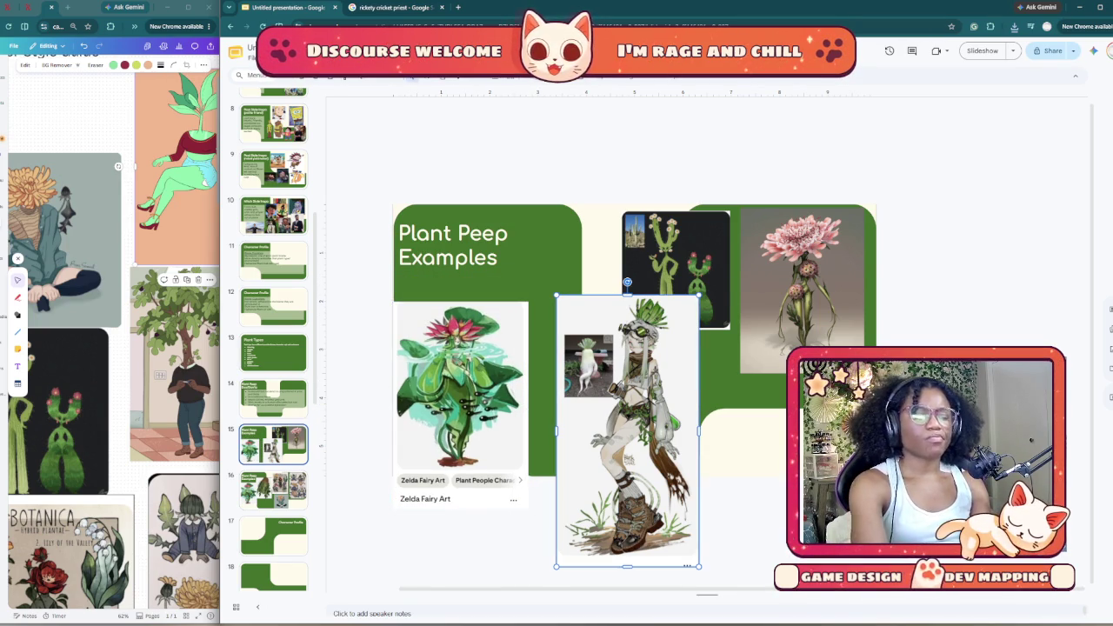
key("Delete")
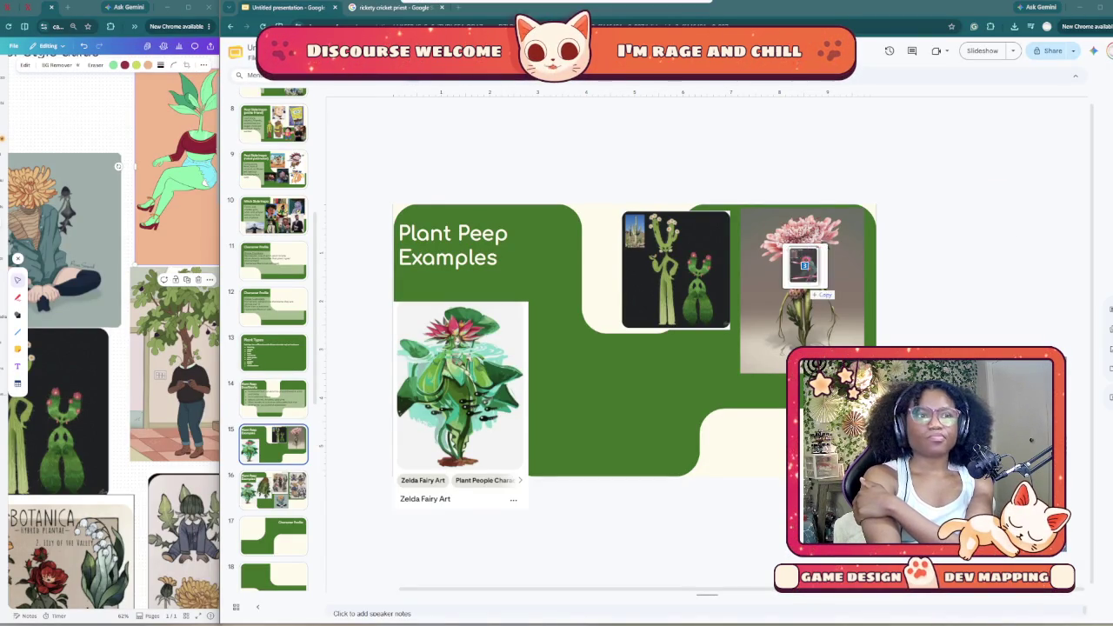
left_click_drag(808, 271, 674, 409)
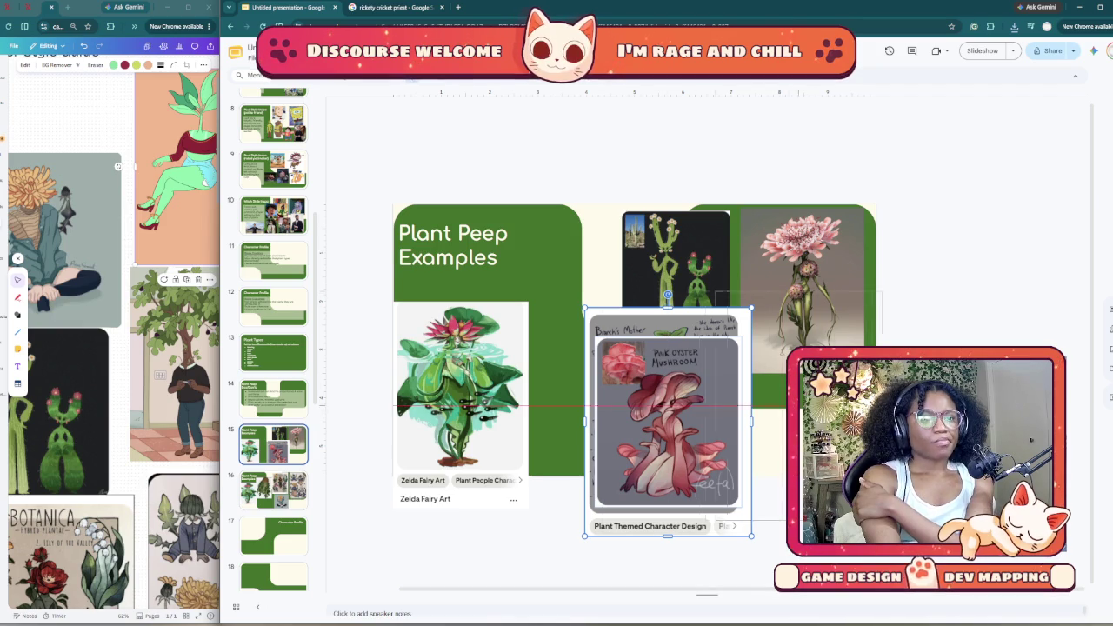
Step: Restore, shrink and move the Pink Oyster Mushroom image up into the green area
key("ctrl+z")
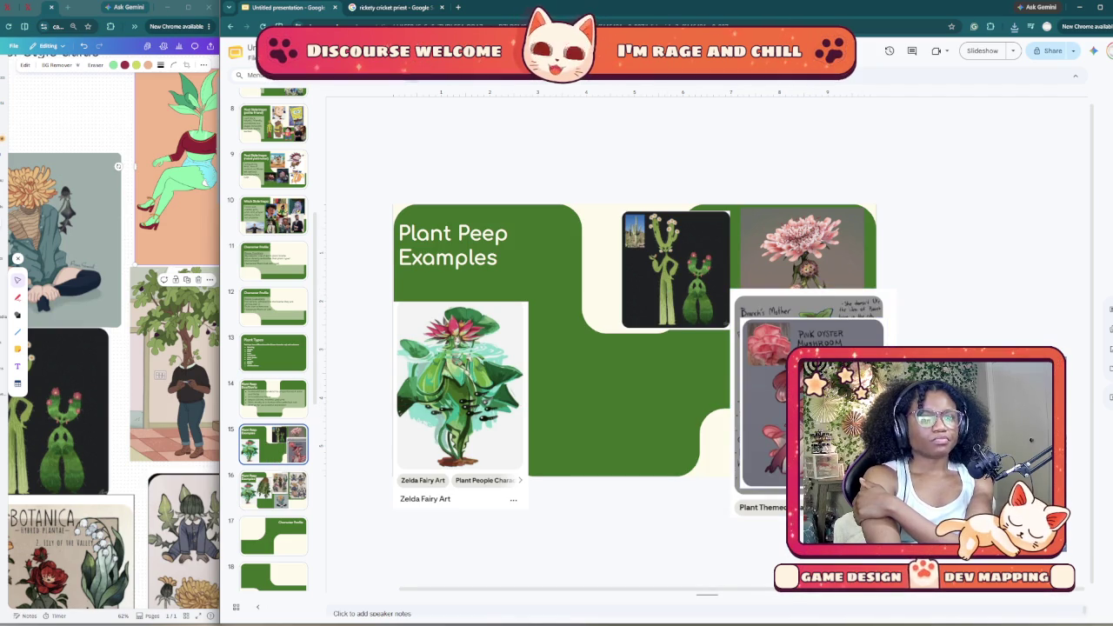
key("ctrl+y")
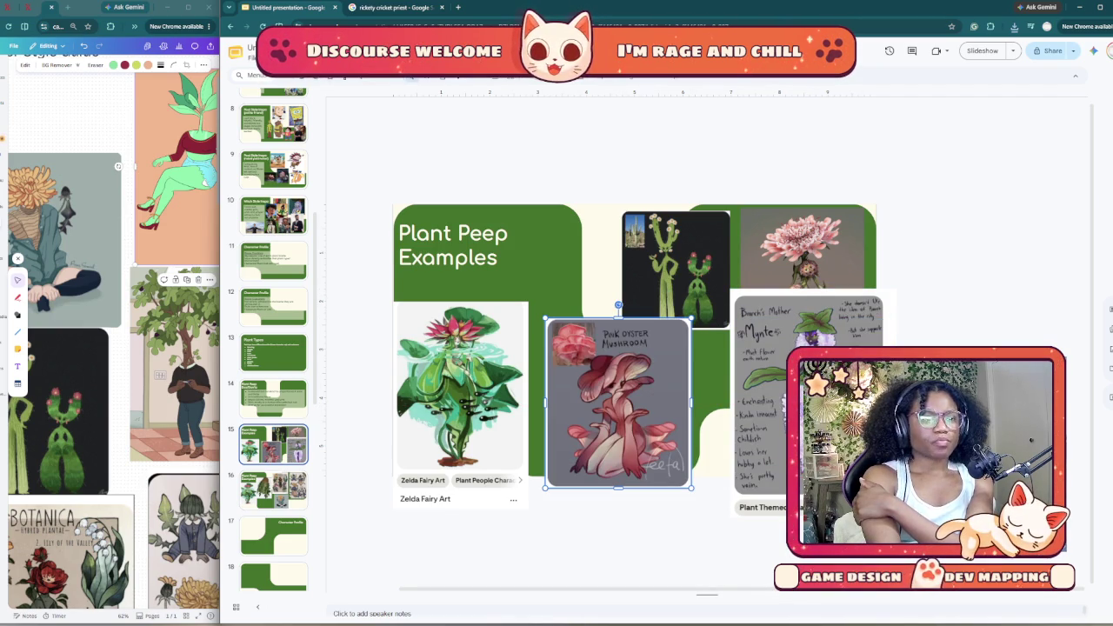
left_click_drag(692, 318, 643, 374)
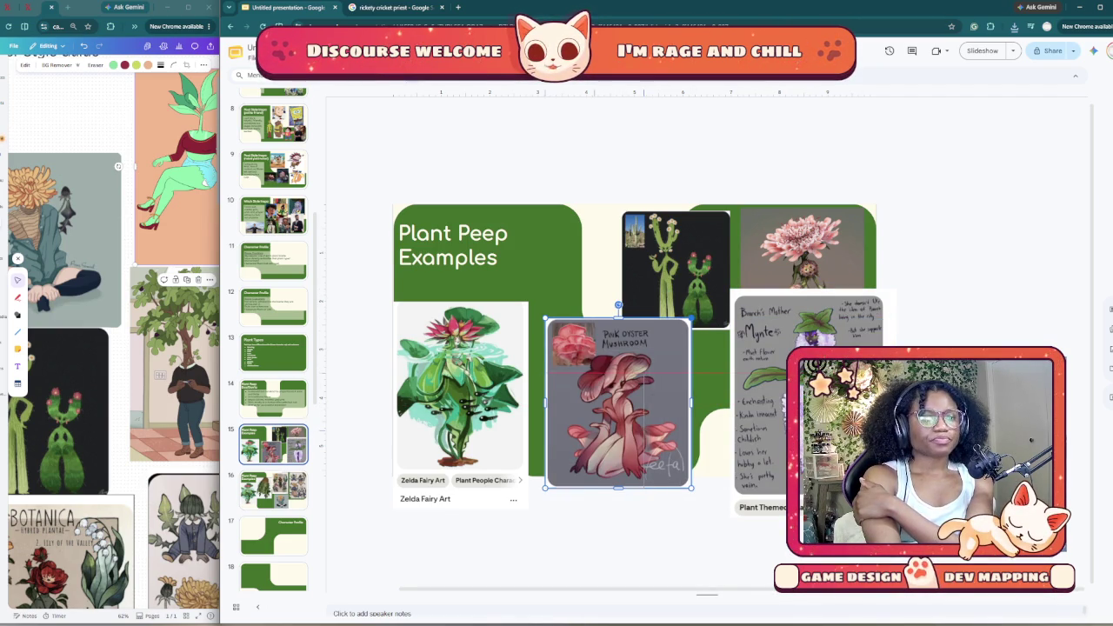
left_click_drag(594, 430, 584, 349)
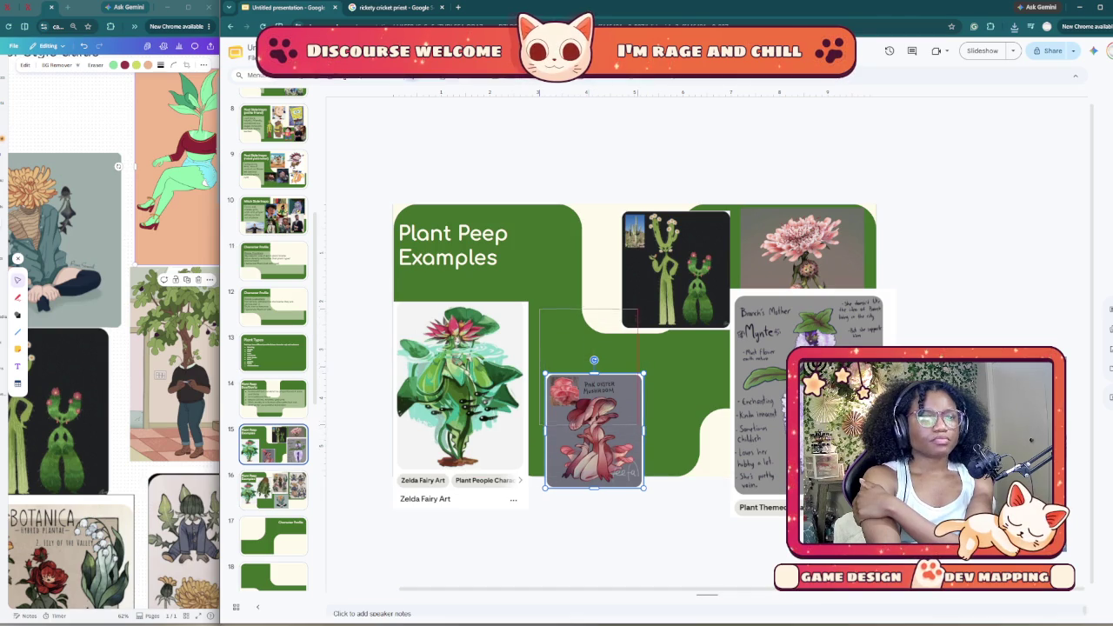
Step: Shrink the Mynte character image and place it beside the mushroom
left_click(766, 365)
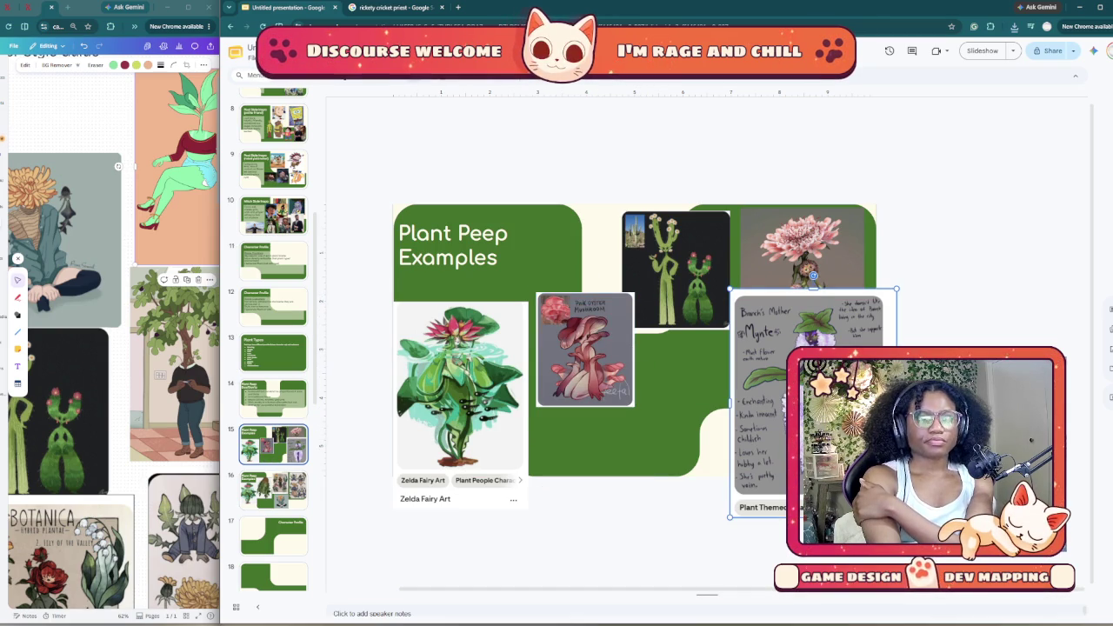
left_click_drag(765, 365, 628, 412)
left_click_drag(708, 336, 697, 364)
left_click_drag(645, 437, 683, 404)
Step: Shrink and position the dark cactus image, then return to the Dos/Don'ts slide
left_click(757, 391)
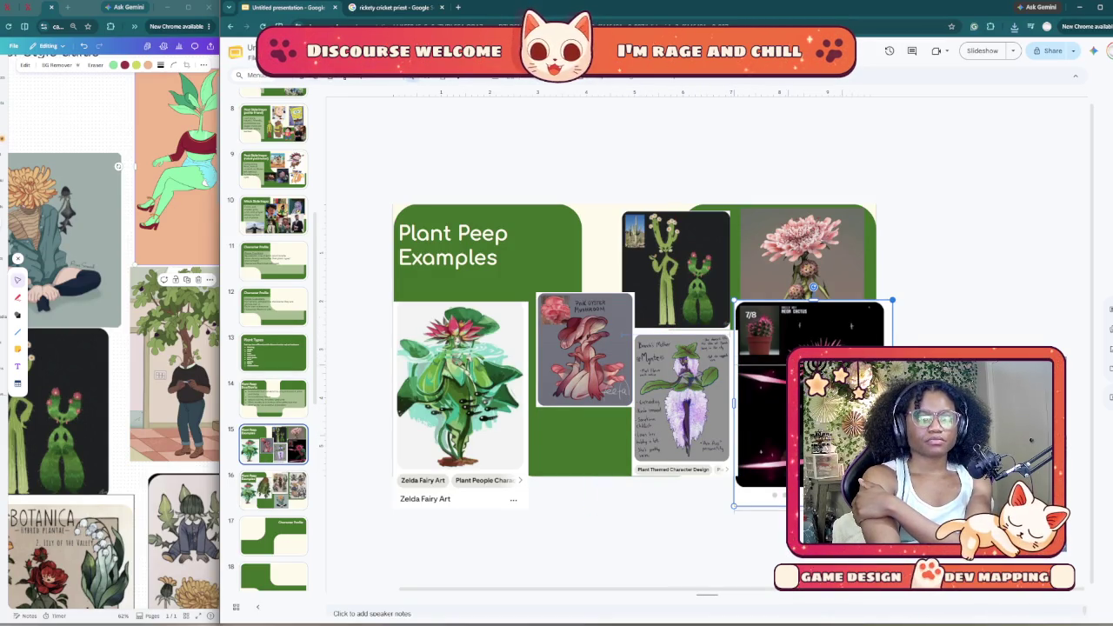
left_click_drag(893, 301, 842, 365)
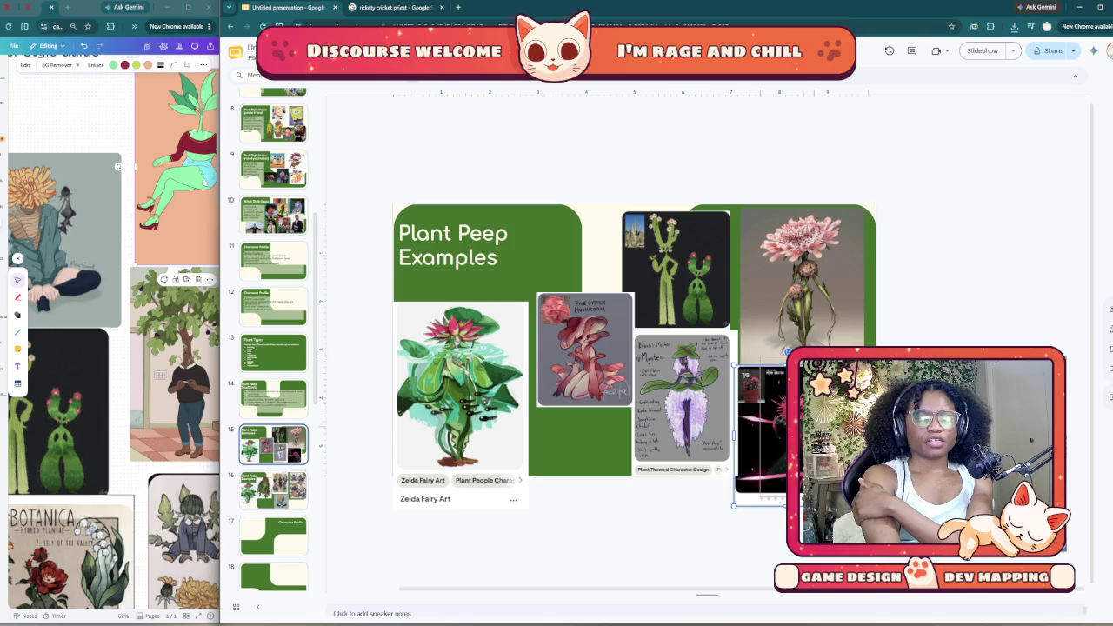
left_click_drag(761, 427, 775, 421)
key("Escape")
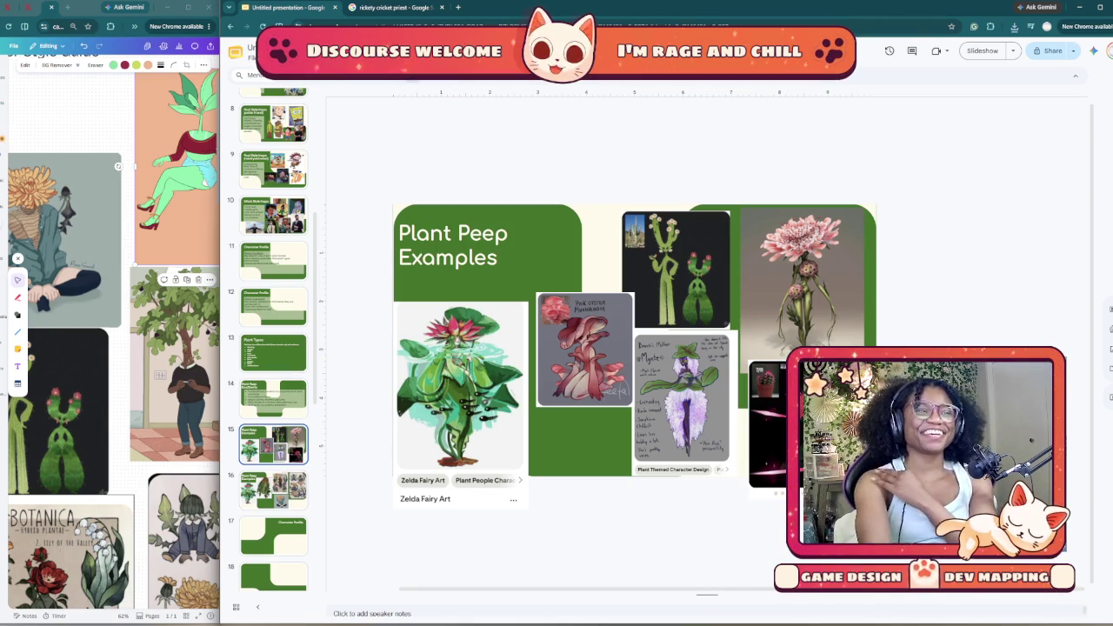
key("Up")
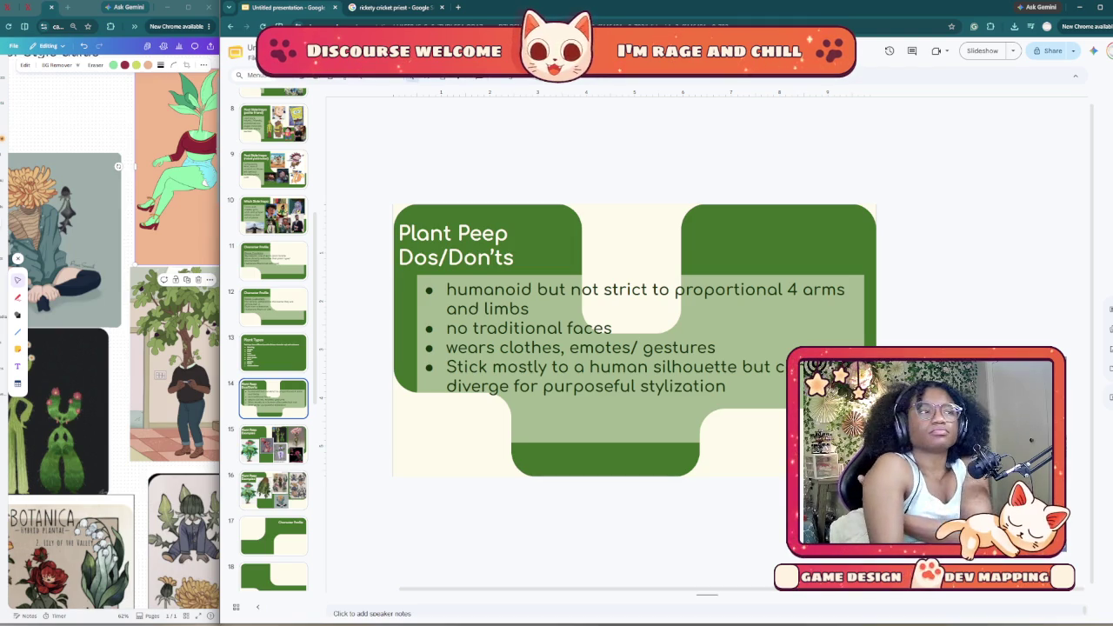
Step: Switch to the browser's image search tab
key("ctrl+Tab")
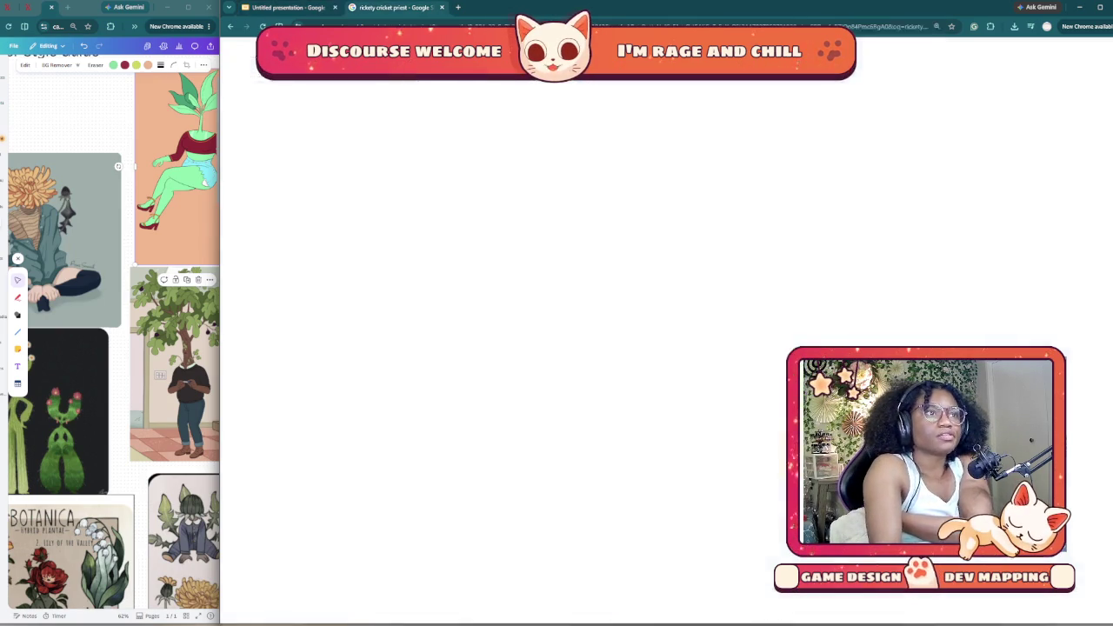
Step: Search Google for 'tuca and bertie plant people' and copy the Tumblr plant-people image
key("ctrl+l")
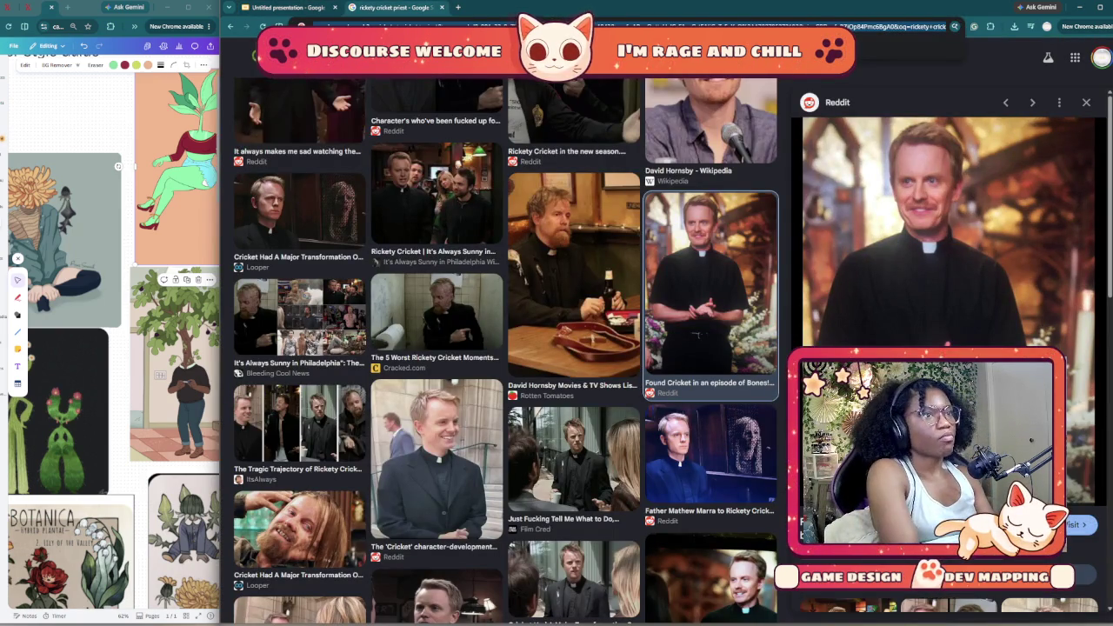
type("tota")
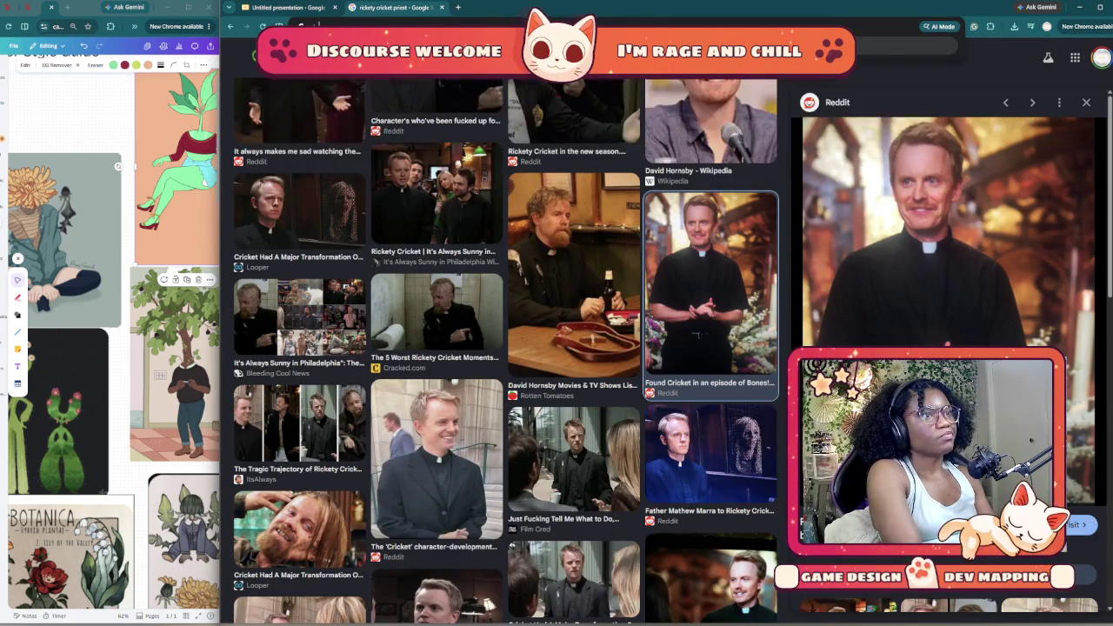
key("Return")
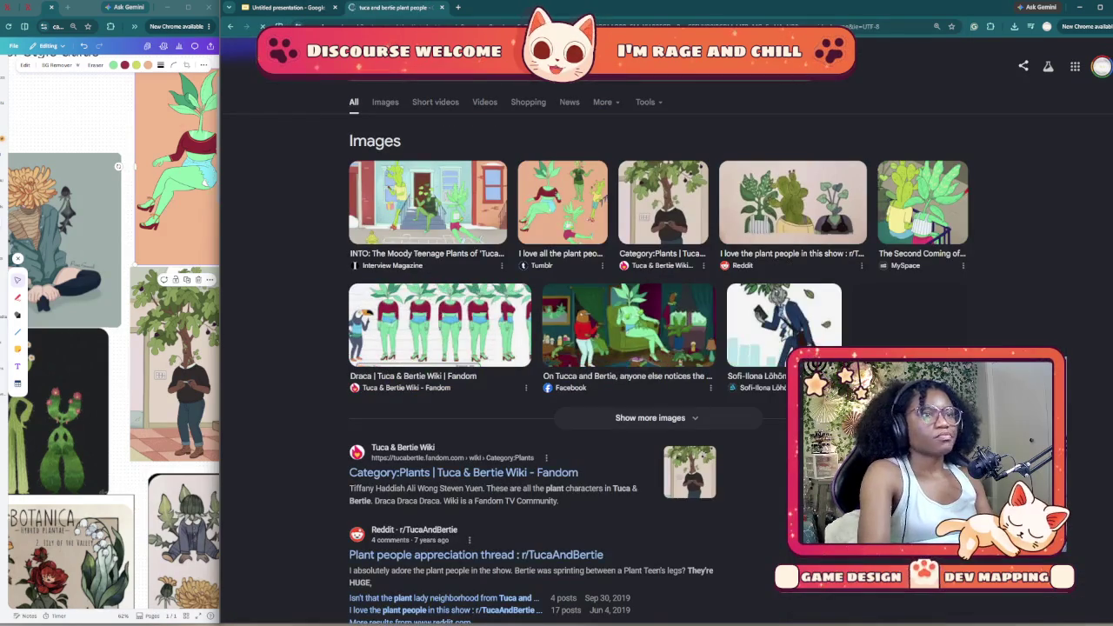
left_click(563, 202)
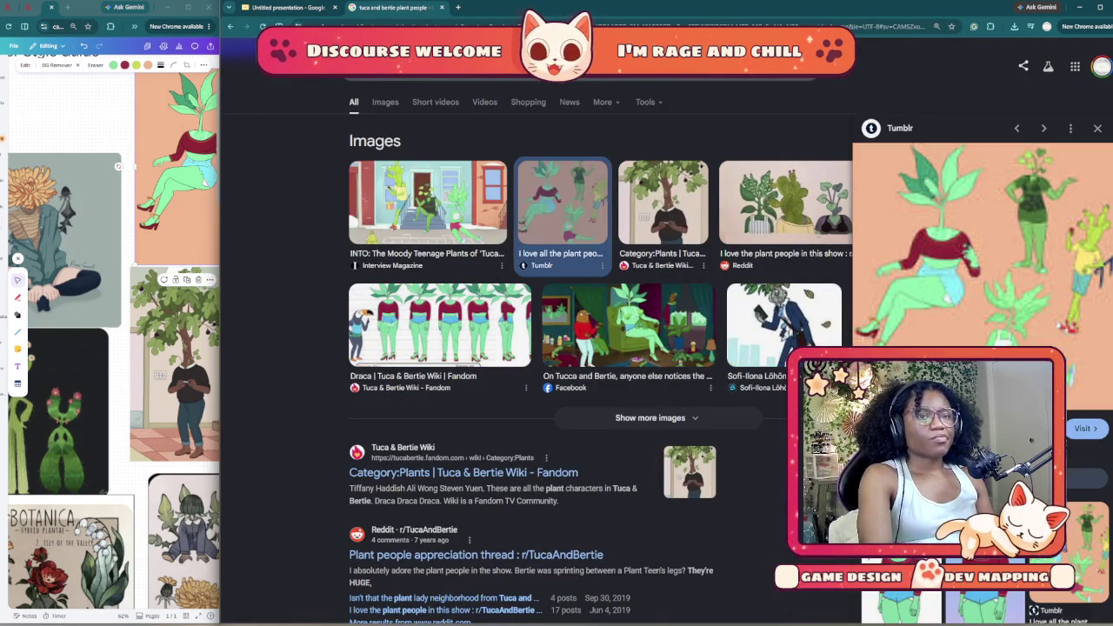
right_click(963, 247)
left_click(1073, 393)
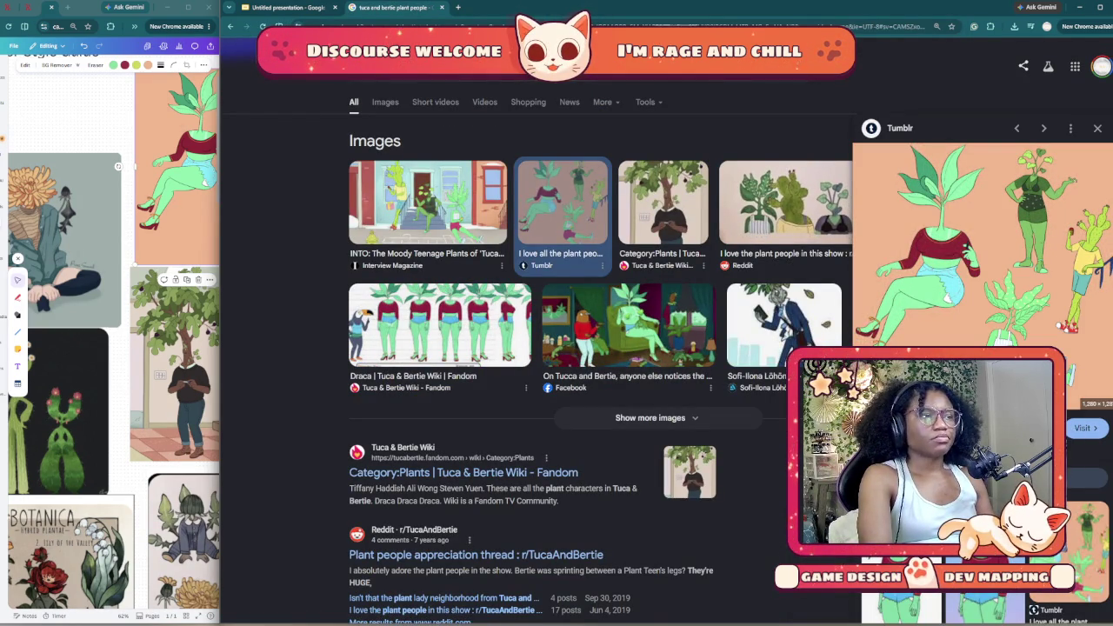
left_click(286, 7)
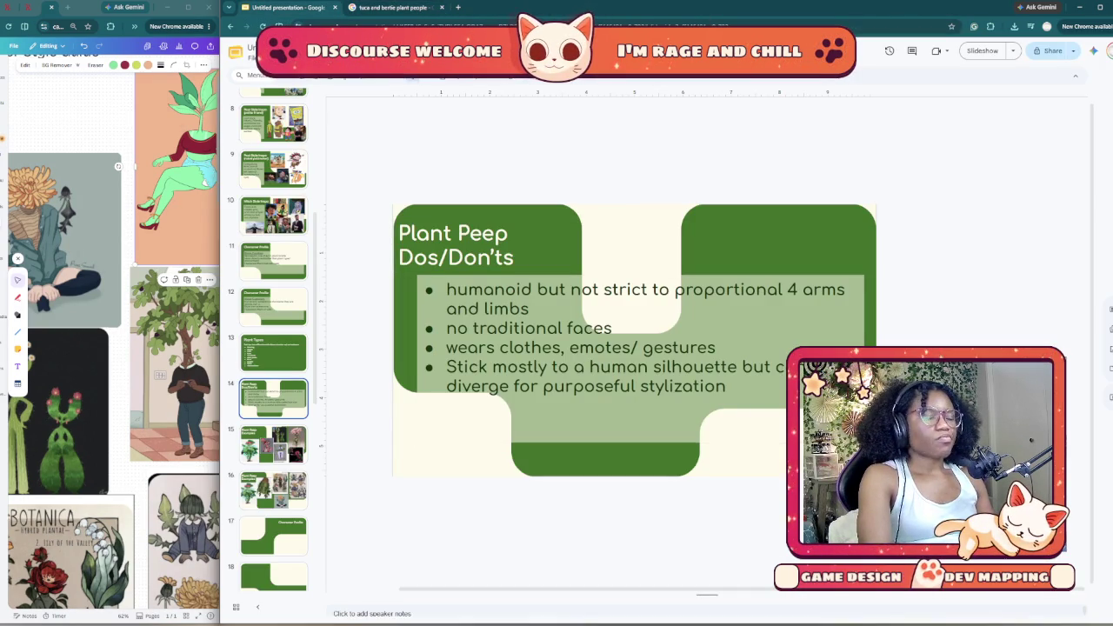
Step: Replace the Zelda image with the pasted plant-people illustration, shrunk under the title
left_click(273, 444)
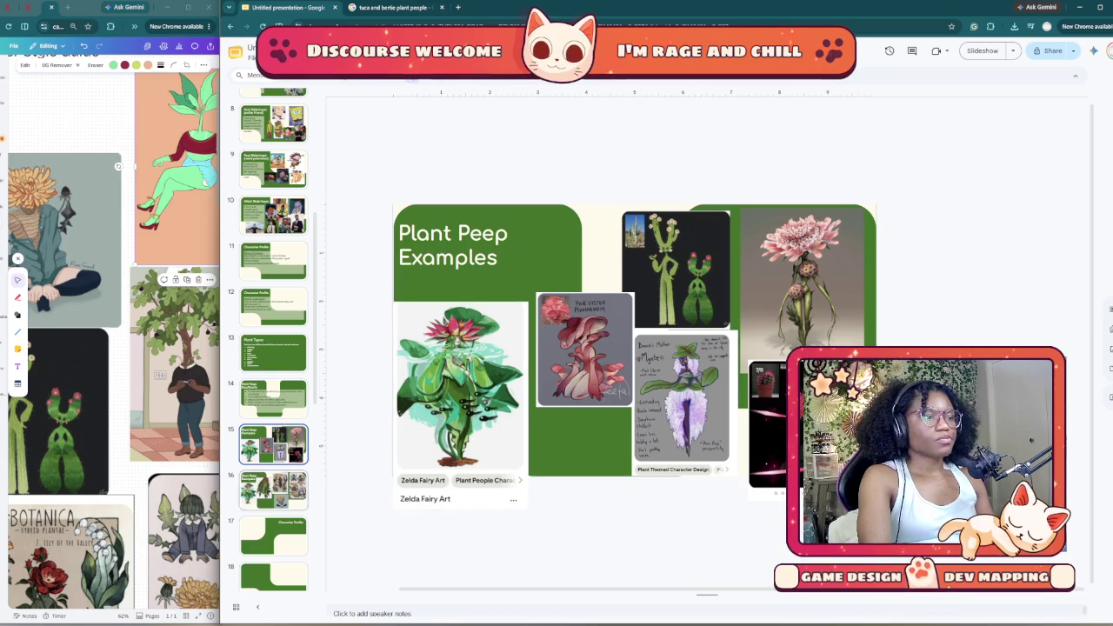
key("Down")
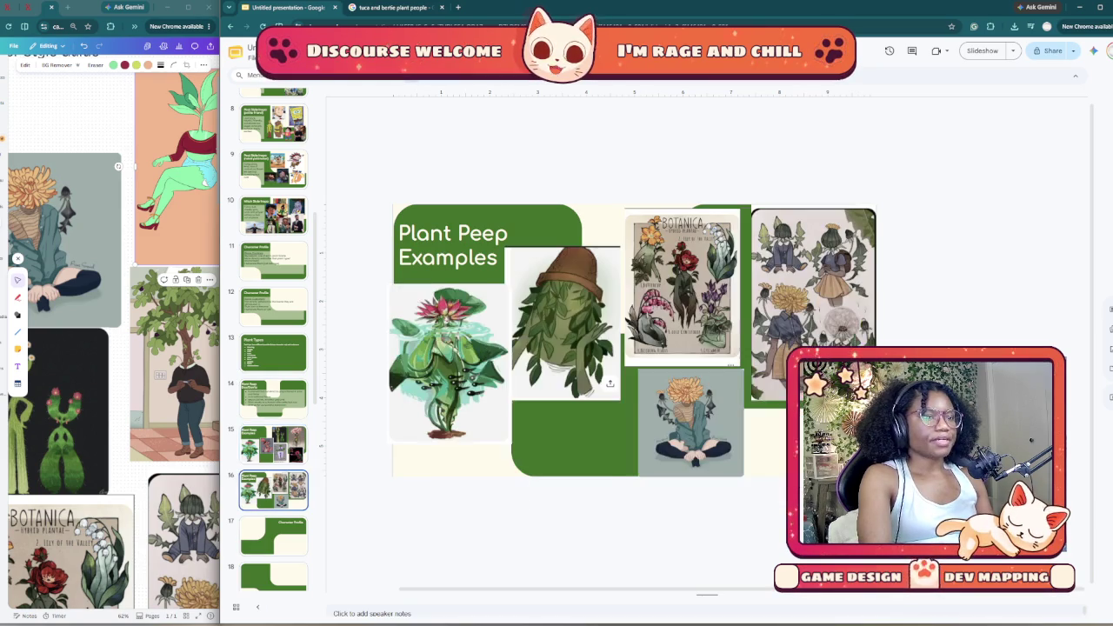
key("Up")
left_click(461, 387)
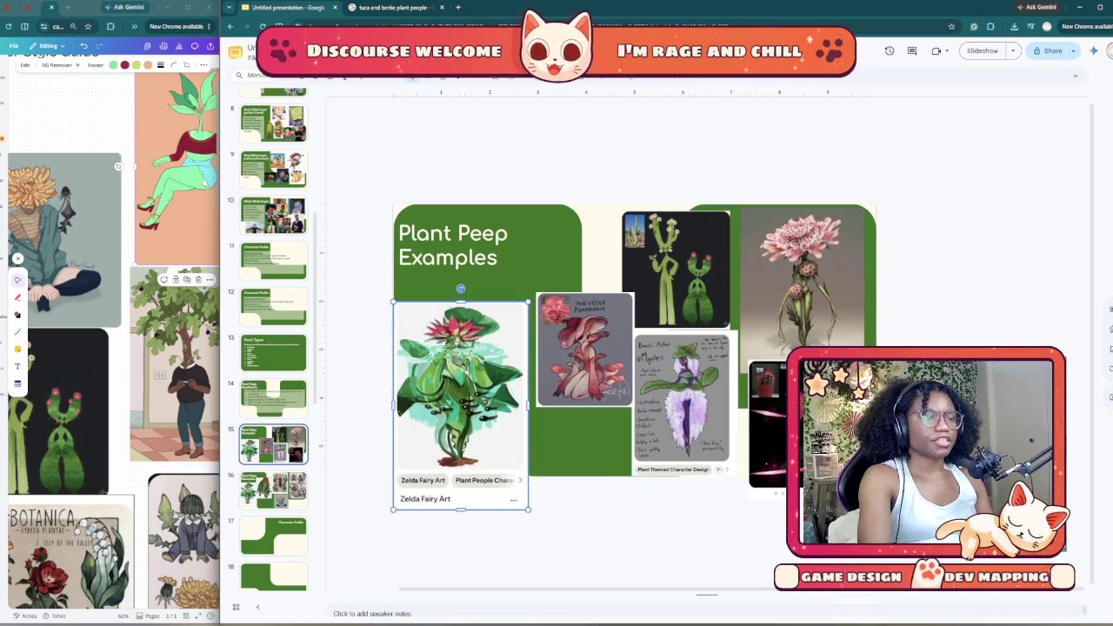
key("Delete")
key("ctrl+v")
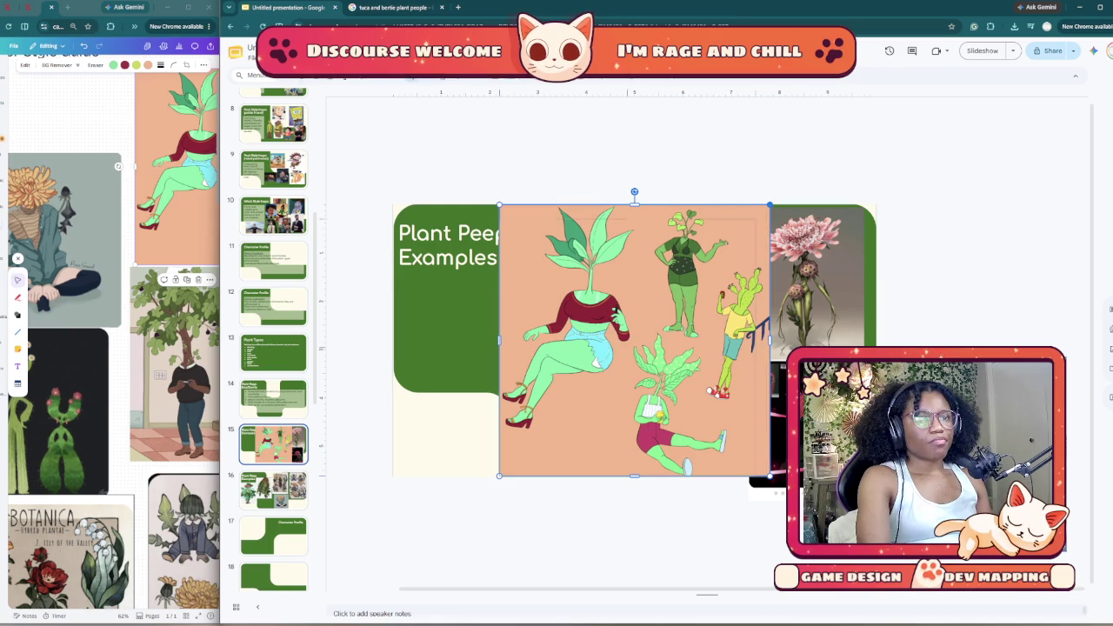
left_click_drag(770, 206, 652, 322)
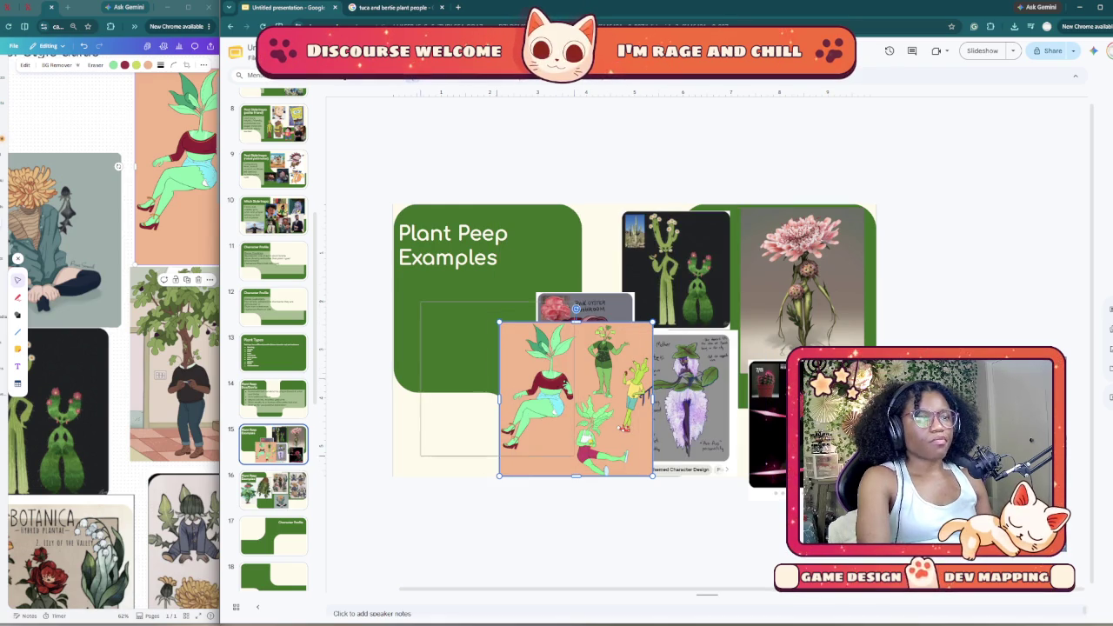
left_click_drag(531, 400, 429, 374)
Step: Arrange the pink mushroom image beside the plant-people illustration
left_click(592, 348)
left_click_drag(585, 348, 593, 399)
left_click(470, 374)
left_click_drag(470, 374, 456, 371)
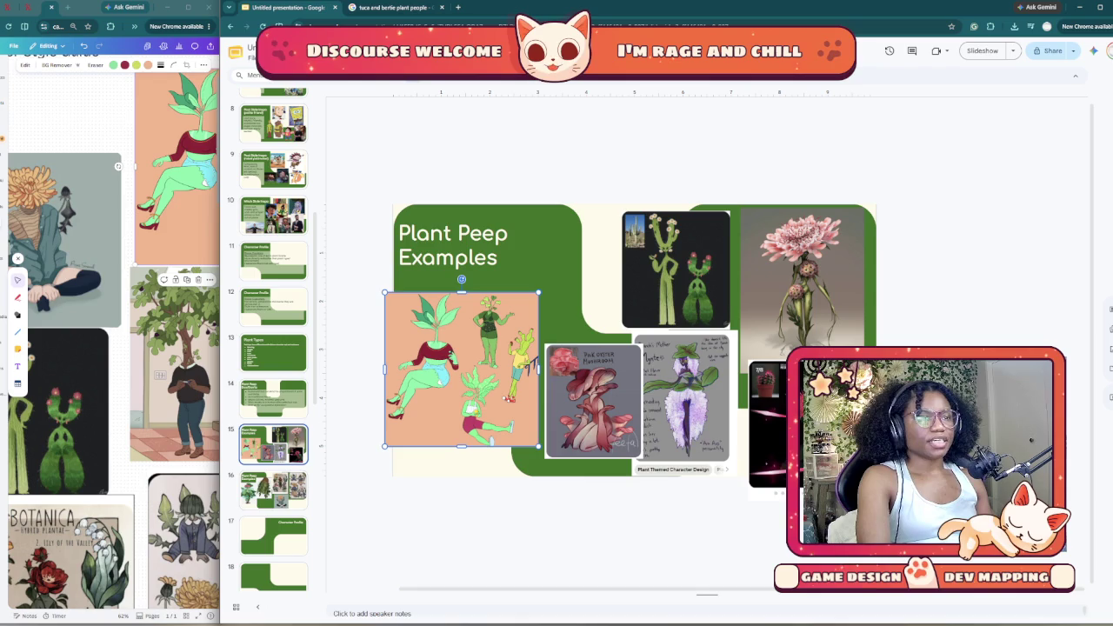
left_click_drag(593, 400, 585, 376)
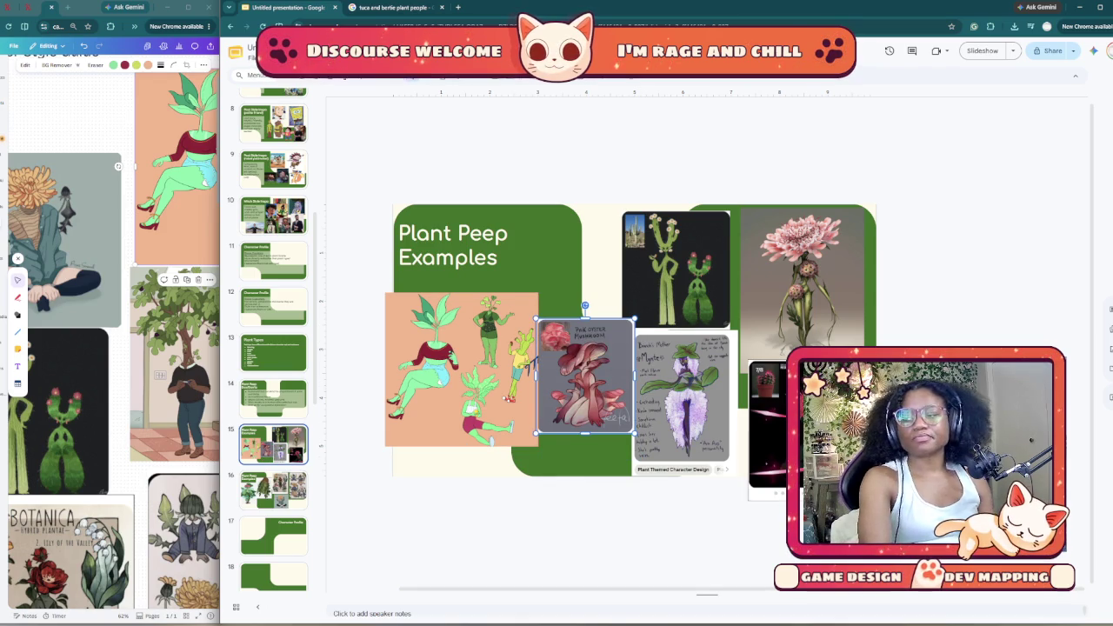
key("Escape")
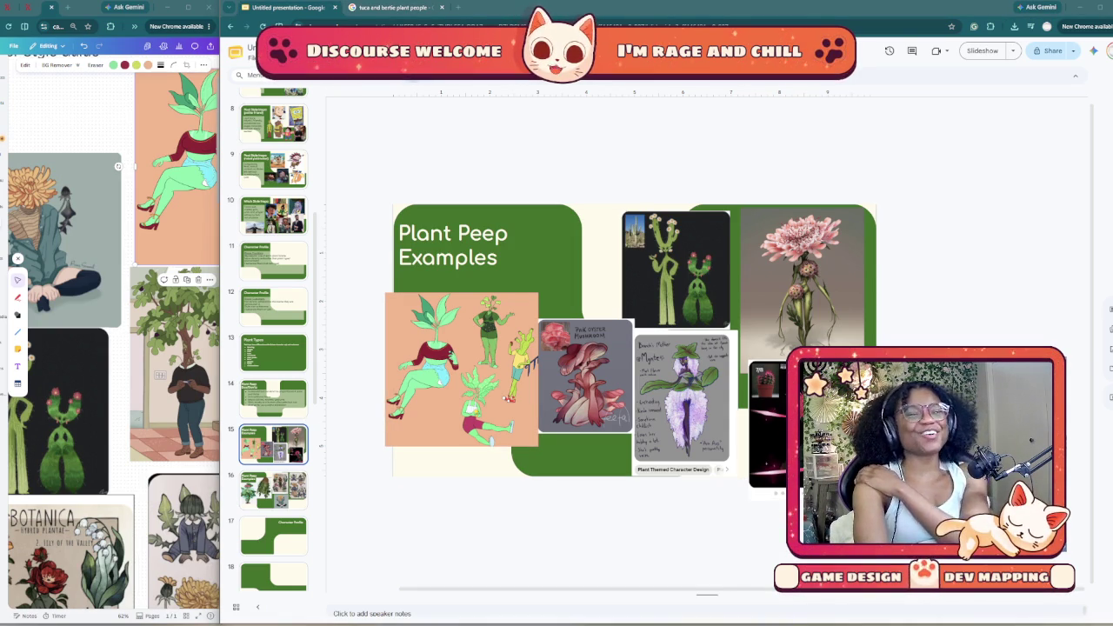
Step: Reach the Plant Peep Dos/Don'ts slide and widen the Canva moodboard window
key("Up")
key("Up")
key("Up")
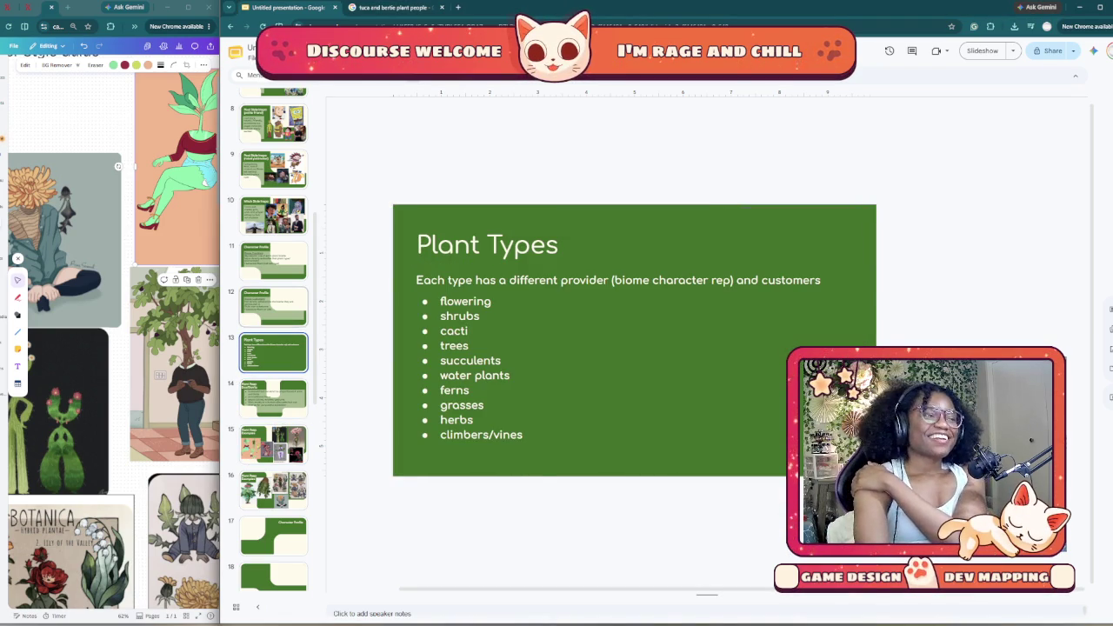
key("Down")
key("Down")
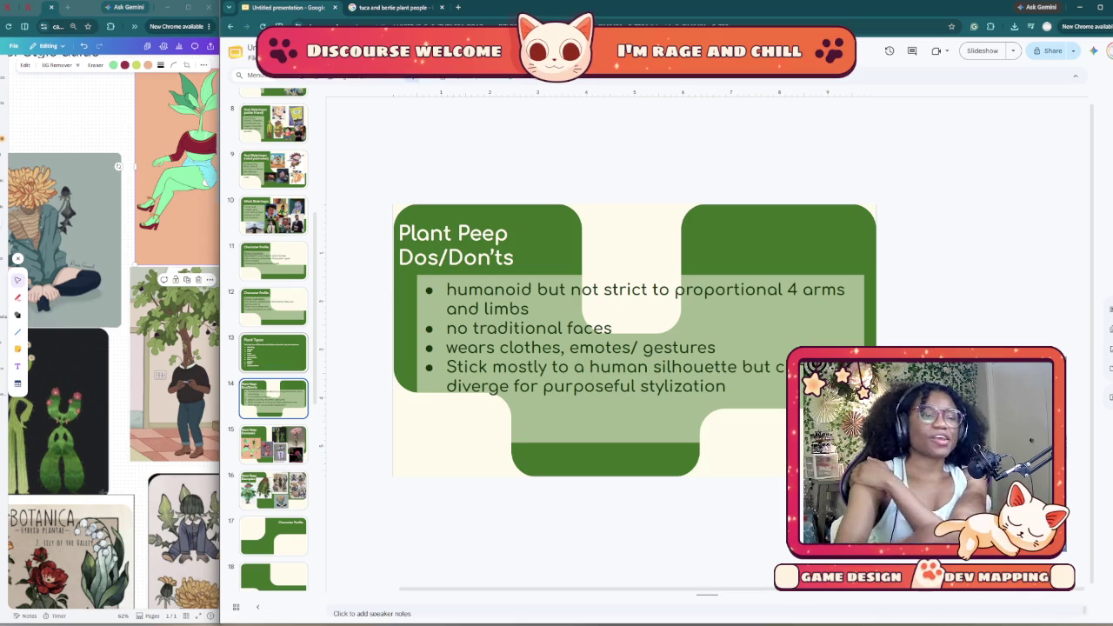
left_click(39, 295)
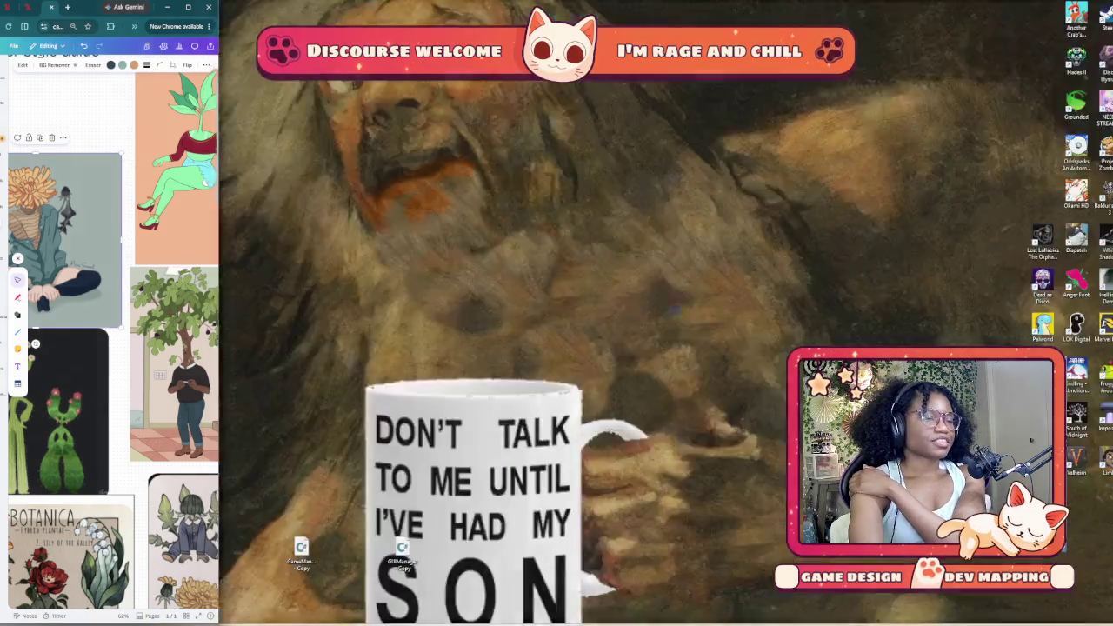
left_click_drag(221, 348, 890, 348)
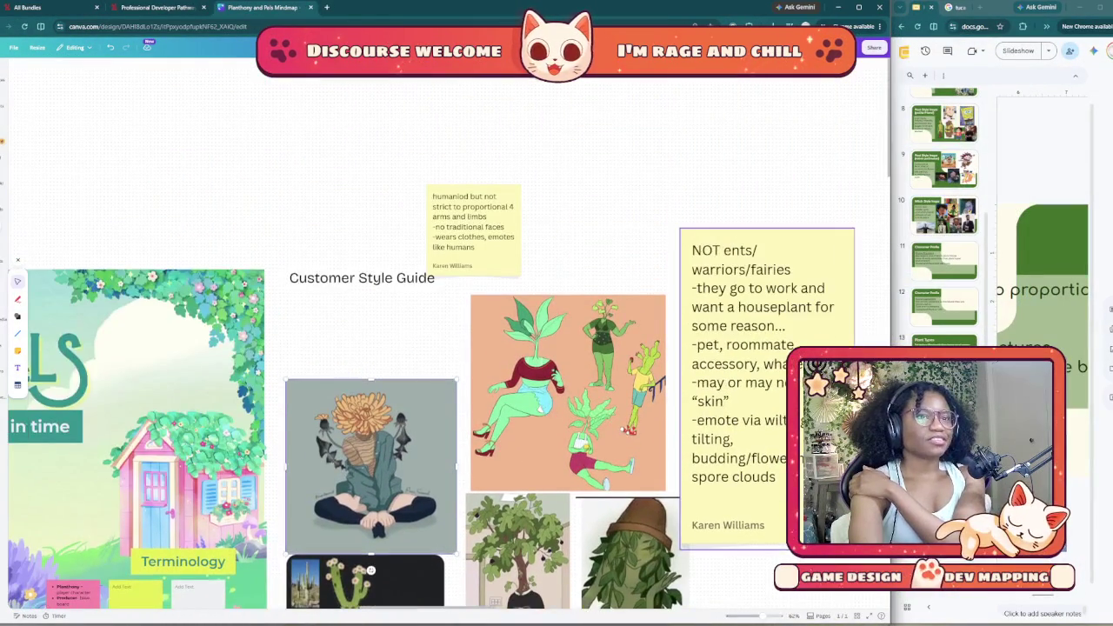
Step: Copy all text of the yellow 'NOT ents/warriors/fairies' sticky note, then narrow Canva
left_click(707, 251)
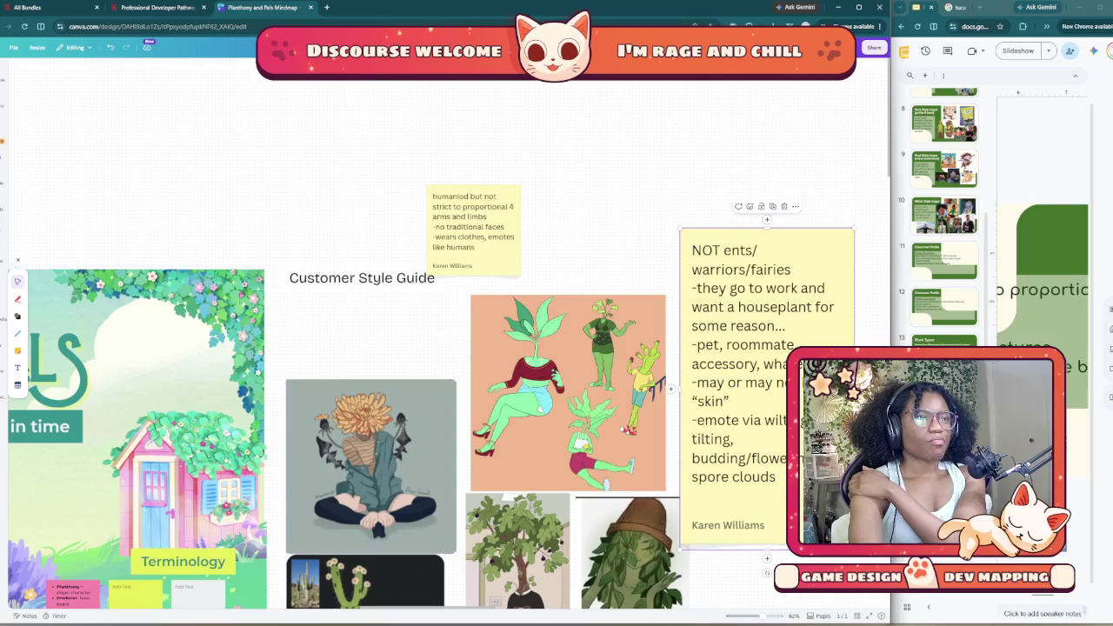
double_click(706, 250)
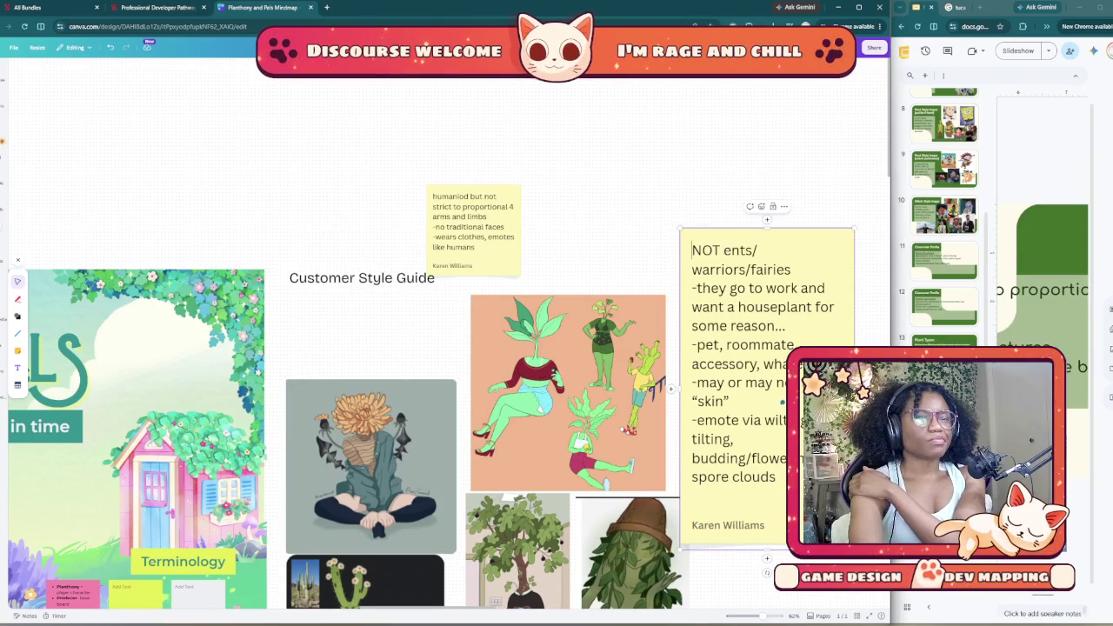
left_click_drag(692, 250, 776, 477)
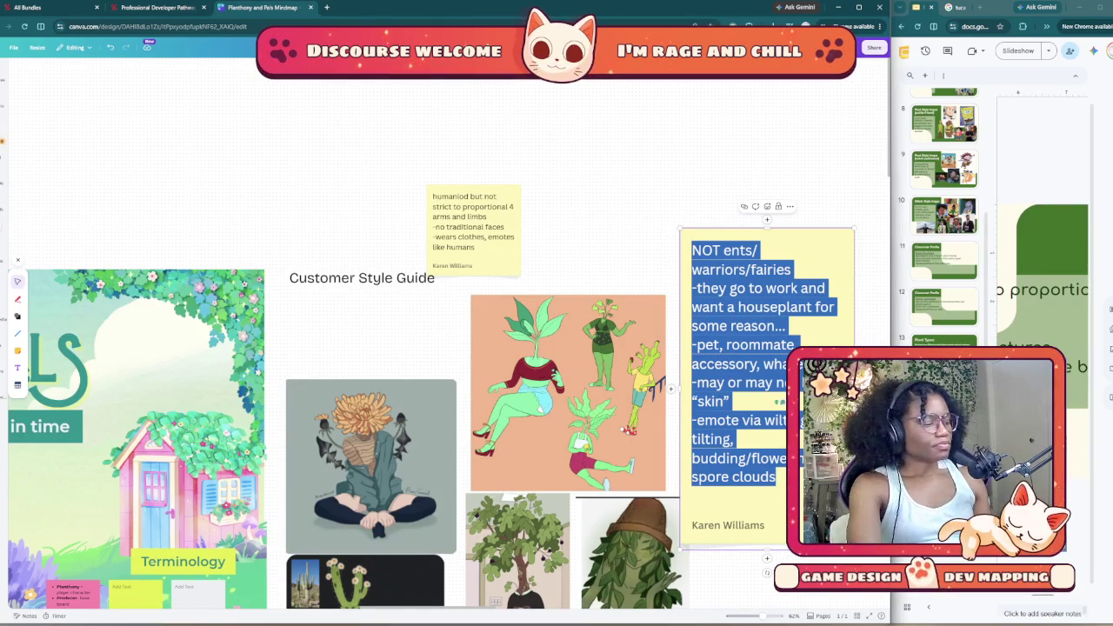
key("Escape")
key("Escape")
left_click_drag(892, 313, 207, 314)
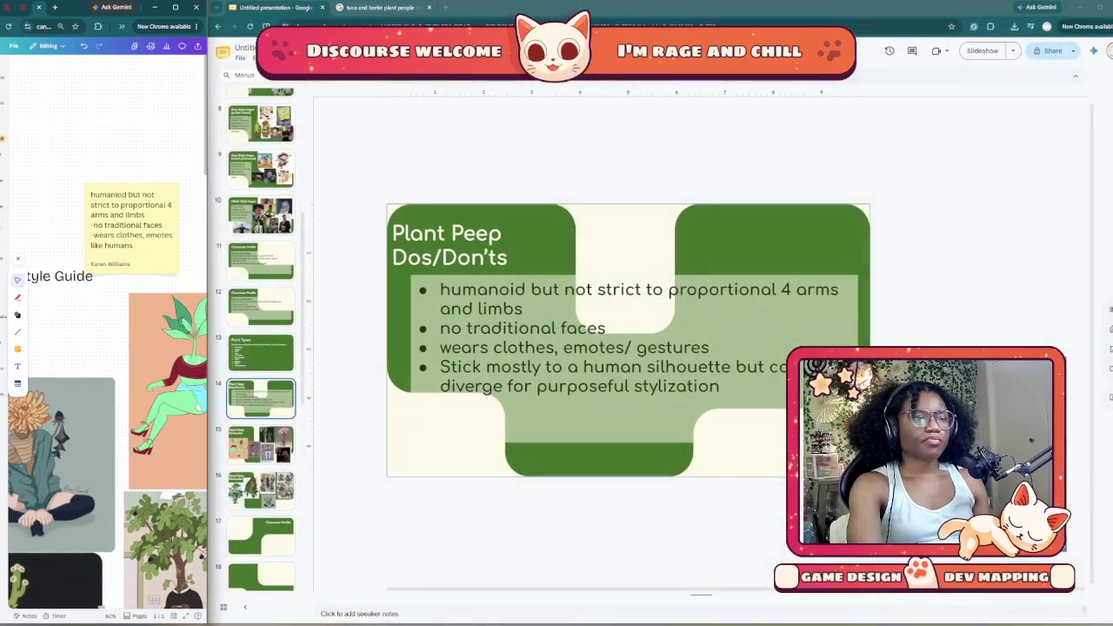
Step: Check the off-edge image on Plant Peep Examples, then return to Dos/Don'ts
key("Down")
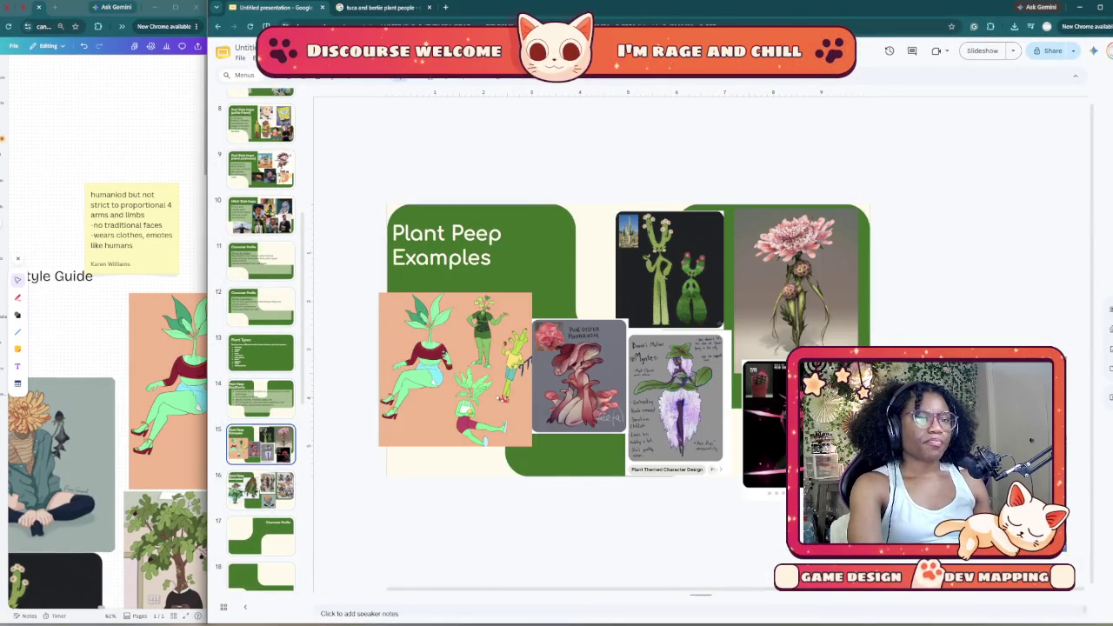
left_click(765, 427)
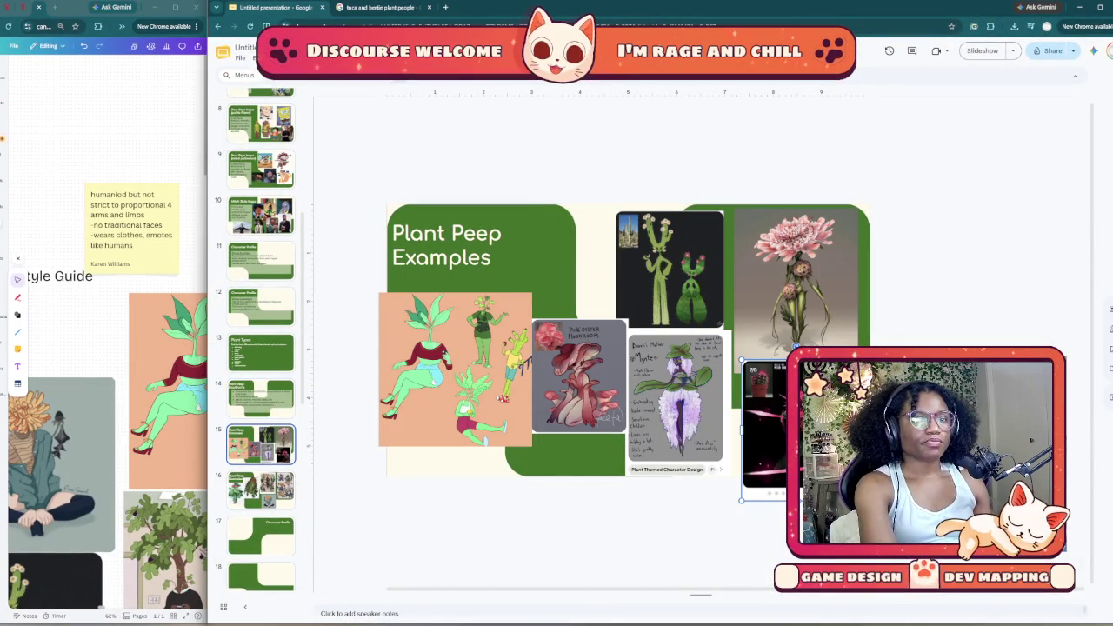
left_click(261, 398)
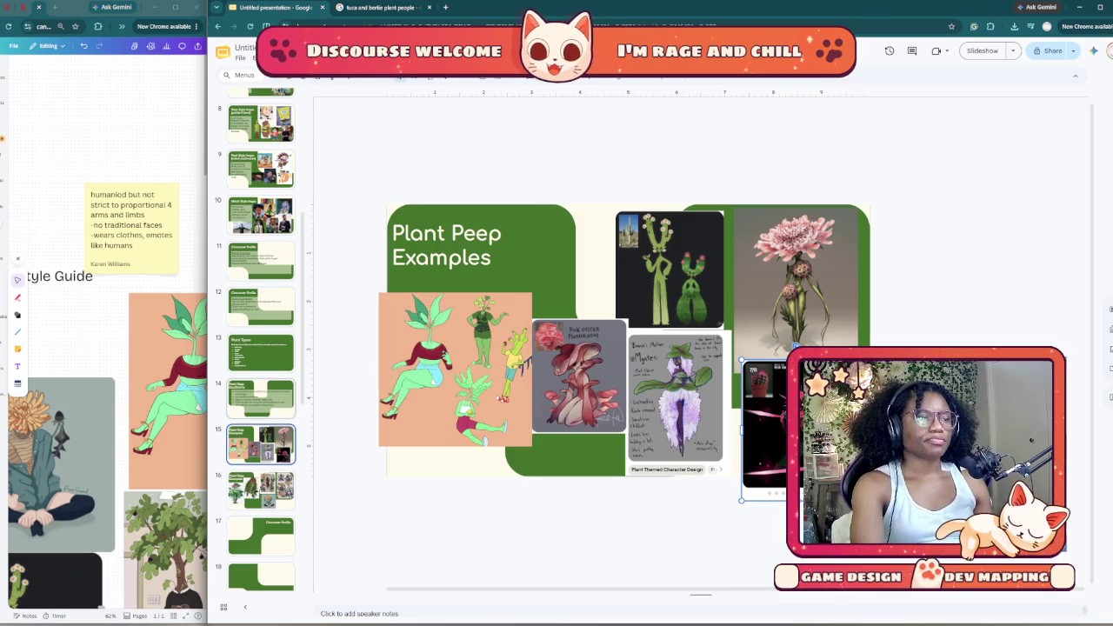
Step: Paste the sticky-note text without formatting as new bullets after the stylization bullet
left_click(726, 386)
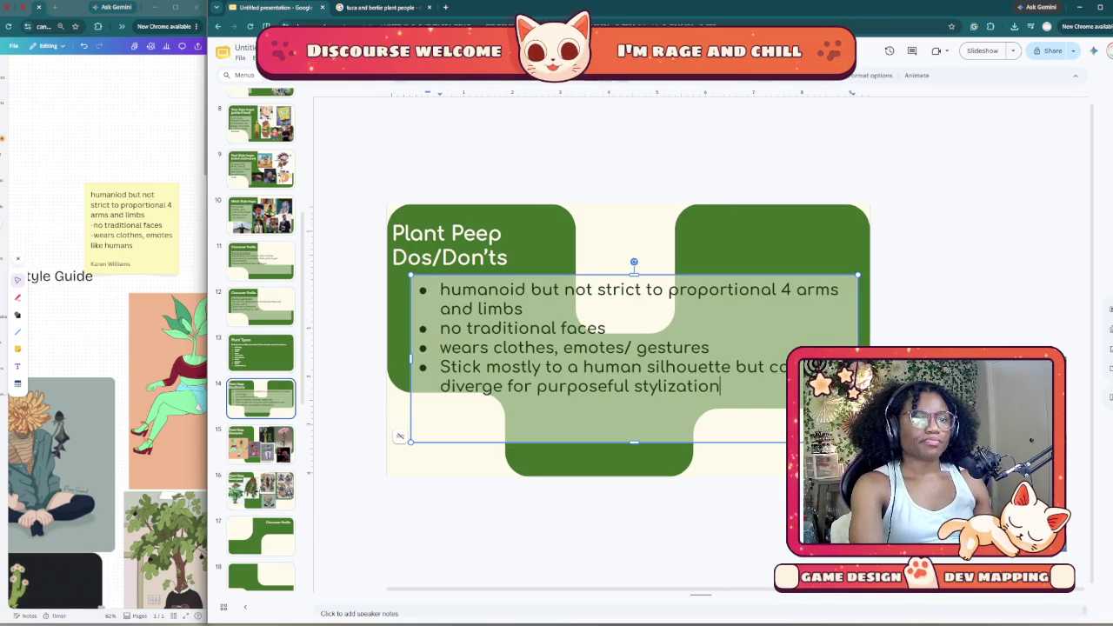
key("Return")
key("ctrl+v")
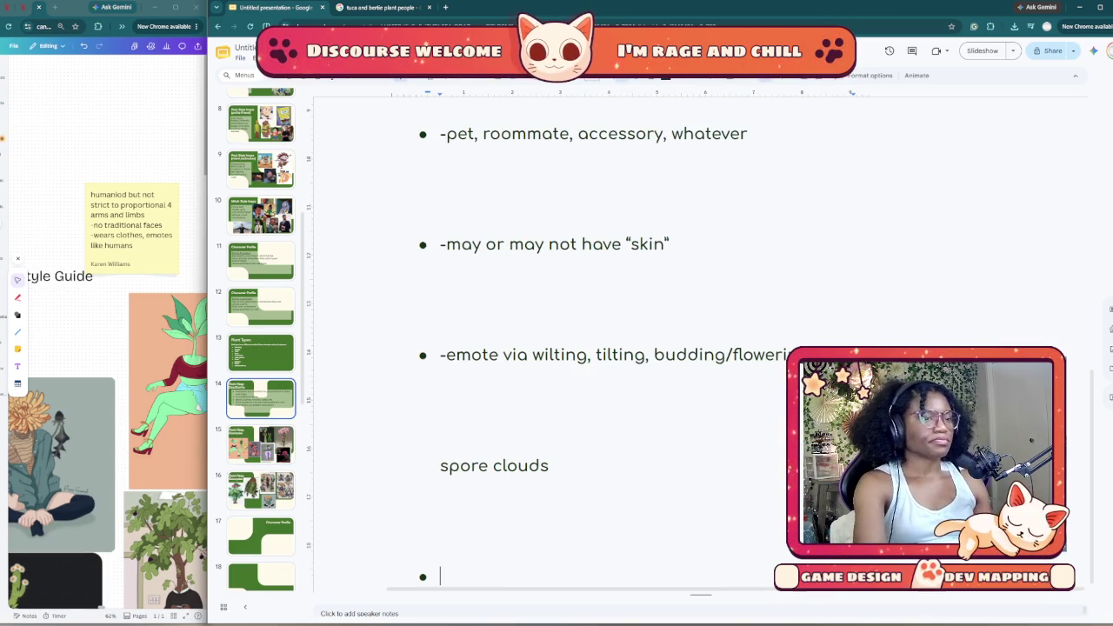
key("ctrl+z")
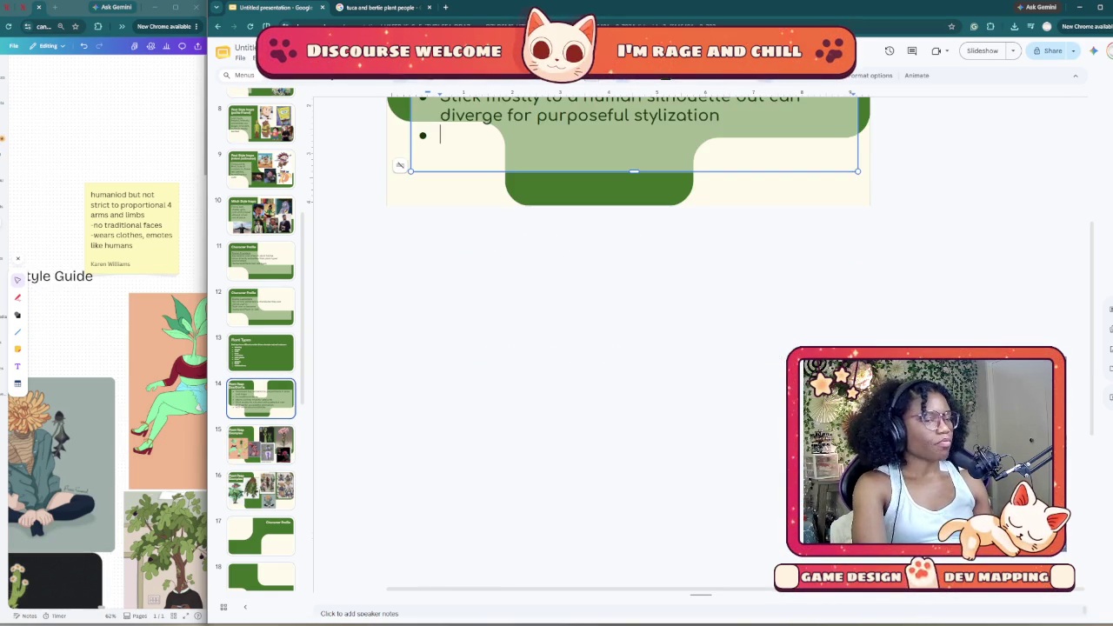
right_click(496, 137)
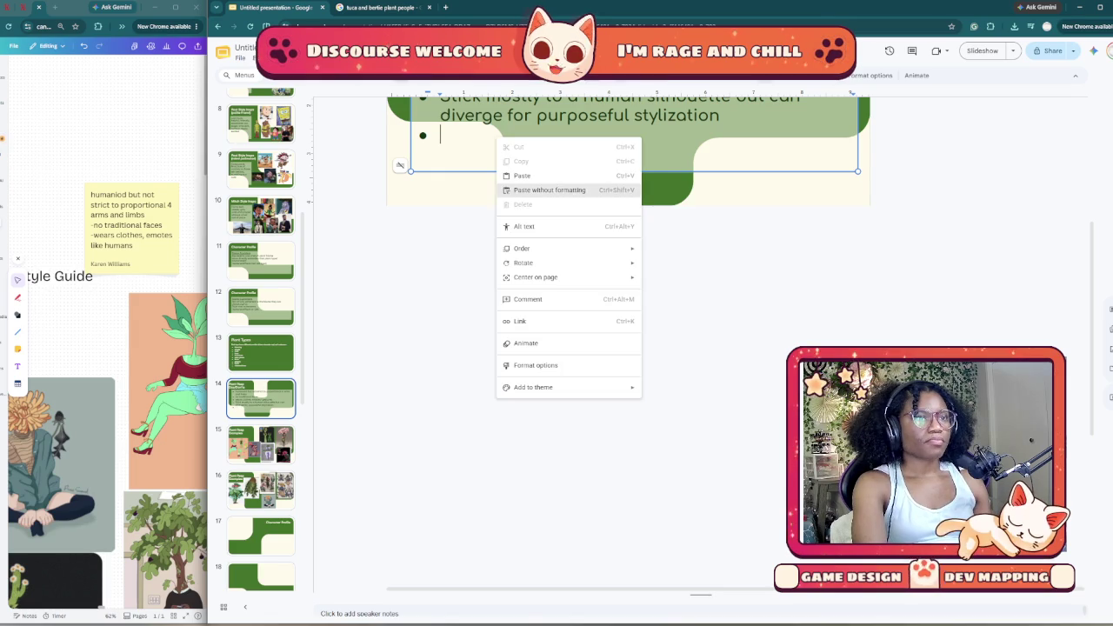
left_click(557, 191)
scroll(628, 261, "up", 3)
scroll(628, 261, "up", 1)
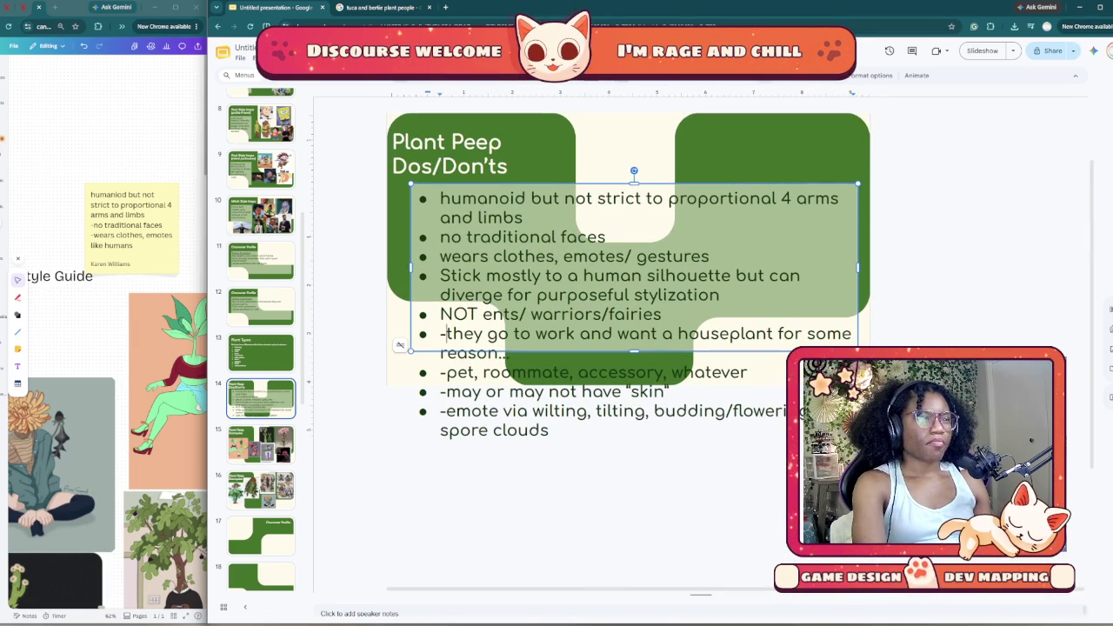
key("BackSpace")
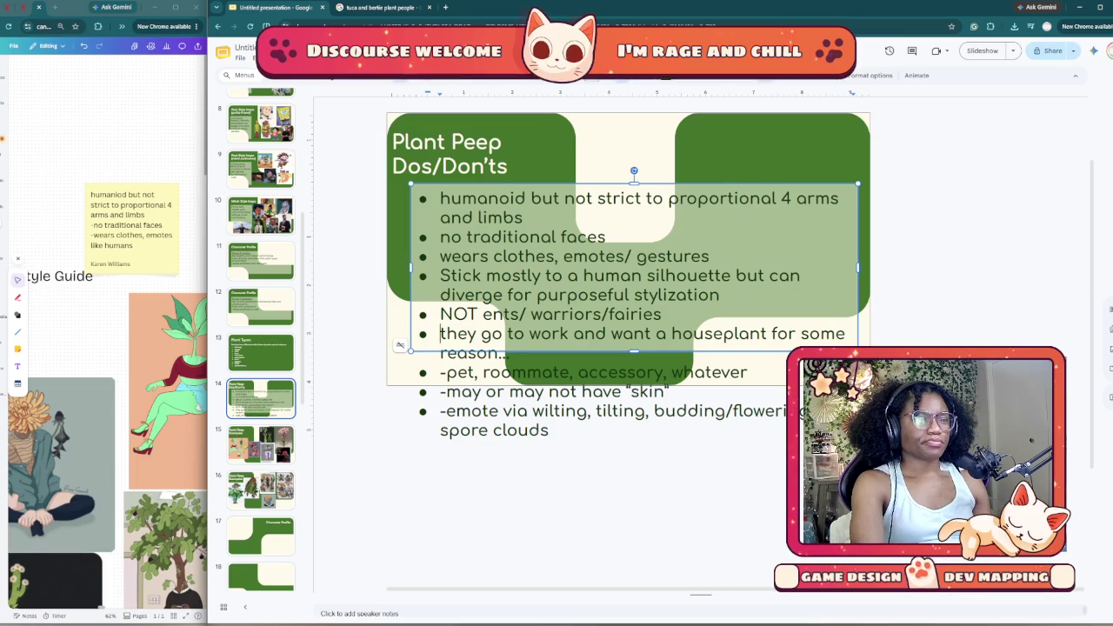
Step: Join 'pet, roommate' to the houseplant bullet with ', as a' and drop the skin bullet's hyphen
key("Down")
key("Down")
key("Delete")
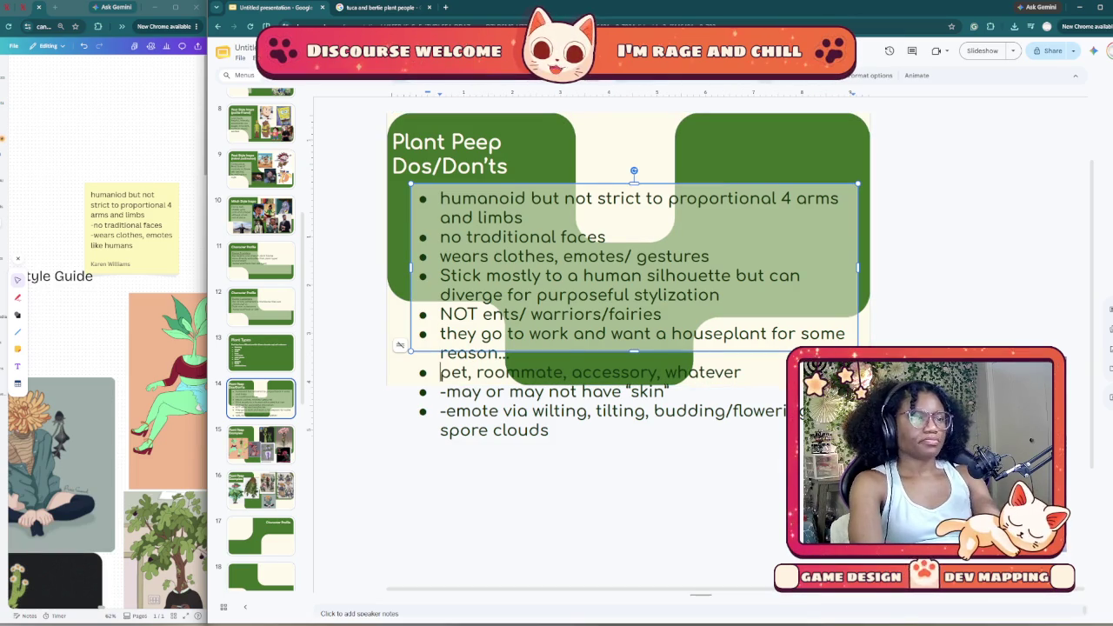
type("As")
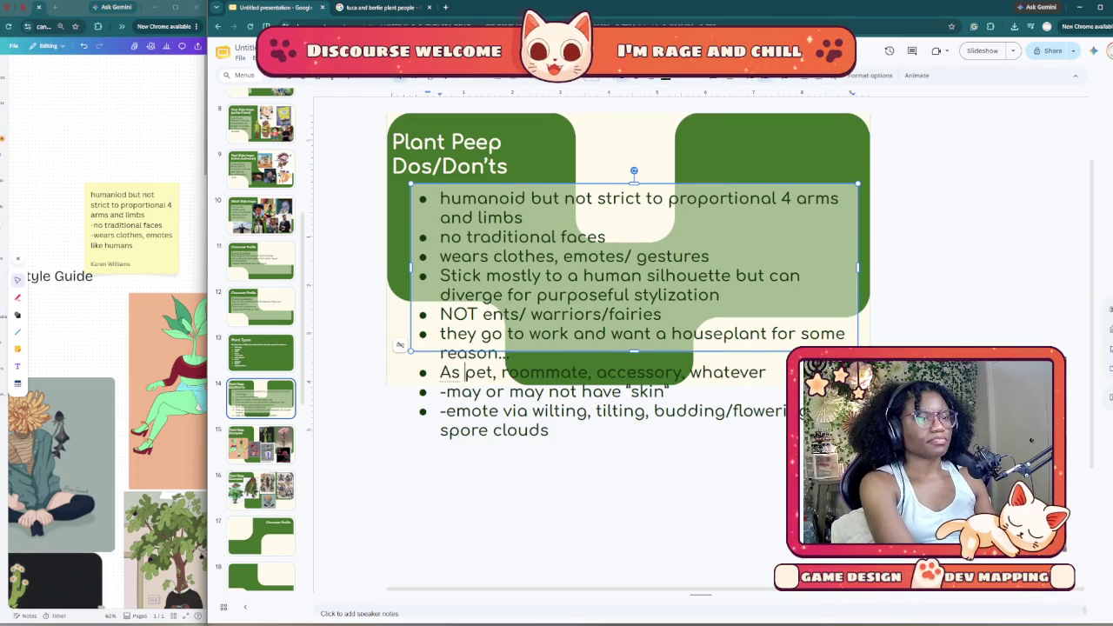
key("BackSpace")
key("BackSpace")
key("BackSpace")
key("BackSpace")
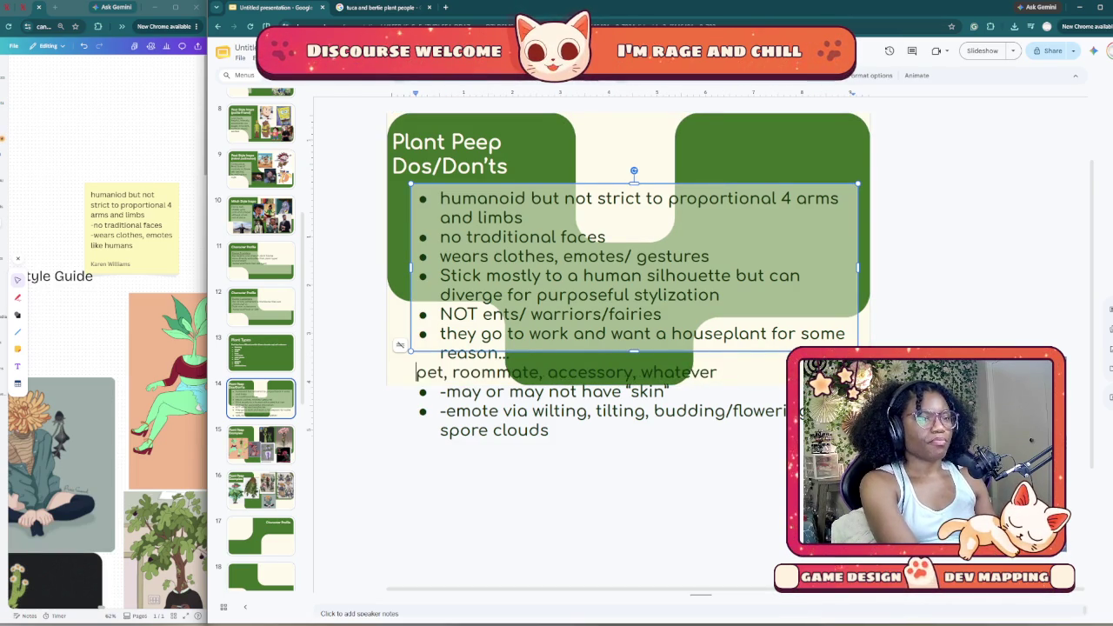
key("BackSpace")
type(", as")
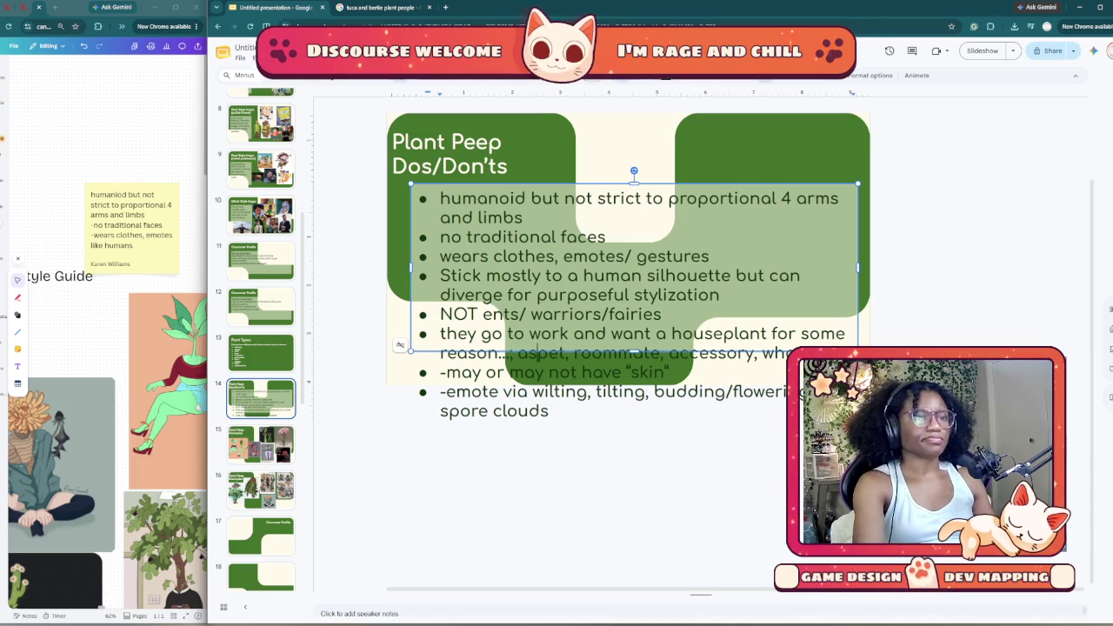
type(" a")
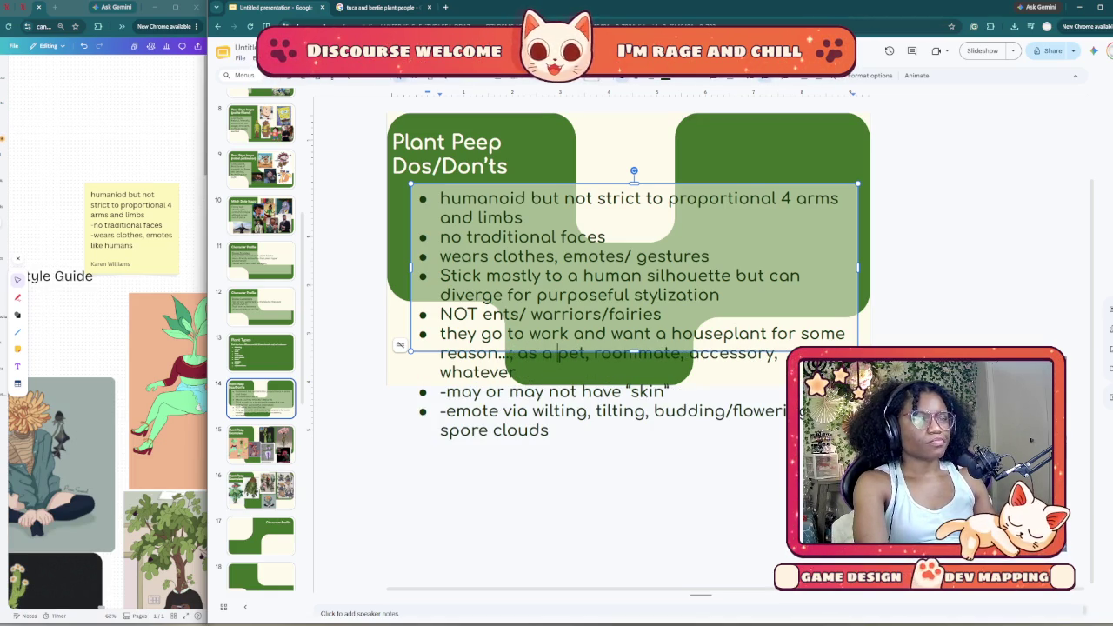
key("BackSpace")
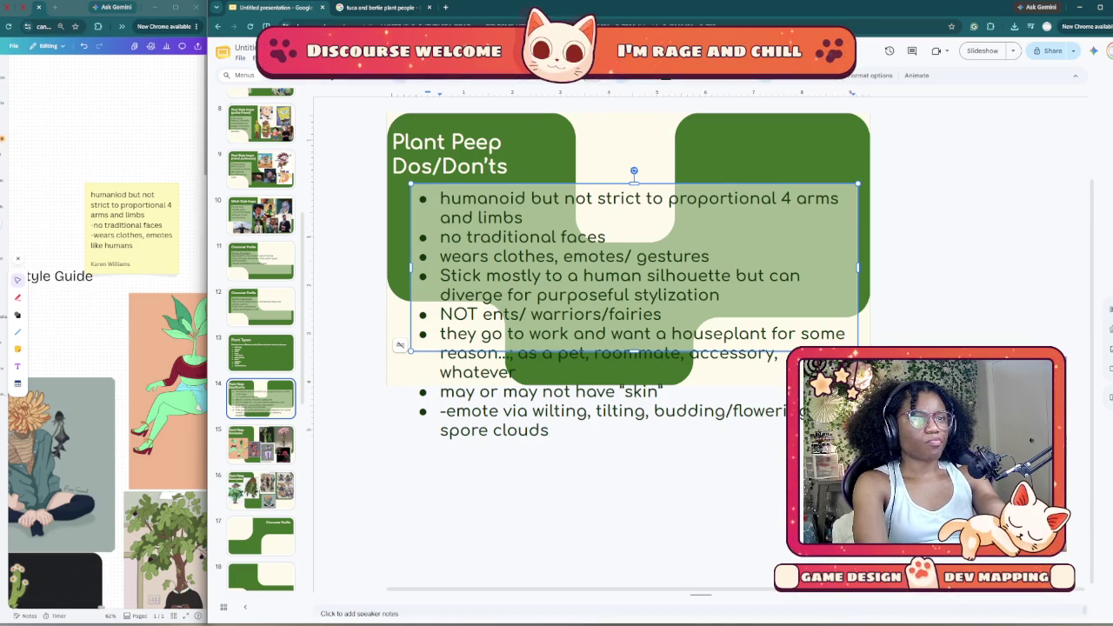
Step: Replace 'emotes/ gestures' in the third bullet with the pasted emote description
left_click_drag(549, 430, 442, 410)
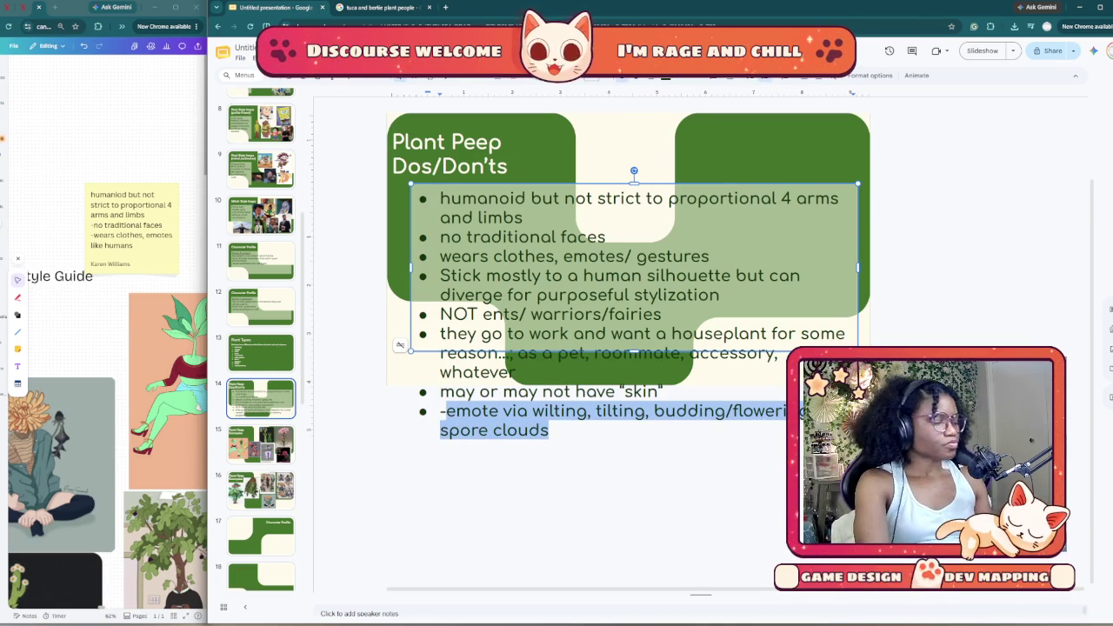
left_click_drag(710, 256, 564, 256)
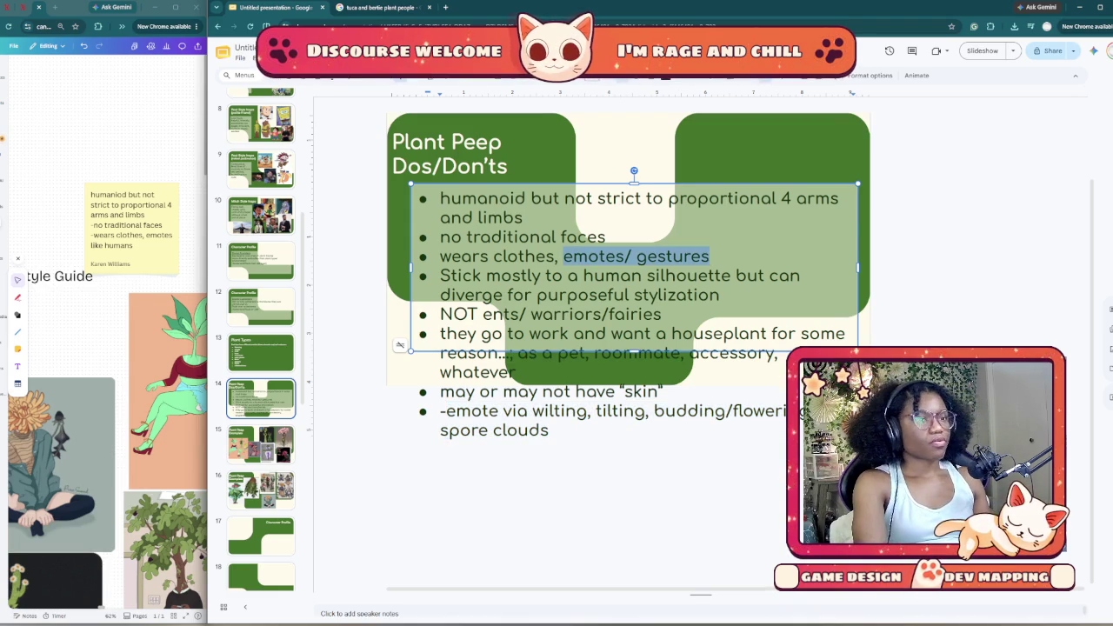
type("emote via wilting, tilting, budding/flowering, spore clouds")
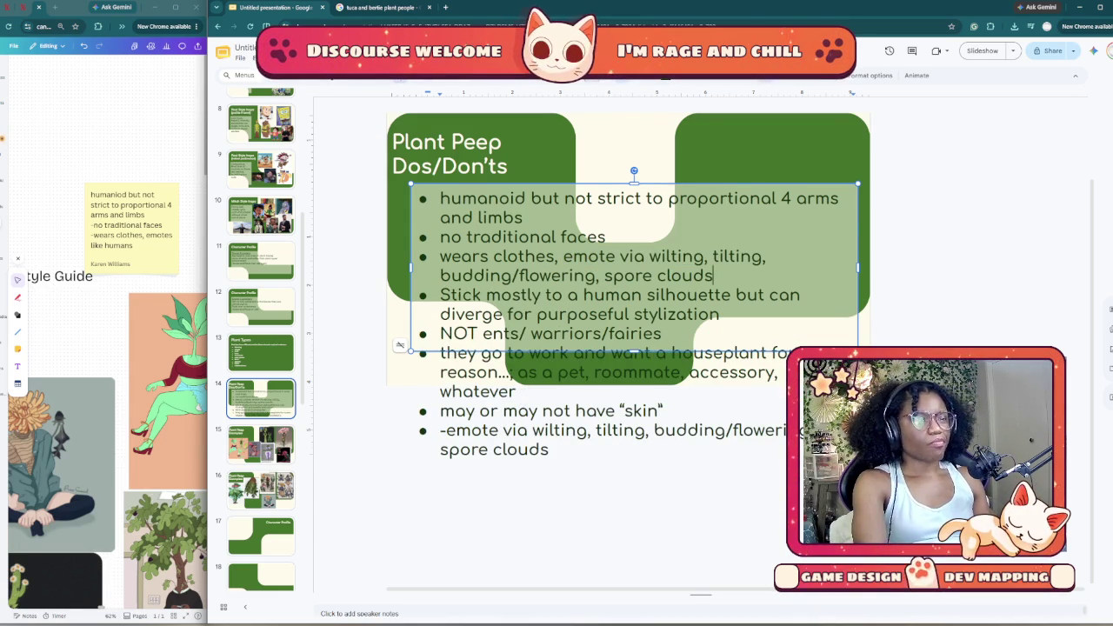
Step: Delete the skin bullet and the duplicate emote bullet
left_click_drag(549, 450, 440, 430)
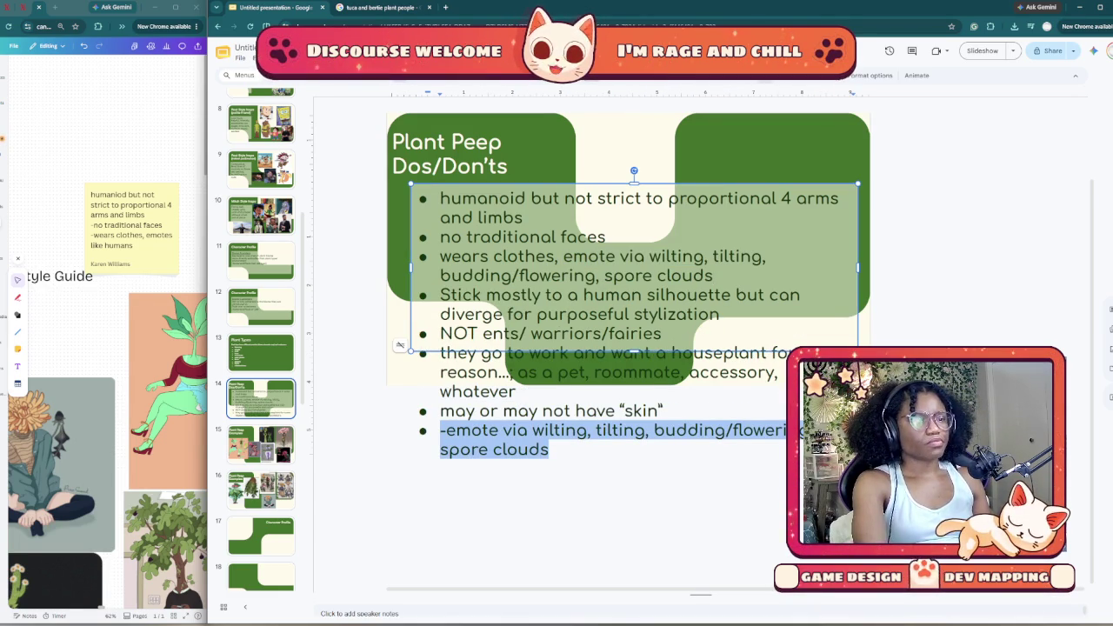
key("shift+Up")
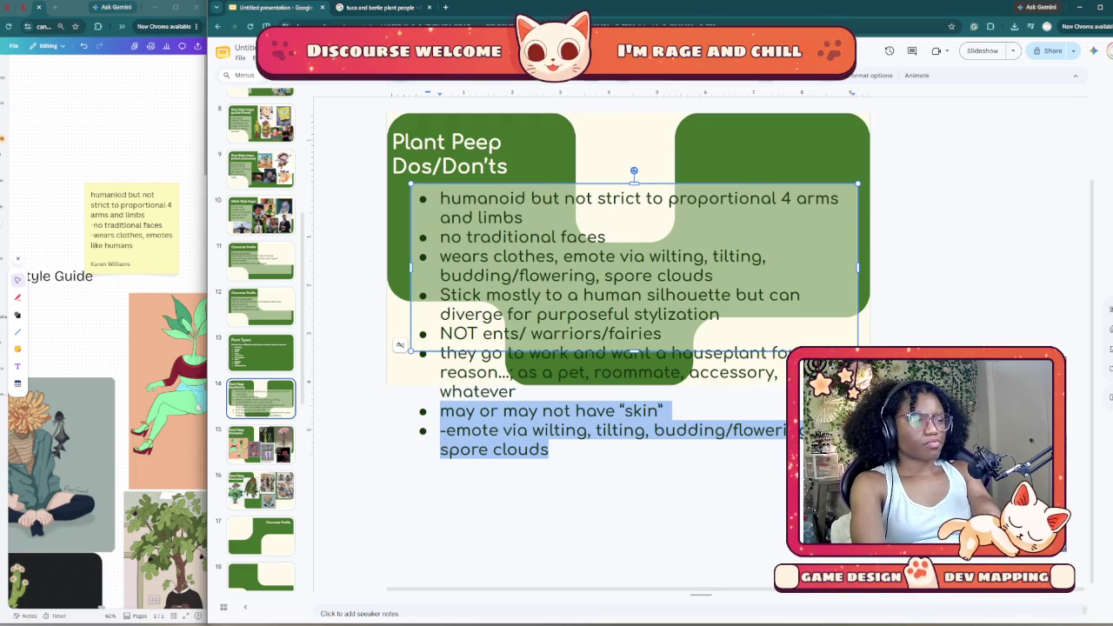
key("BackSpace")
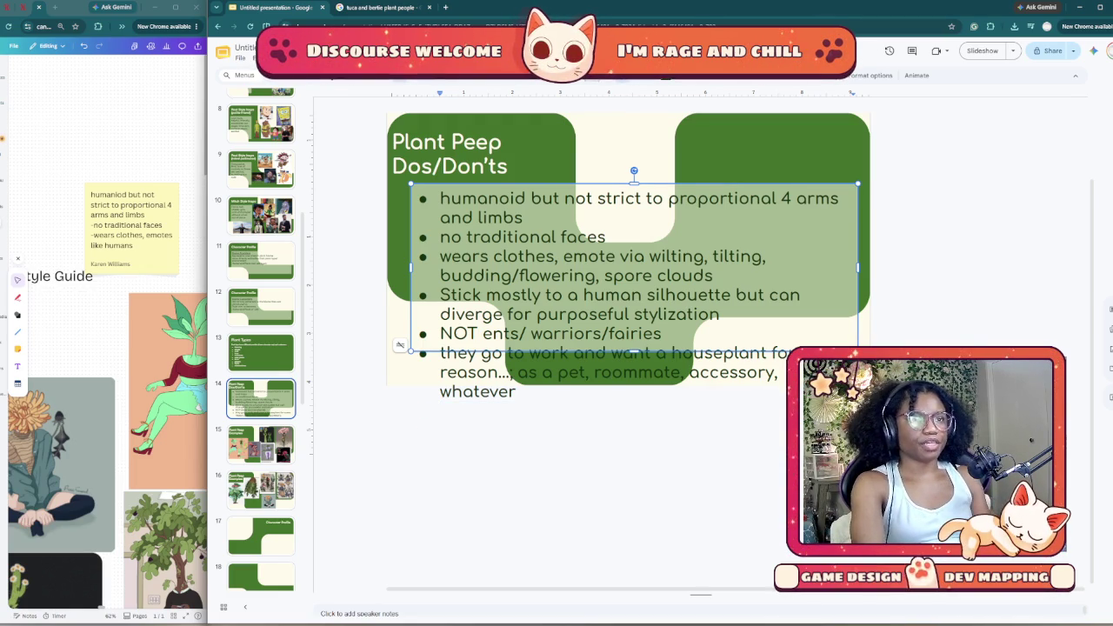
Step: Reduce the font size of all the bullet text
triple_click(606, 257)
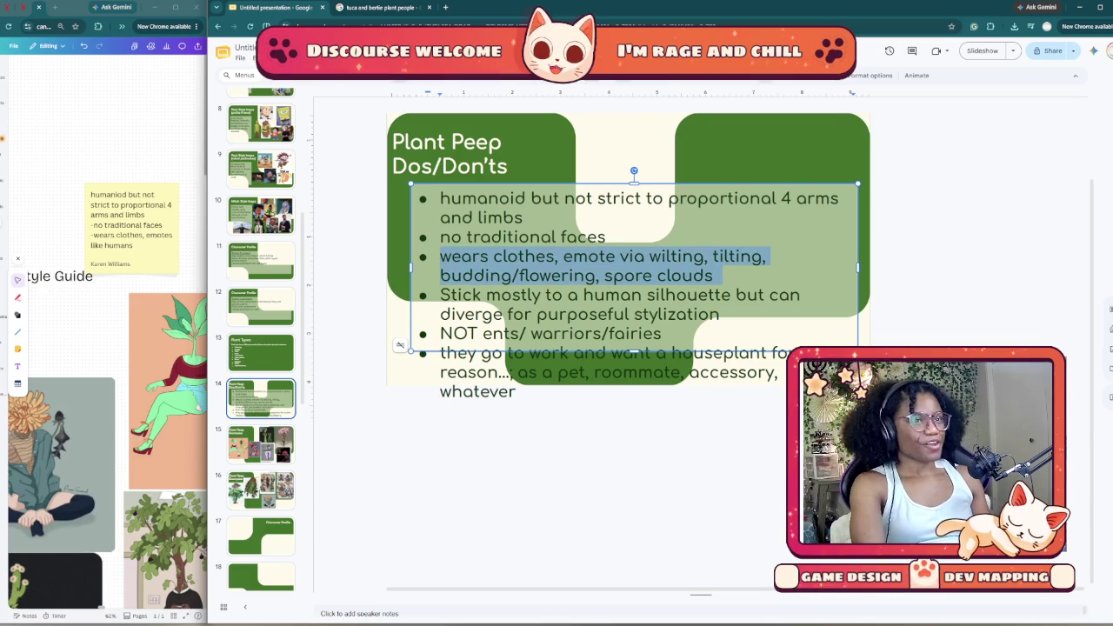
key("ctrl+a")
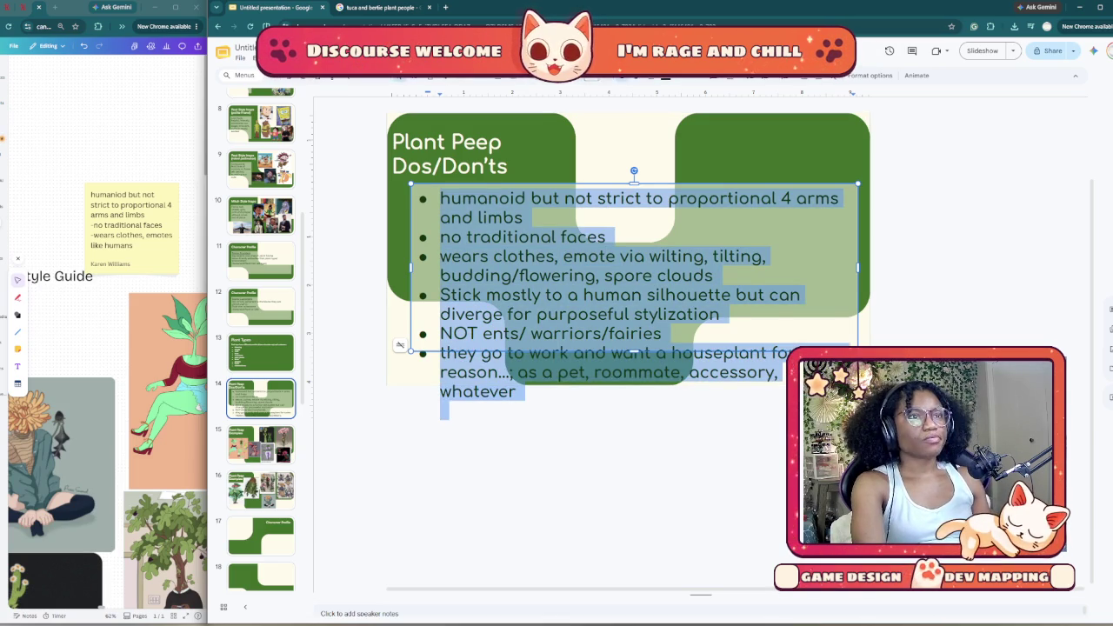
key("ctrl+shift+comma")
key("ctrl+shift+comma")
key("ctrl+shift+comma")
key("ctrl+shift+comma")
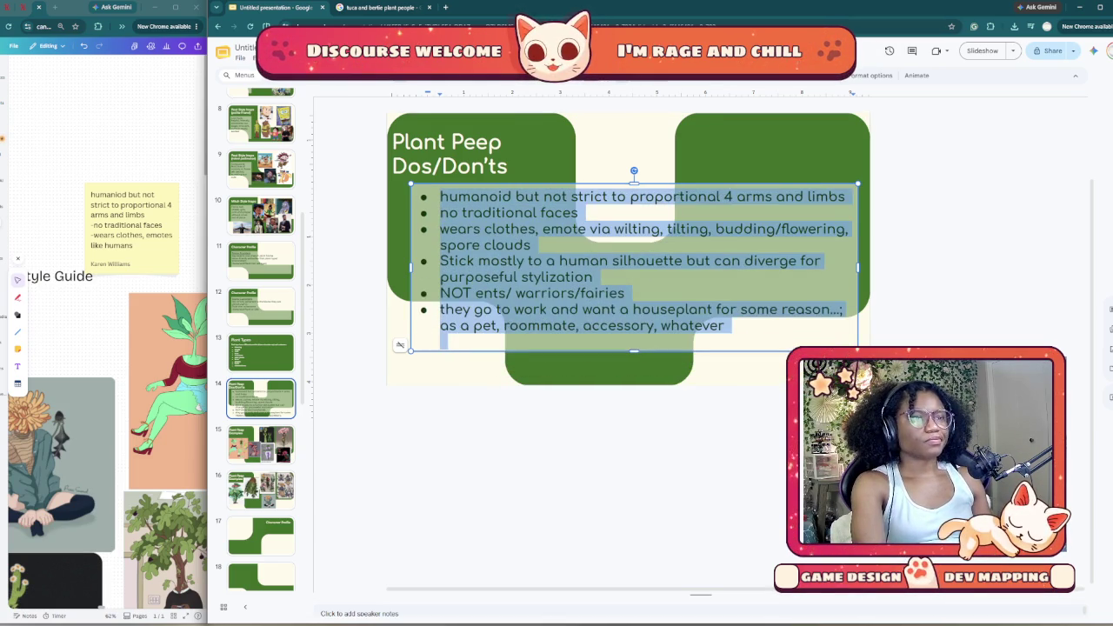
Step: Add a final bullet 'Pots, water spouts, etc make for cute accessories' to the Dos/Don'ts list
left_click(399, 345)
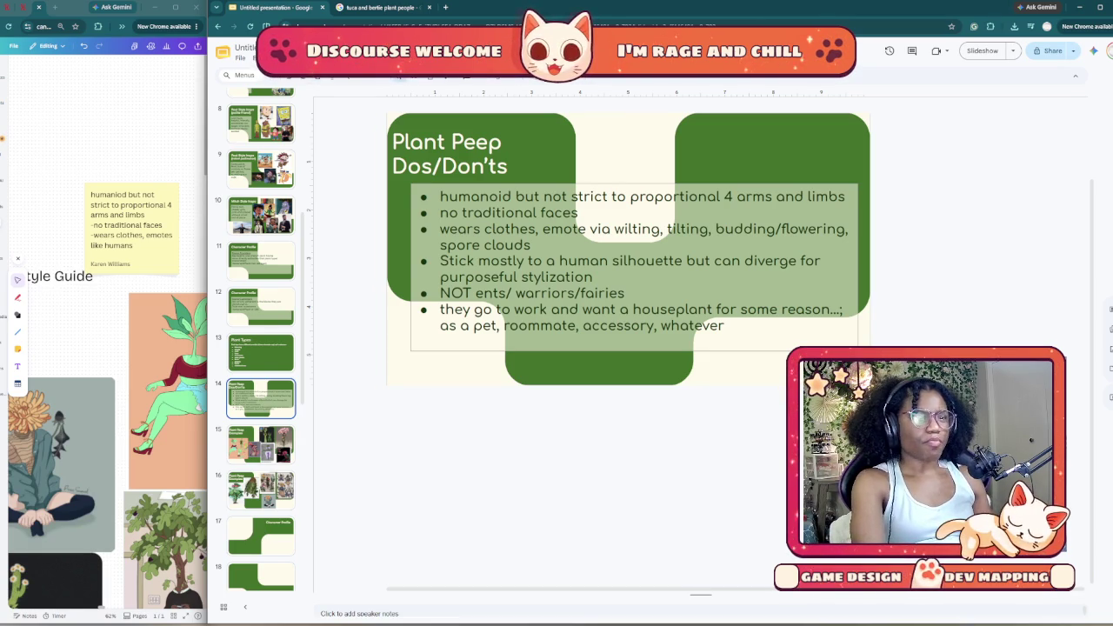
left_click(635, 261)
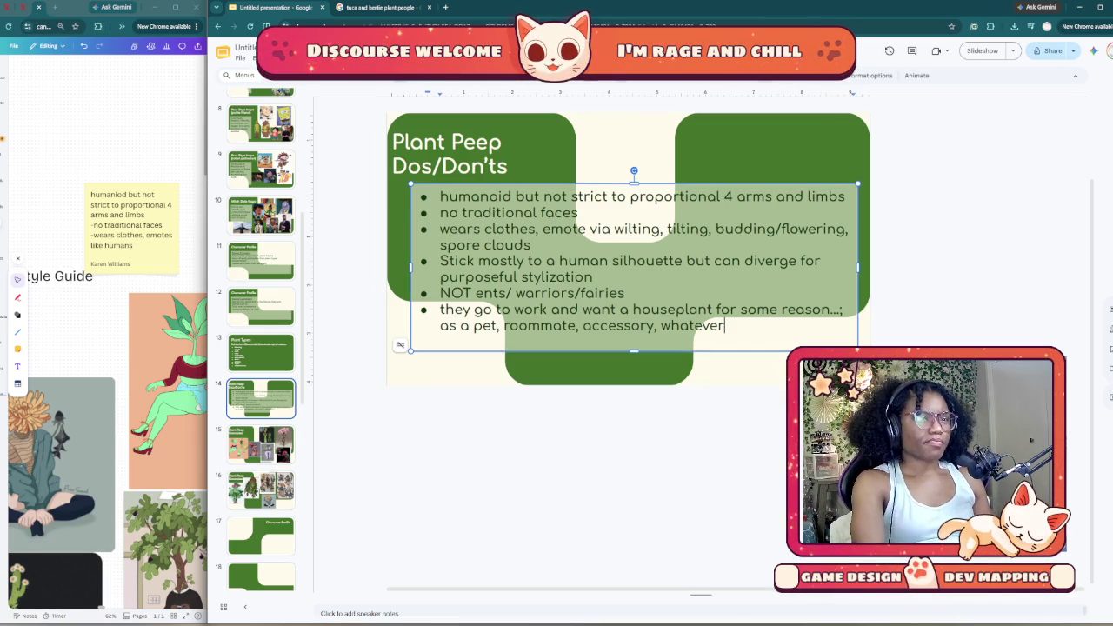
key("Return")
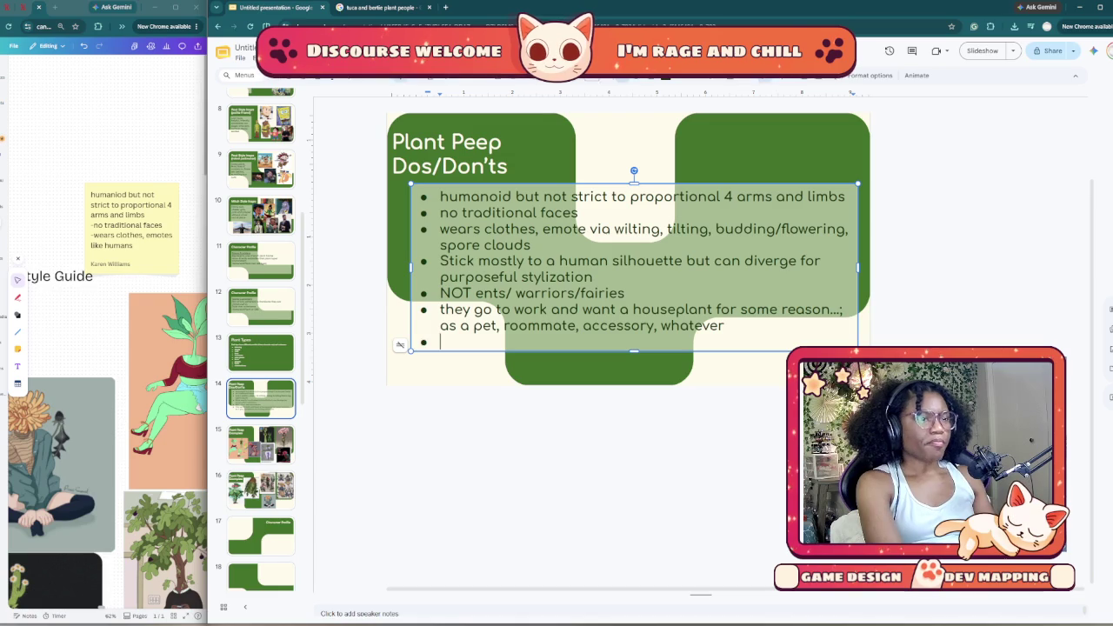
type("po")
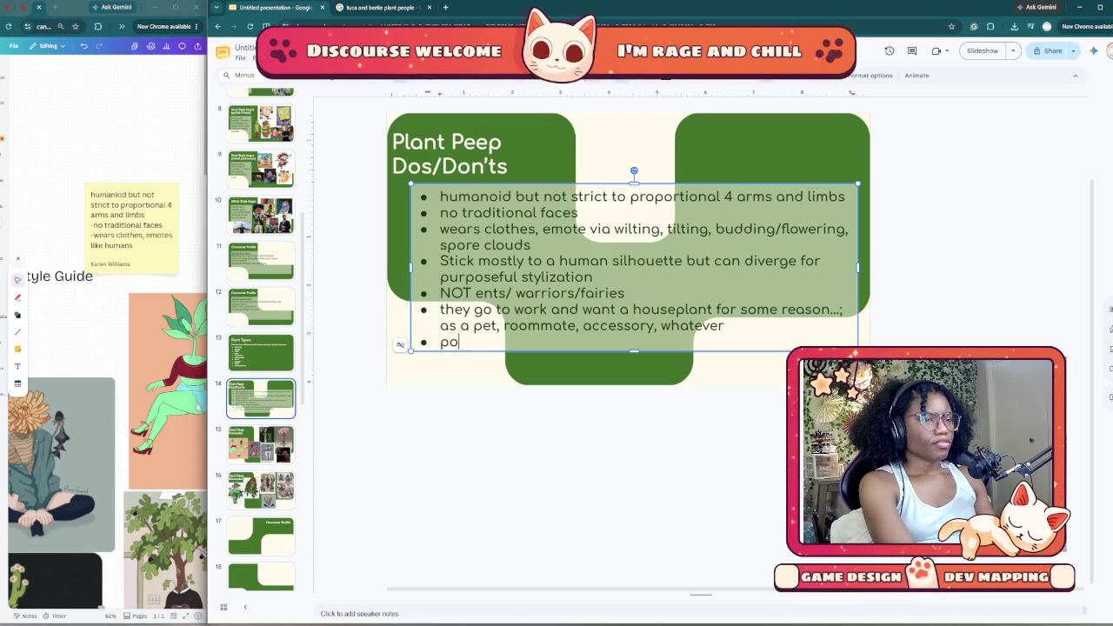
type("ts,")
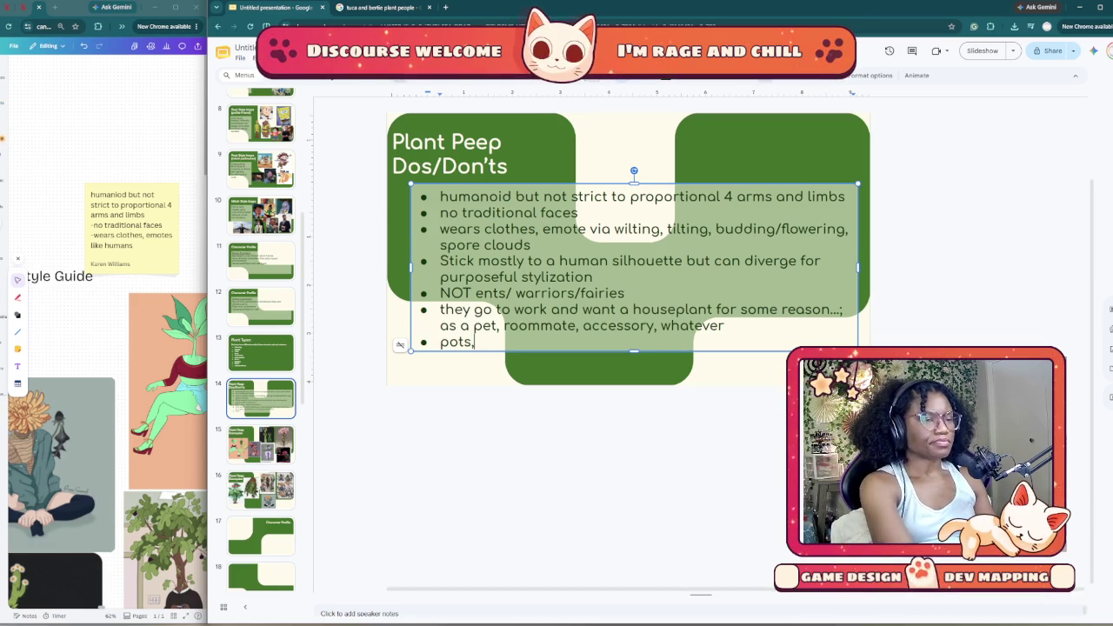
type("water")
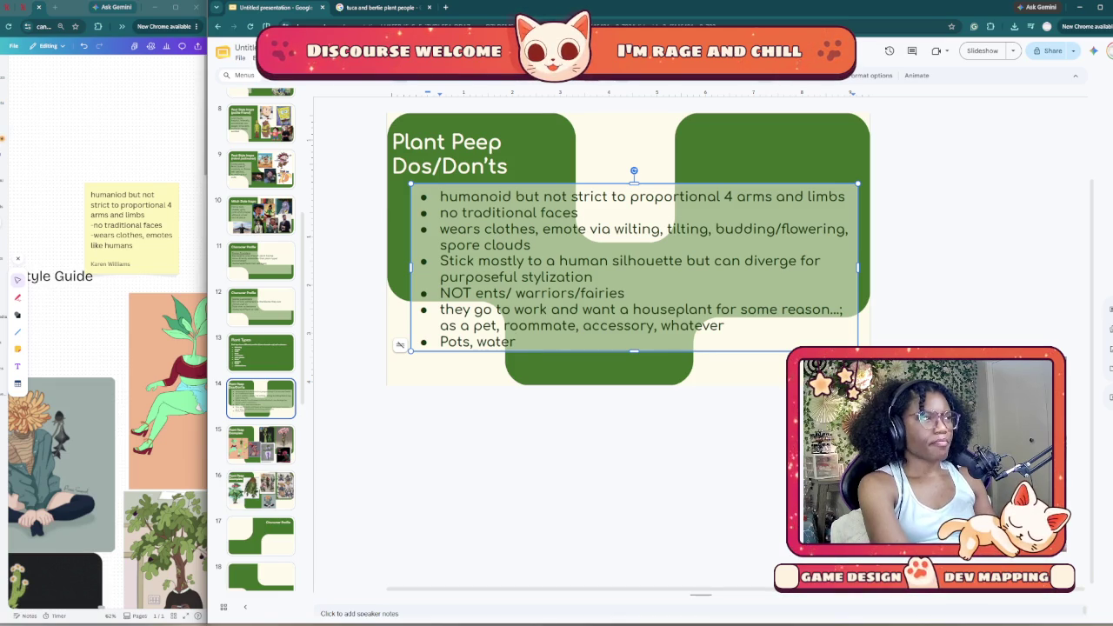
type(" spot")
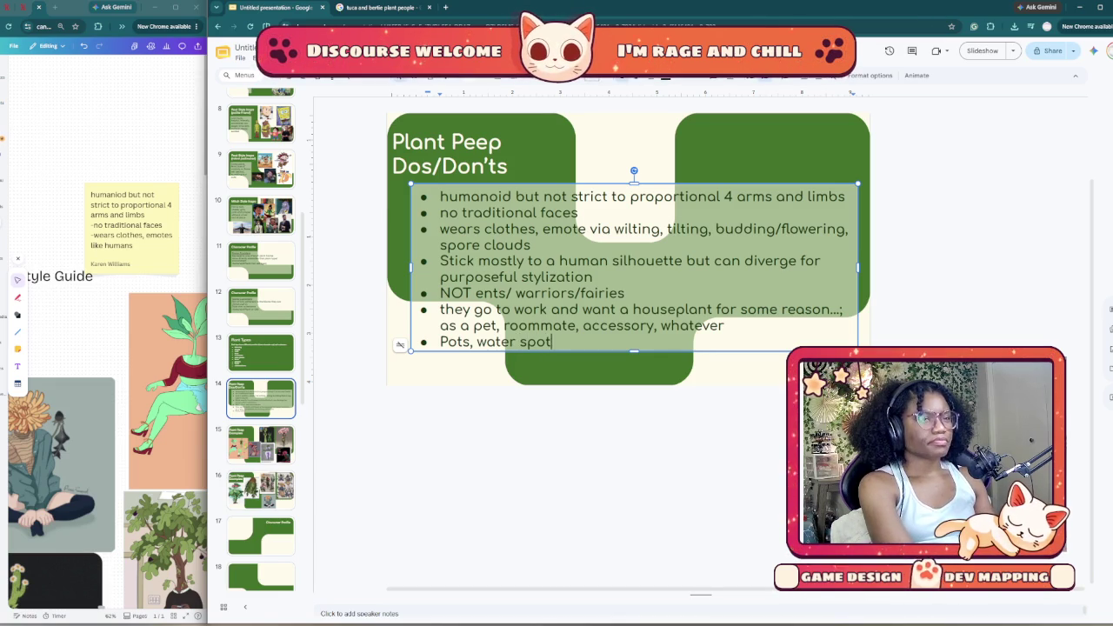
key("BackSpace")
type("uts")
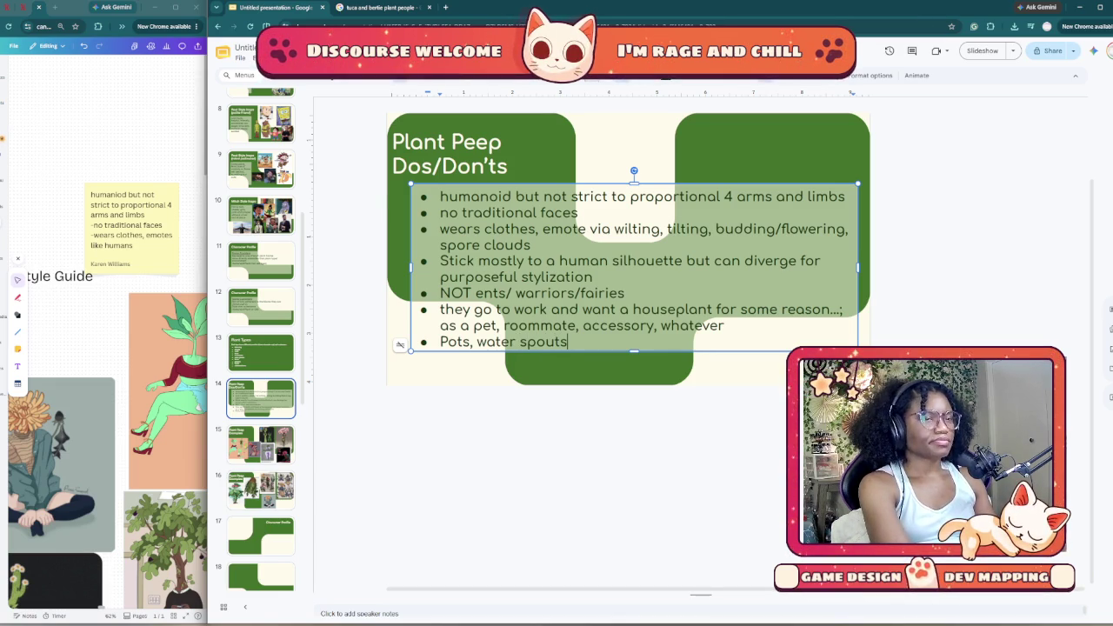
type(", etc make for cute acce")
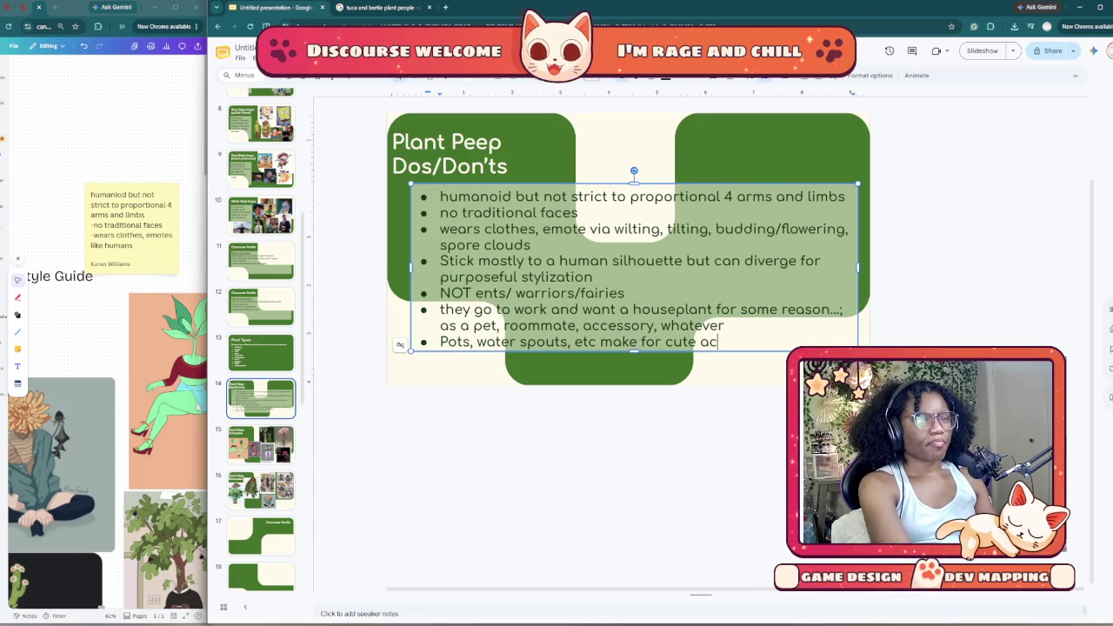
type("ssories")
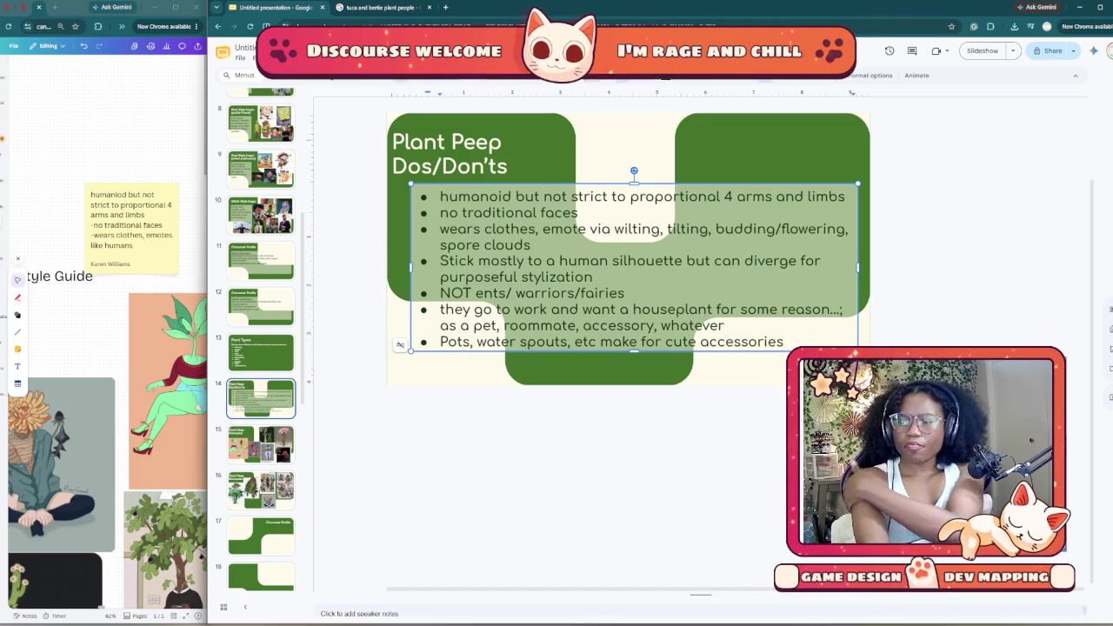
Step: Extend the bullet text box slightly downward and widen the Canva moodboard window
key("Up")
key("Up")
key("Up")
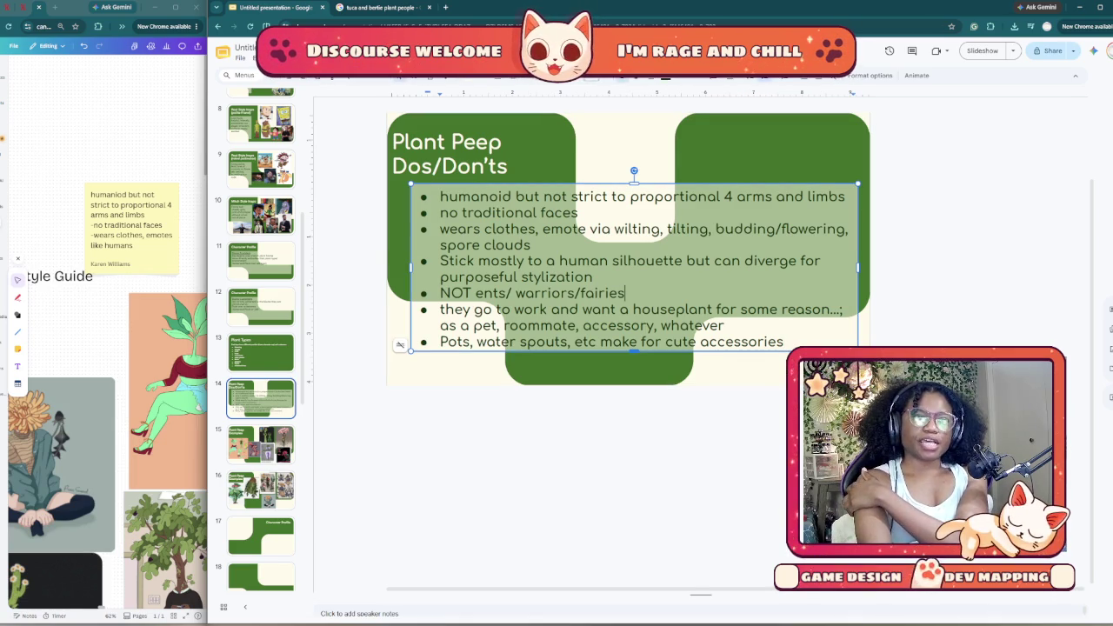
left_click_drag(634, 350, 634, 366)
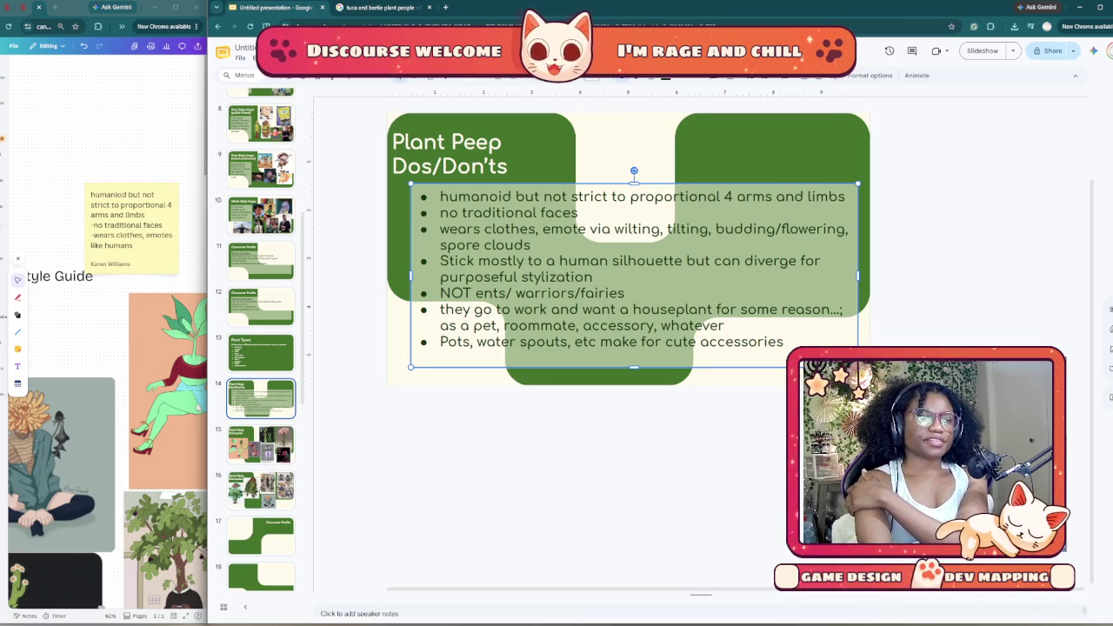
left_click_drag(207, 313, 632, 313)
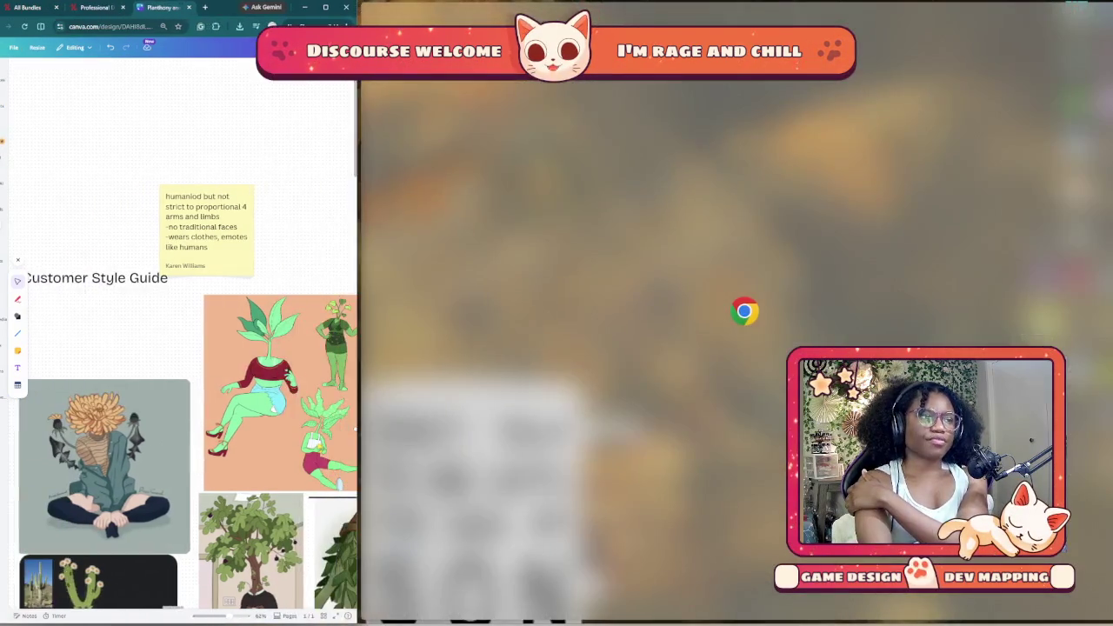
Step: Copy the tree-headed character from the Tuca & Bertie plant people image results, then return to Slides
scroll(434, 392, "down", 3)
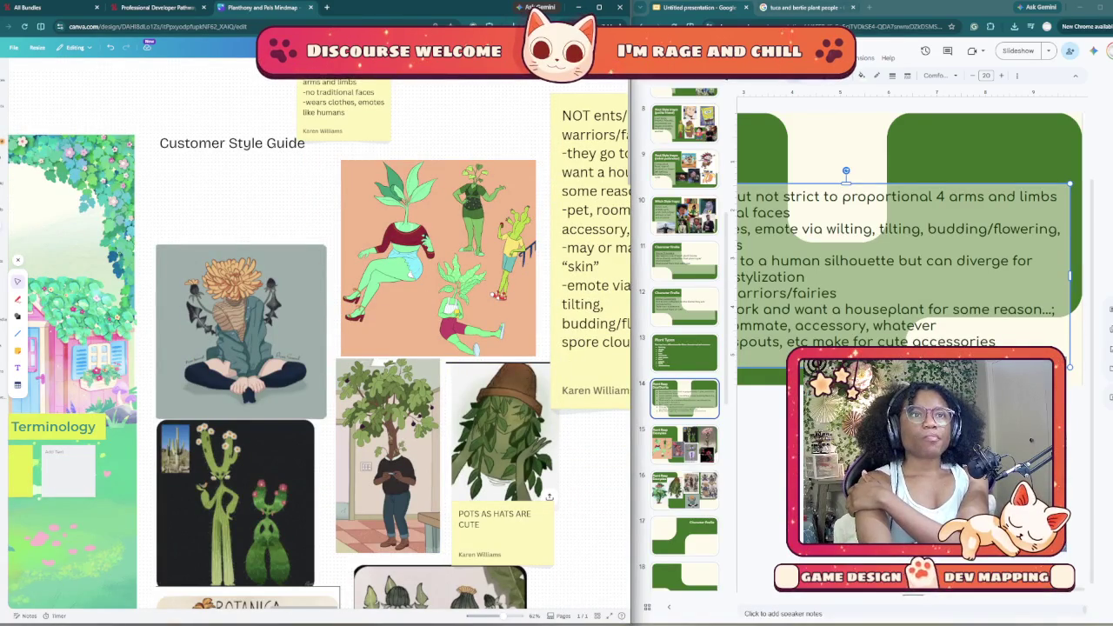
key("ctrl+Tab")
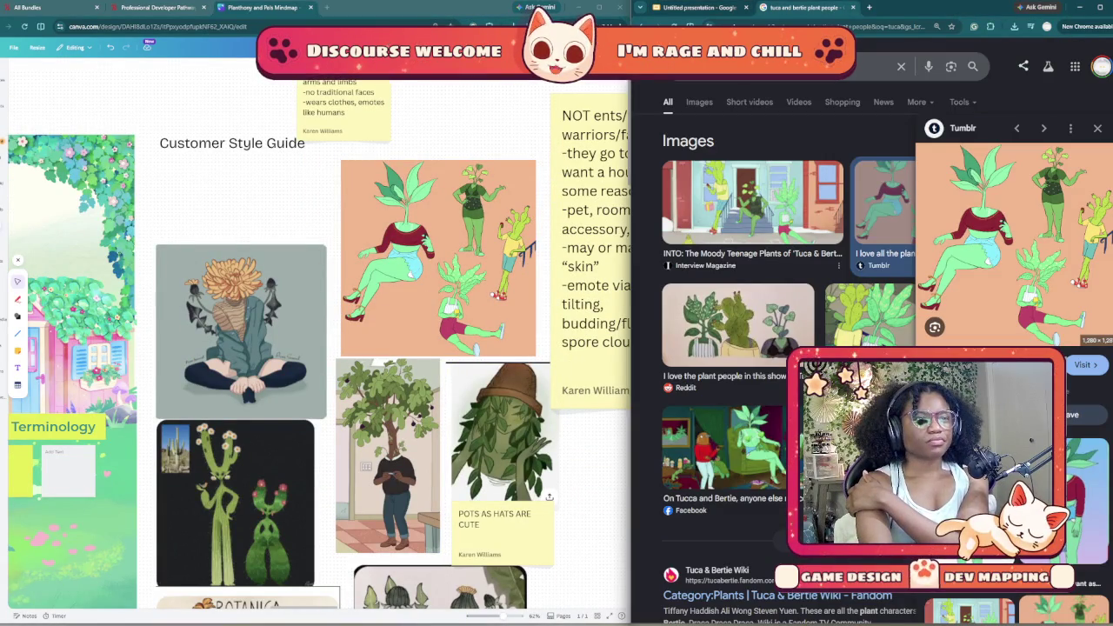
left_click_drag(630, 313, 222, 313)
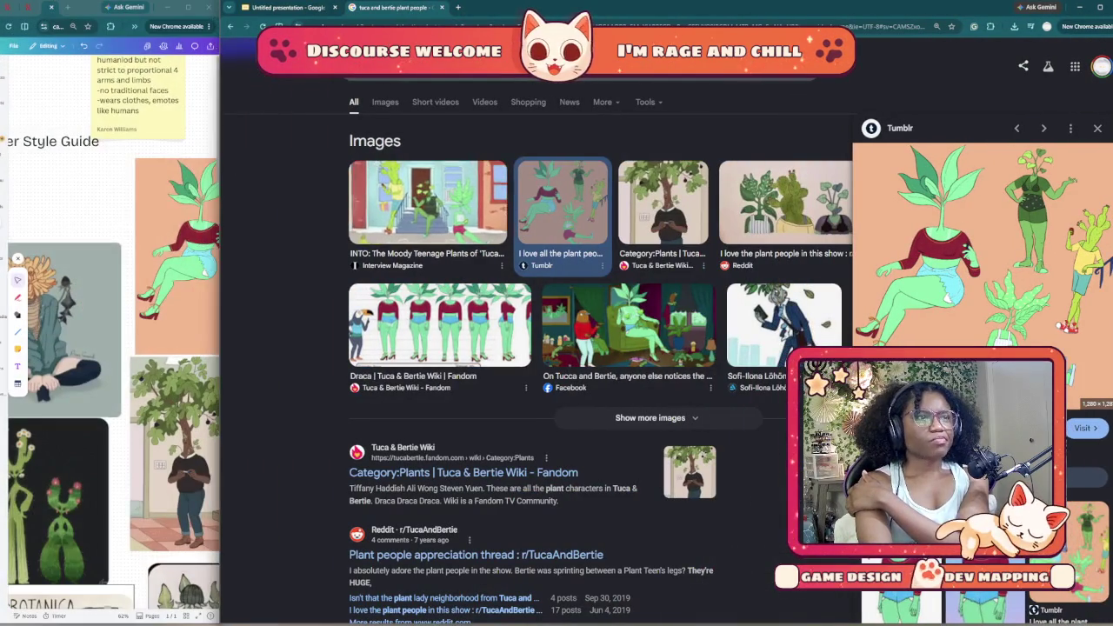
left_click(375, 140)
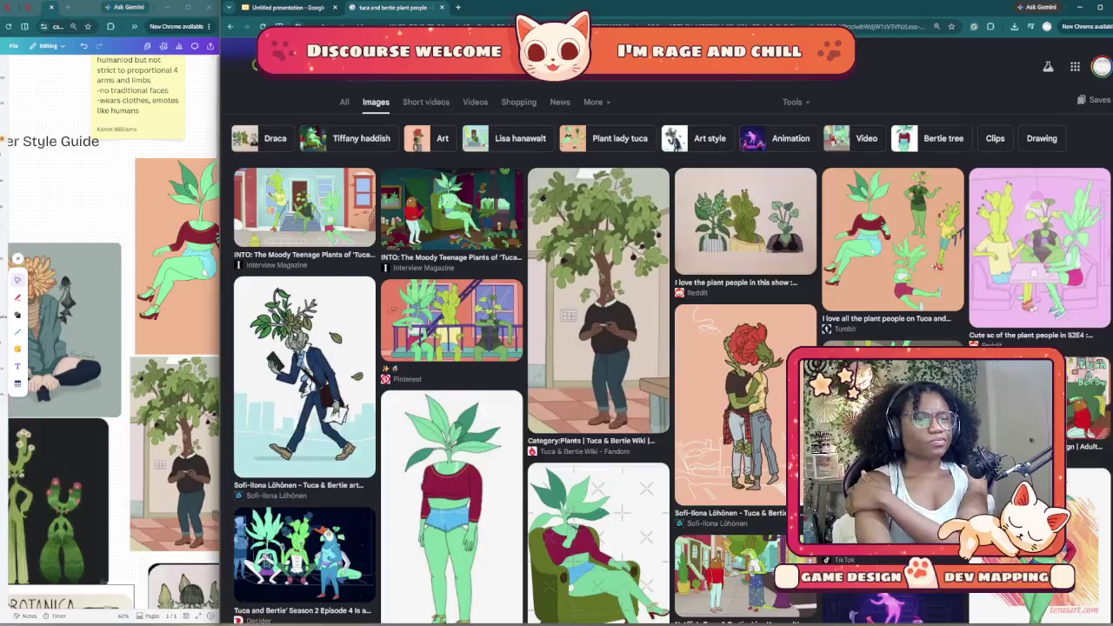
left_click(599, 300)
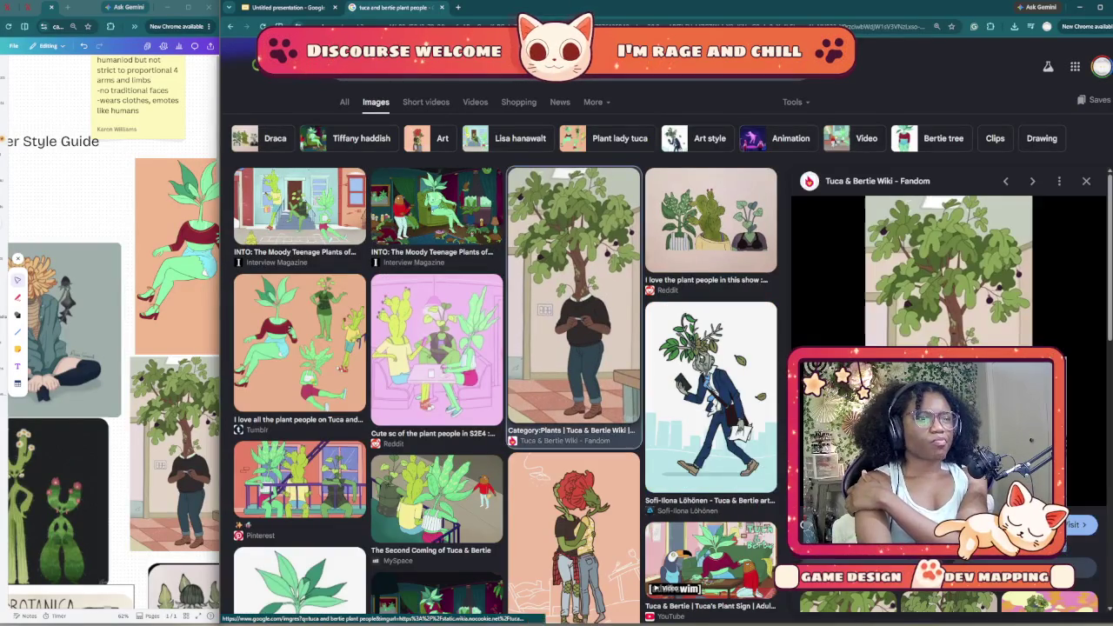
right_click(931, 319)
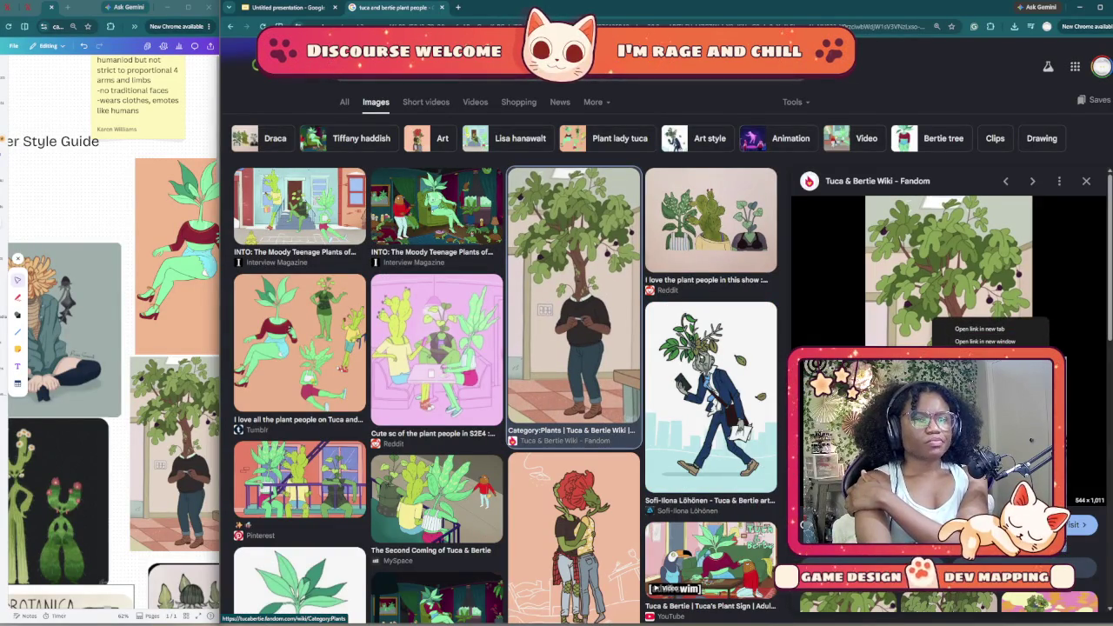
key("Escape")
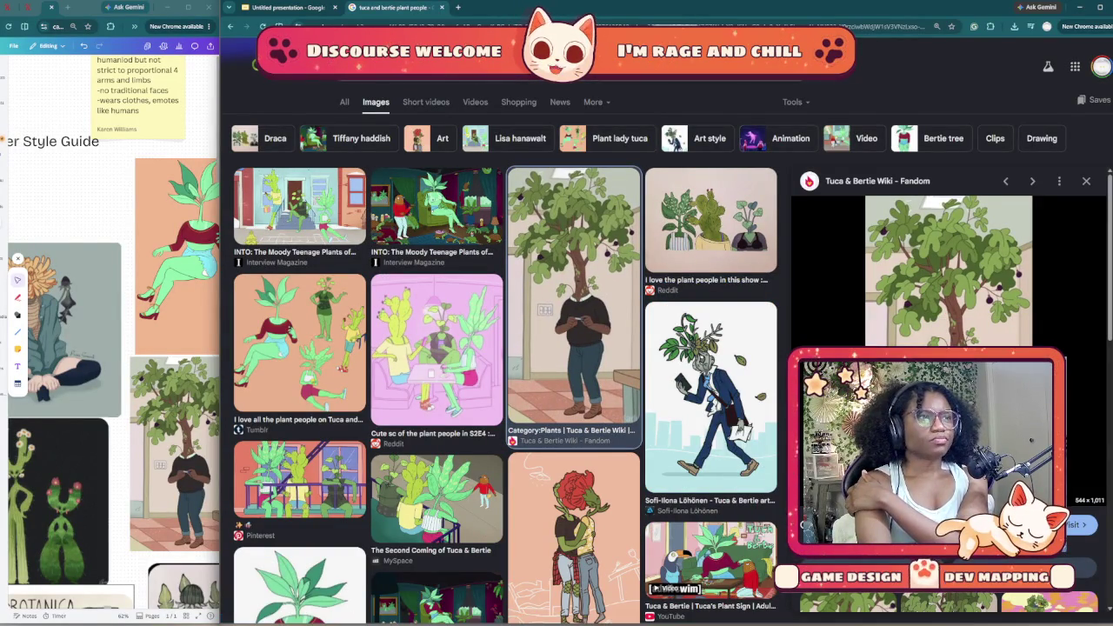
key("ctrl+shift+Tab")
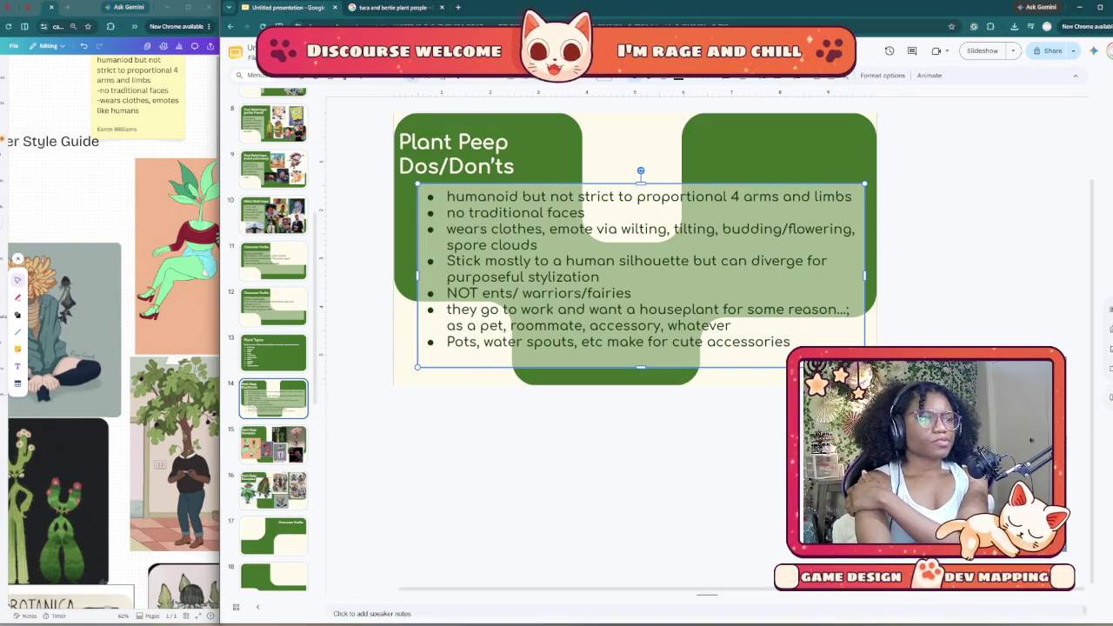
Step: Paste the tree-headed character onto the Plant Peep Examples slide, shrink it and nudge it into place
key("Down")
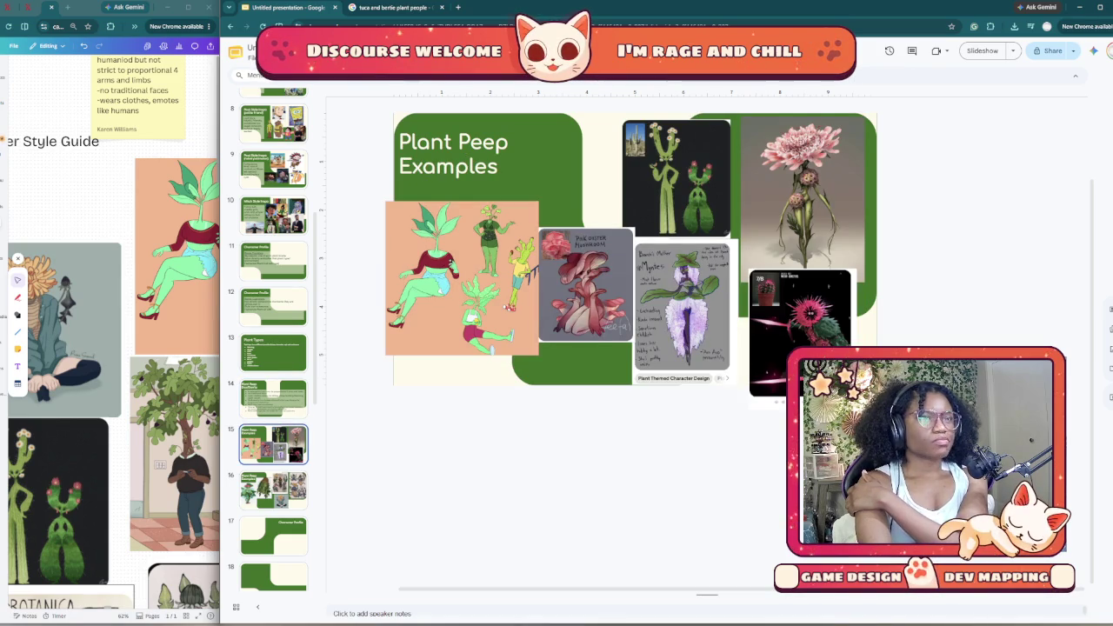
right_click(563, 366)
left_click(587, 403)
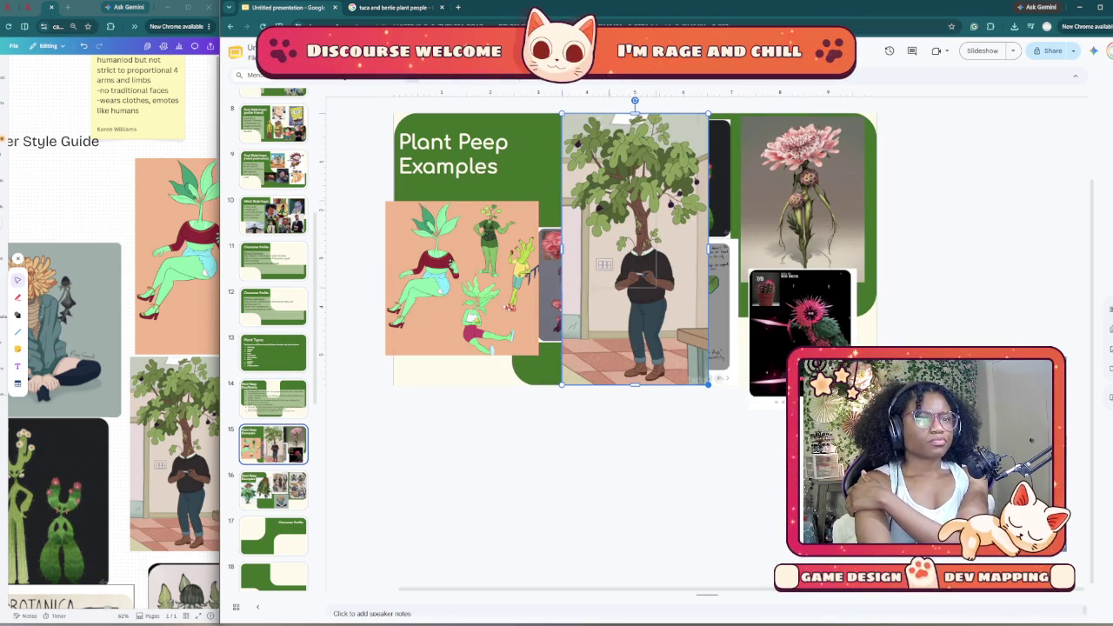
left_click_drag(708, 383, 621, 221)
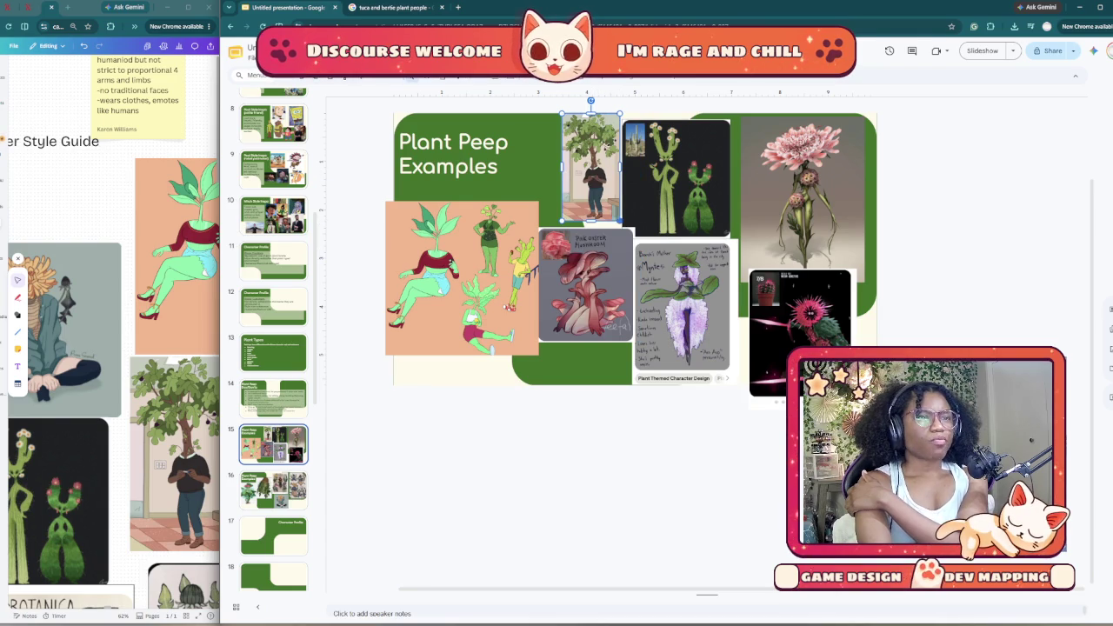
left_click_drag(592, 165, 581, 171)
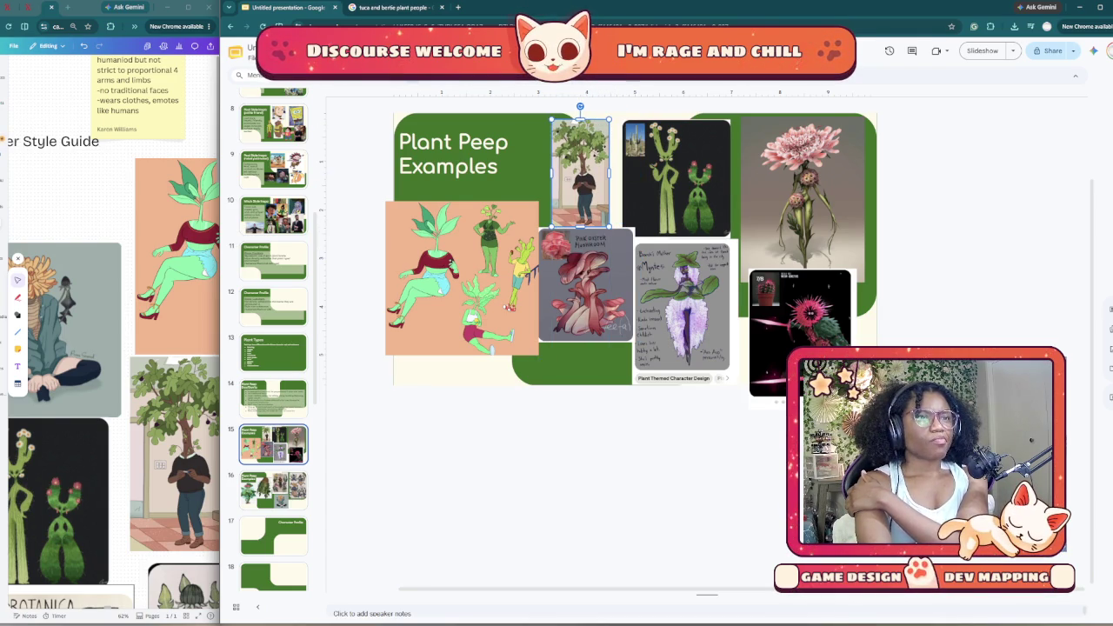
key("Escape")
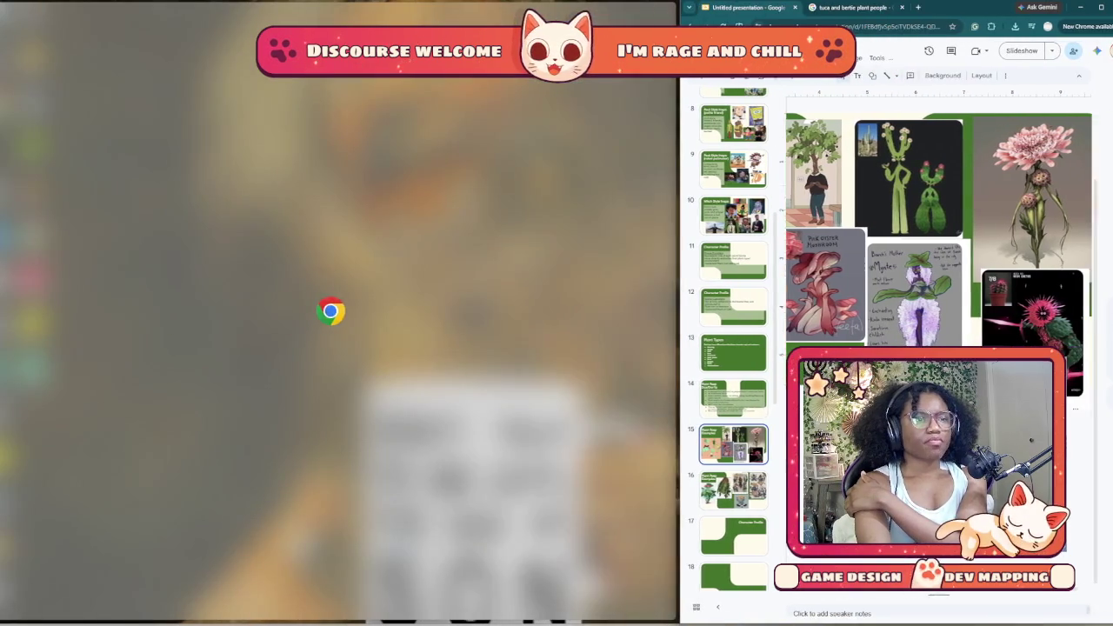
Step: Scroll through the Canva moodboard's plant character references, then show the desktop with Win+D
scroll(348, 348, "down", 1)
scroll(348, 348, "down", 2)
scroll(348, 348, "down", 3)
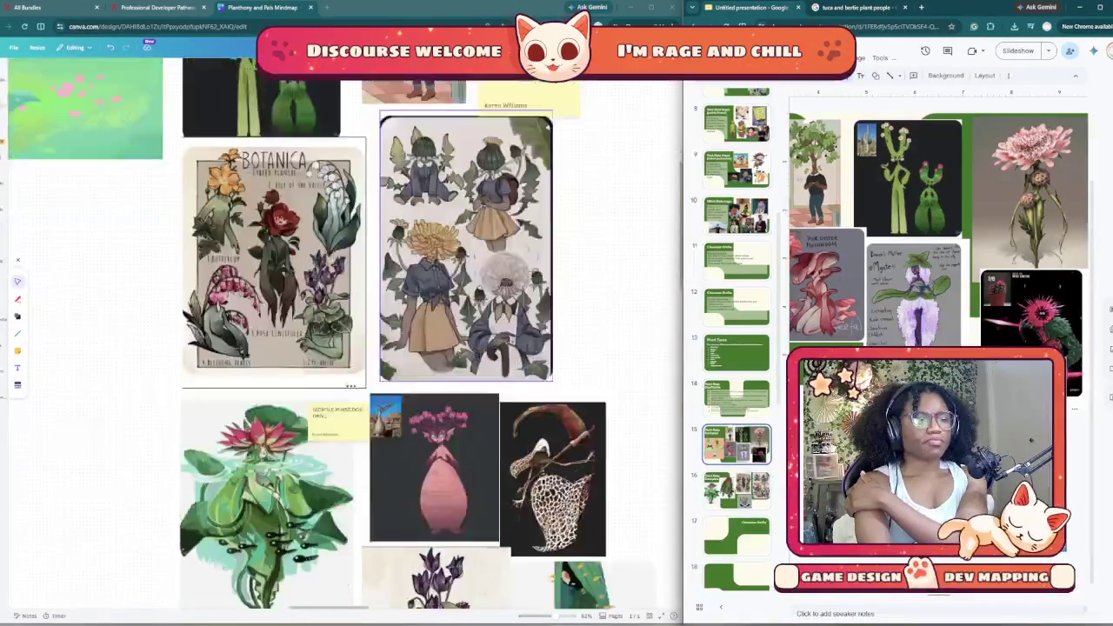
scroll(417, 348, "down", 3)
scroll(418, 348, "down", 2)
scroll(418, 348, "up", 2)
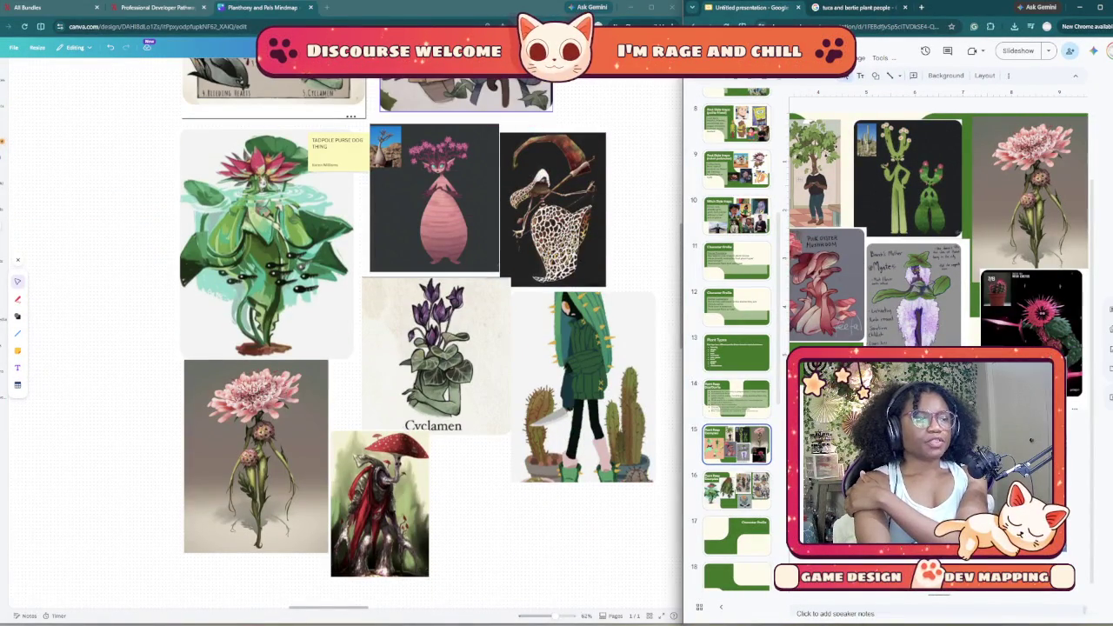
scroll(583, 374, "up", 2)
scroll(583, 374, "up", 3)
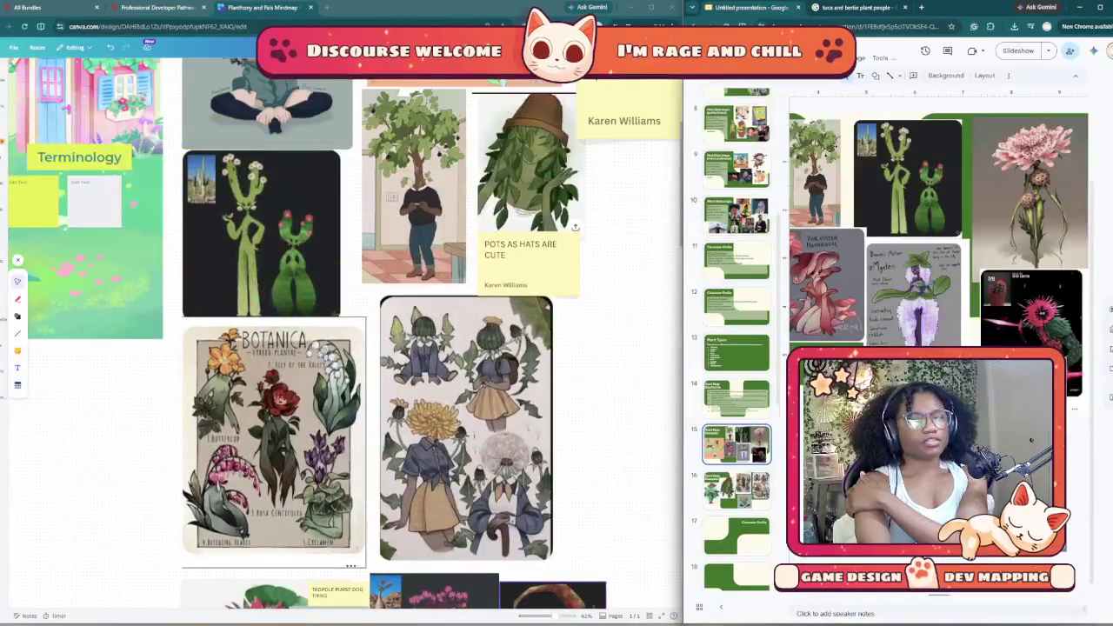
scroll(435, 347, "up", 1)
scroll(435, 348, "up", 3)
scroll(435, 348, "down", 2)
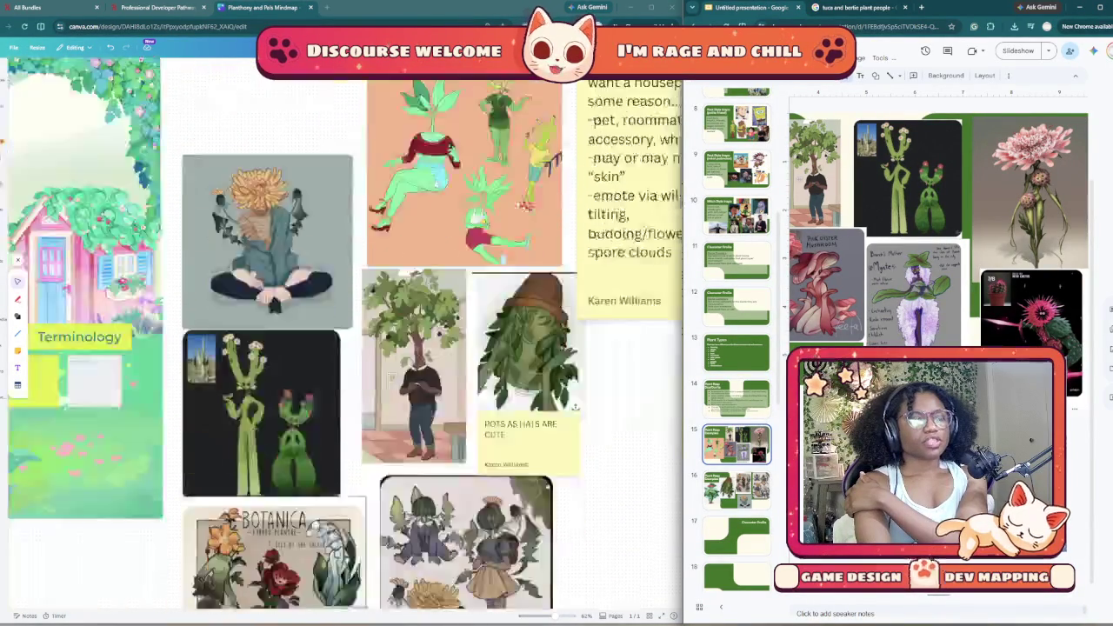
scroll(435, 348, "down", 3)
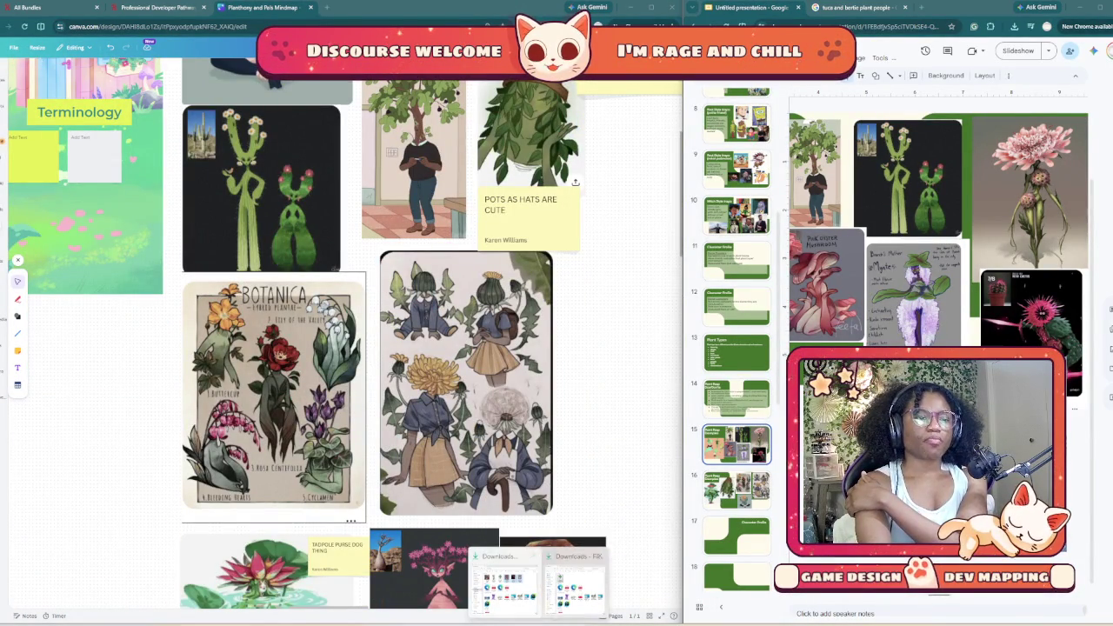
key("super+d")
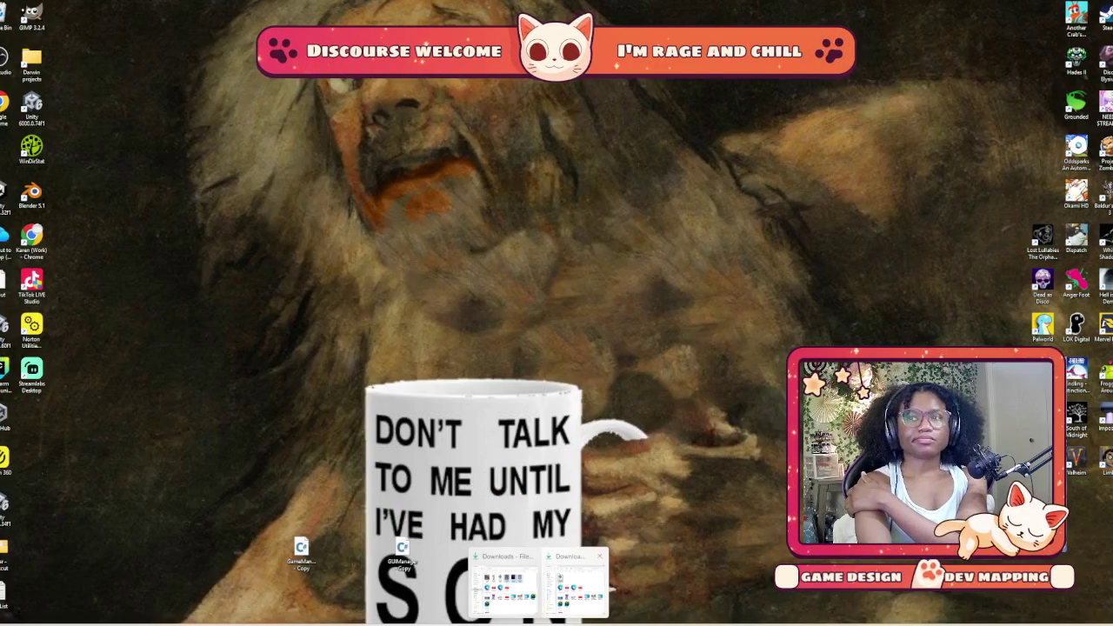
Step: Restore the hidden Canva moodboard and slide deck windows with Win+D
key("super+d")
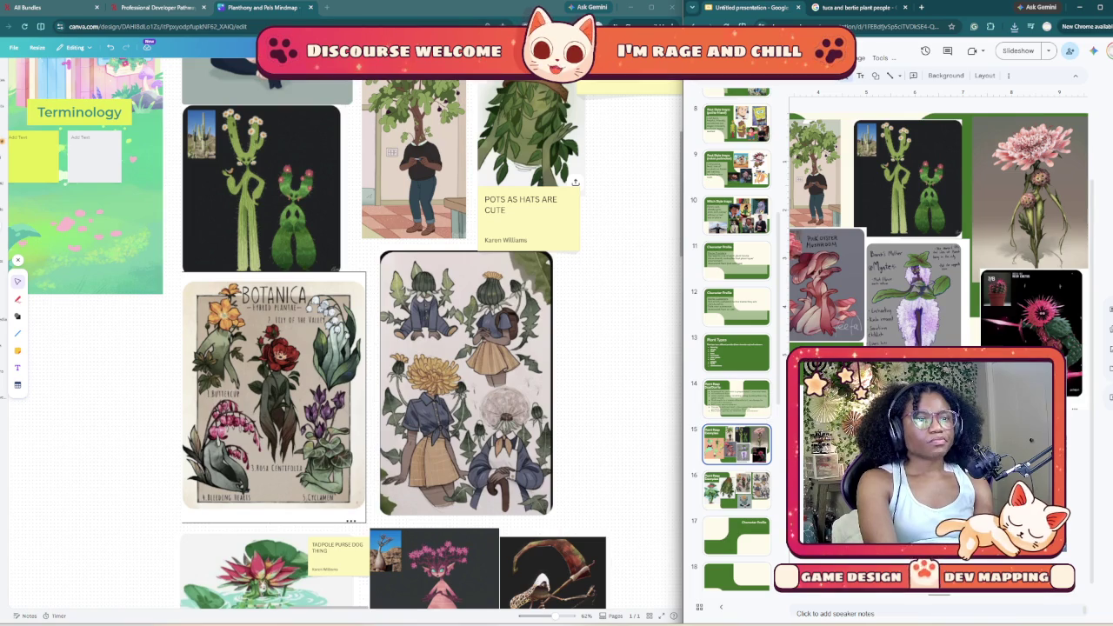
Step: Paste the hooded cactus character onto the slide, shrink it and move it to the top right
key("super+Up")
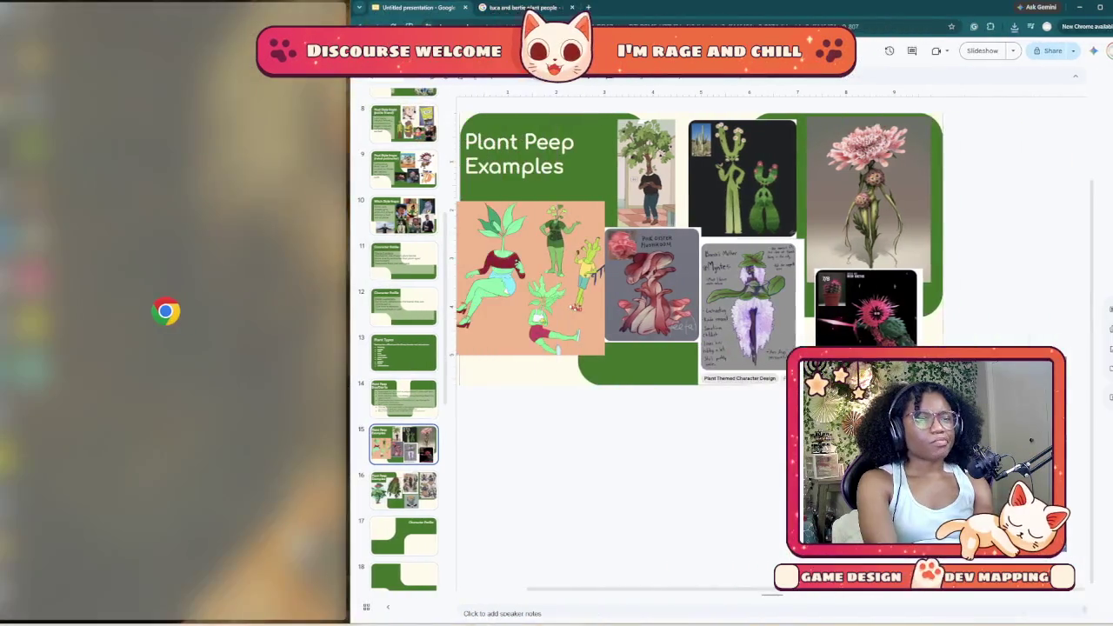
key("Return")
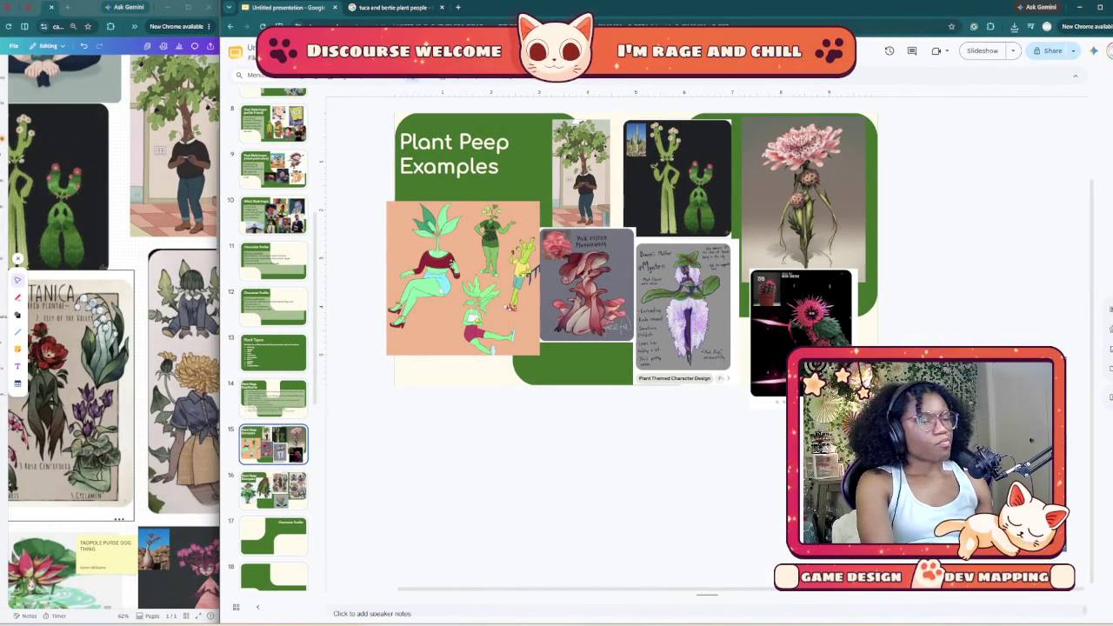
key("ctrl+v")
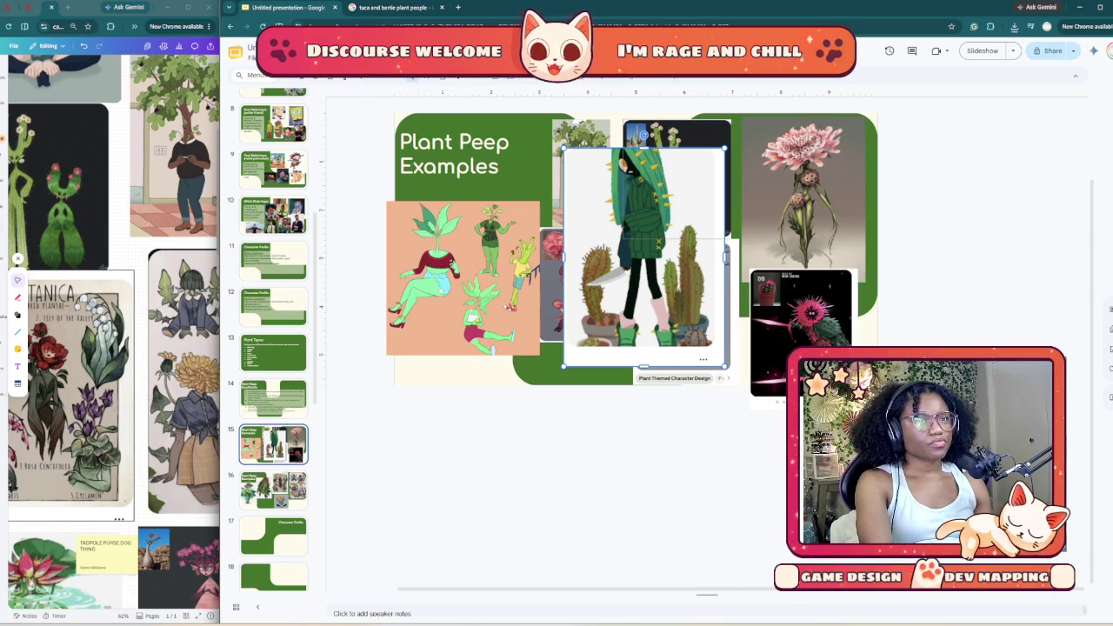
left_click_drag(726, 148, 648, 252)
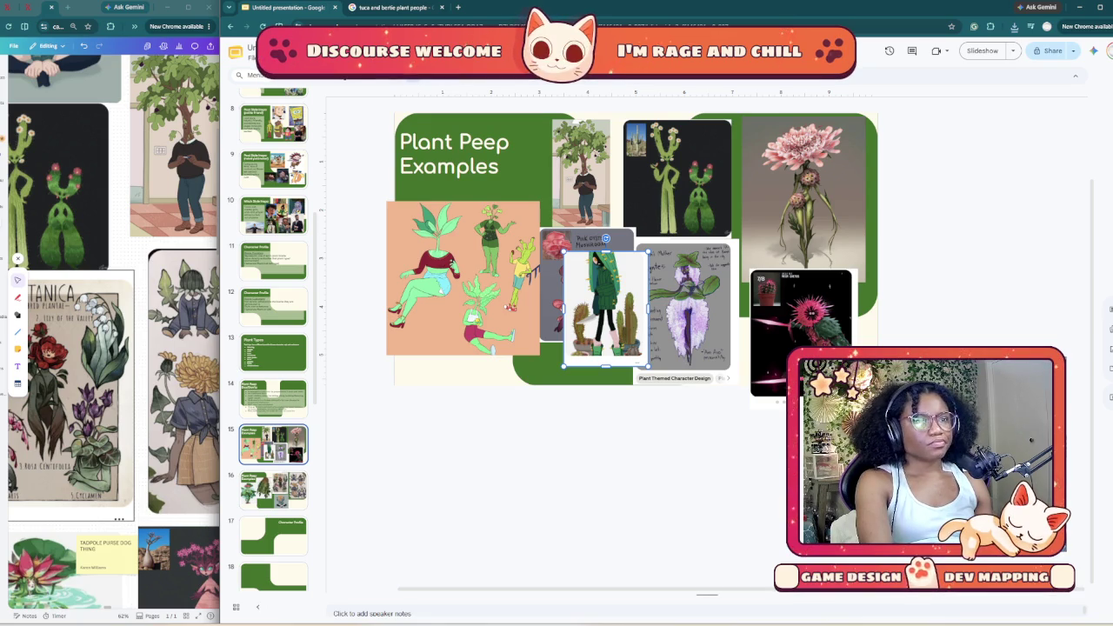
mouse_move(645, 252)
left_mouse_down()
mouse_move(600, 317)
mouse_move(641, 261)
left_mouse_up()
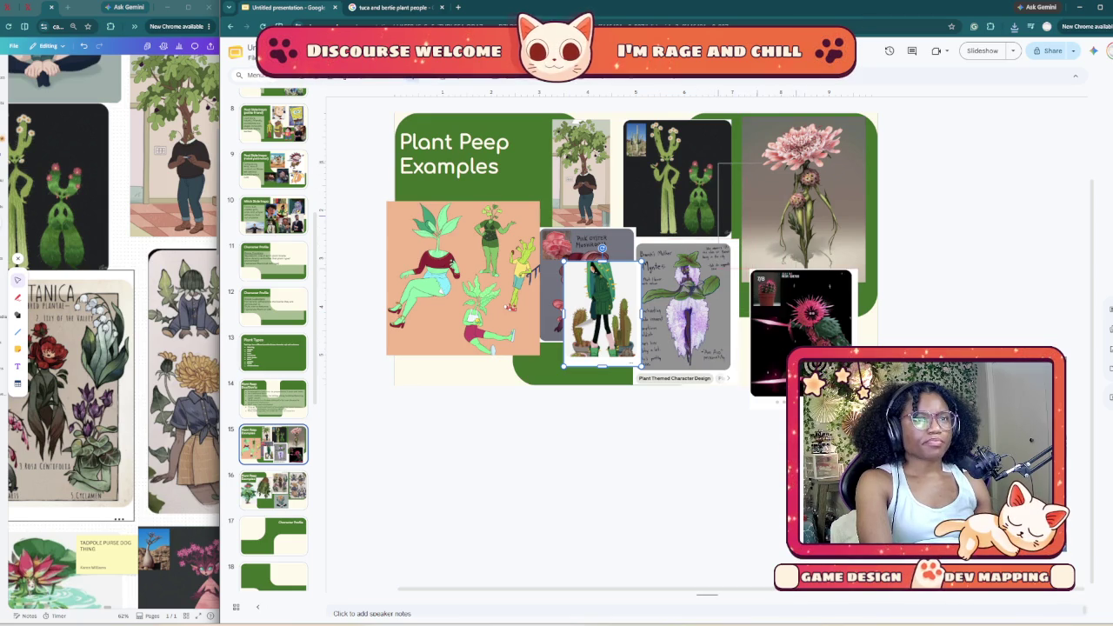
left_click_drag(602, 313, 755, 215)
Step: Undo an accidental resize of the sketch image and reposition the hooded cactus image higher
left_click_drag(801, 333, 818, 339)
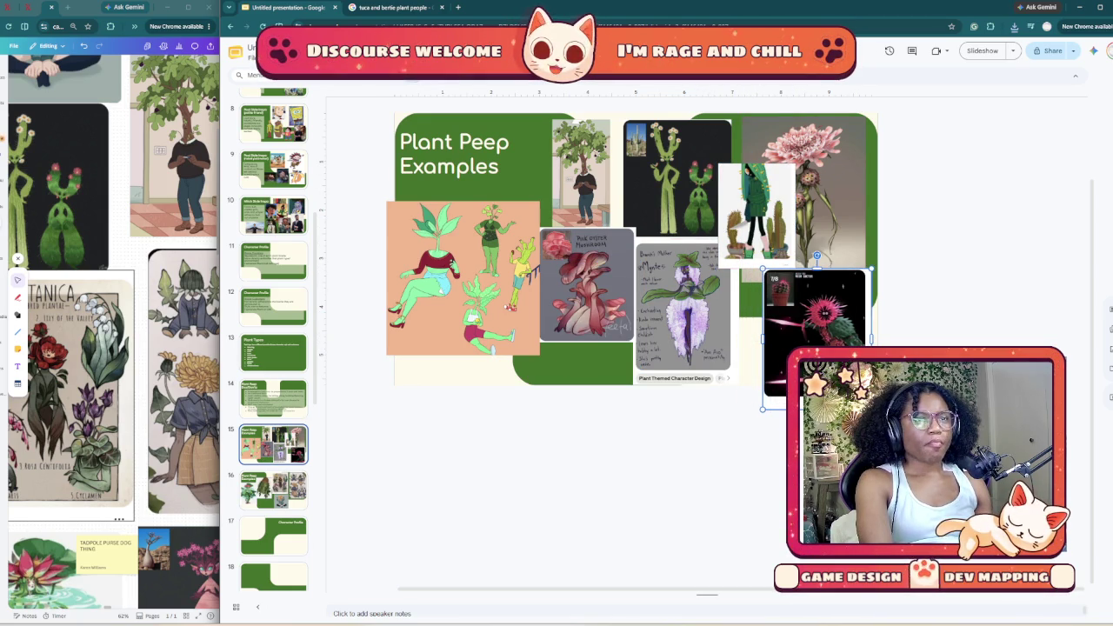
left_click_drag(683, 305, 671, 300)
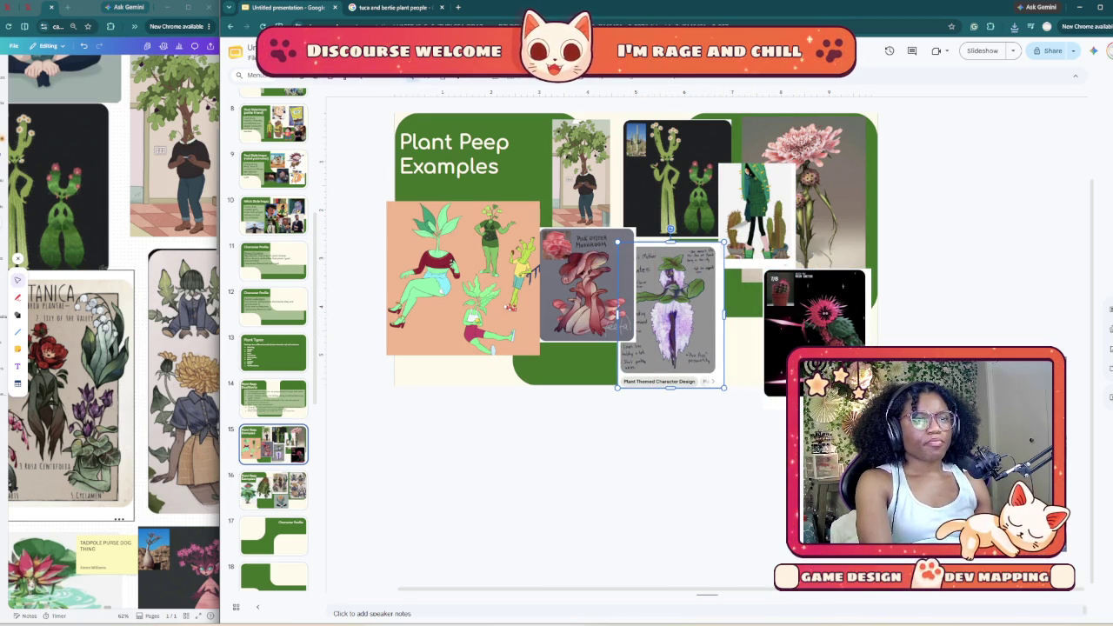
key("ctrl+z")
left_click(755, 214)
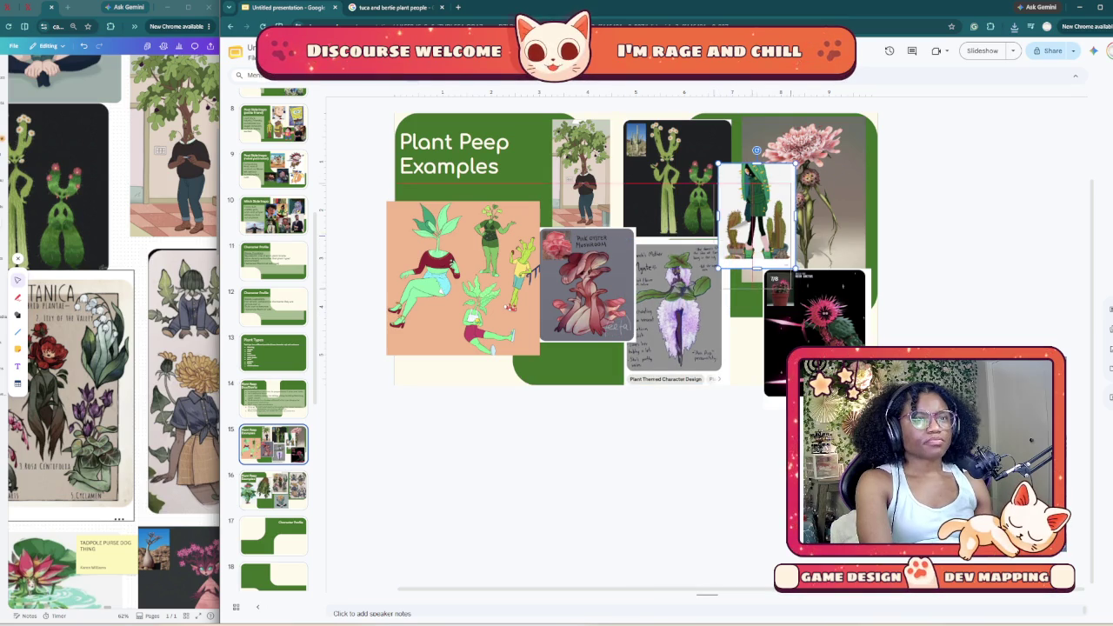
left_click_drag(755, 215, 749, 228)
left_click_drag(622, 157, 599, 152)
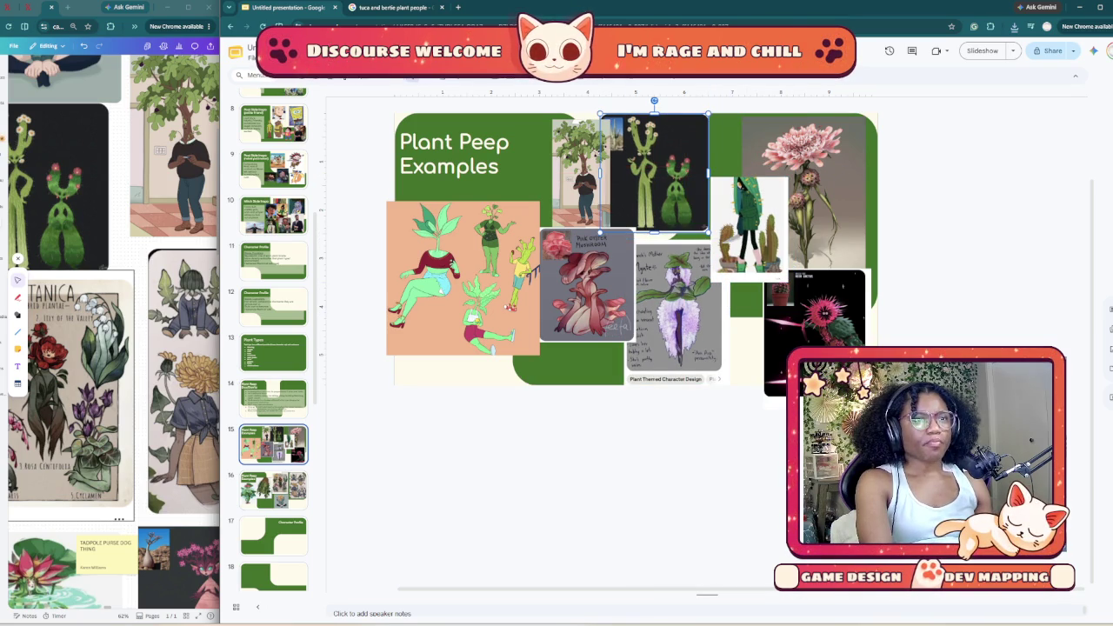
left_click_drag(748, 186, 731, 144)
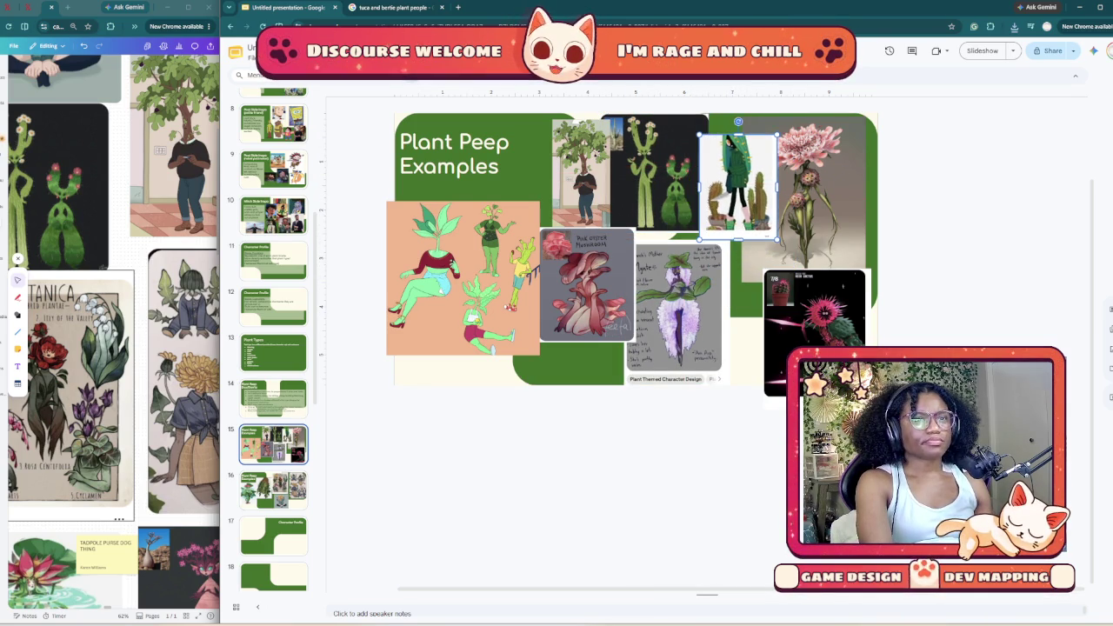
Step: Layer the hooded cactus in front of the dark cactus-people image, then go to slide 16
right_click(726, 129)
left_click(661, 174)
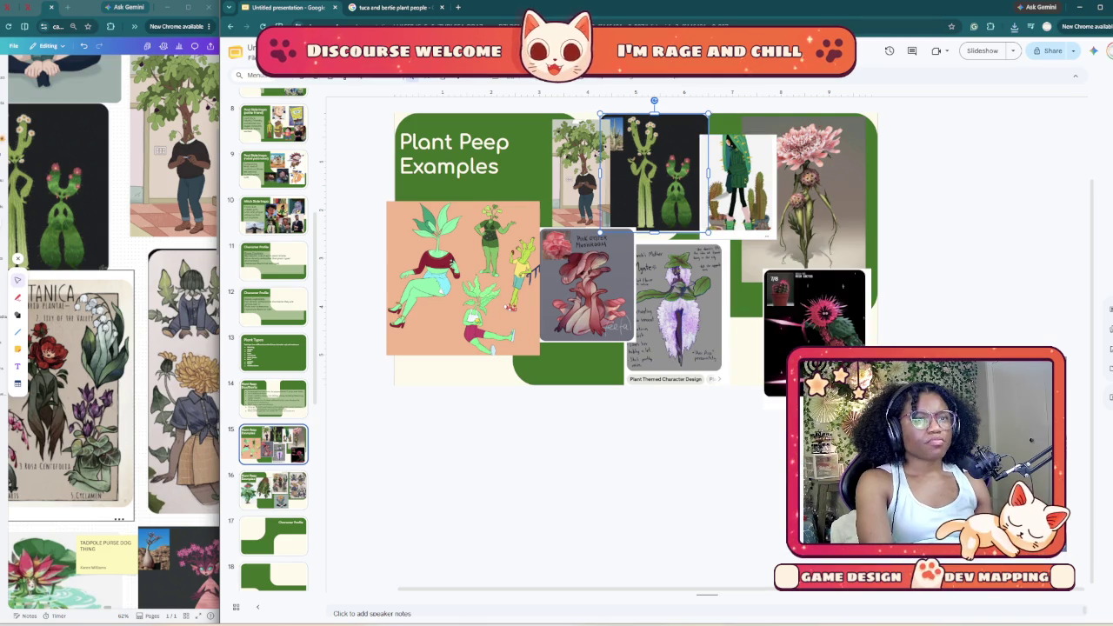
right_click(675, 199)
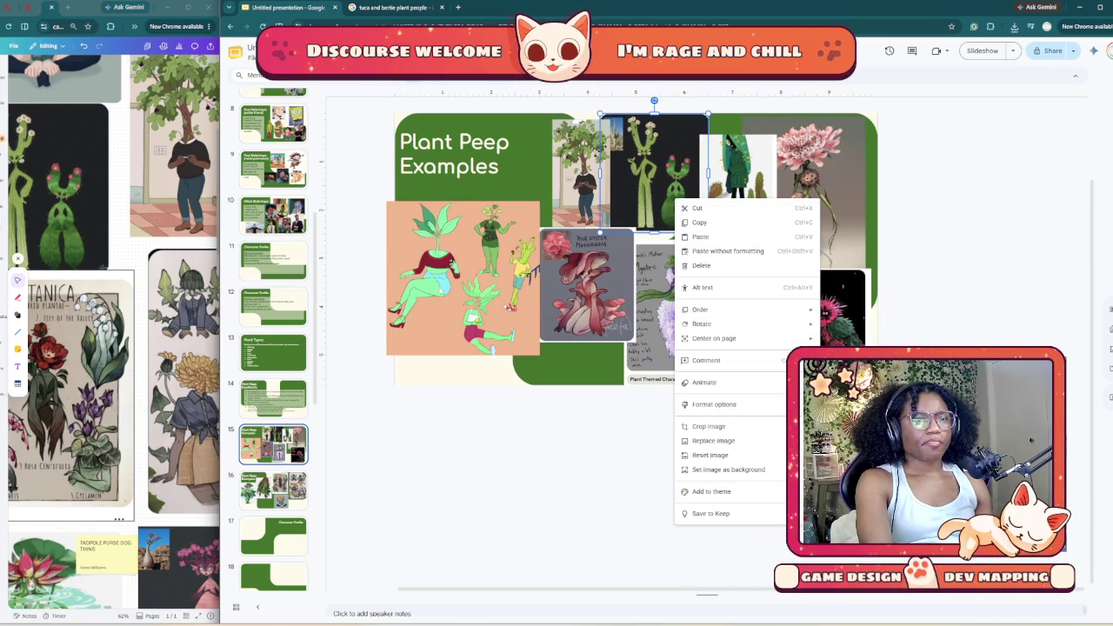
left_click(730, 174)
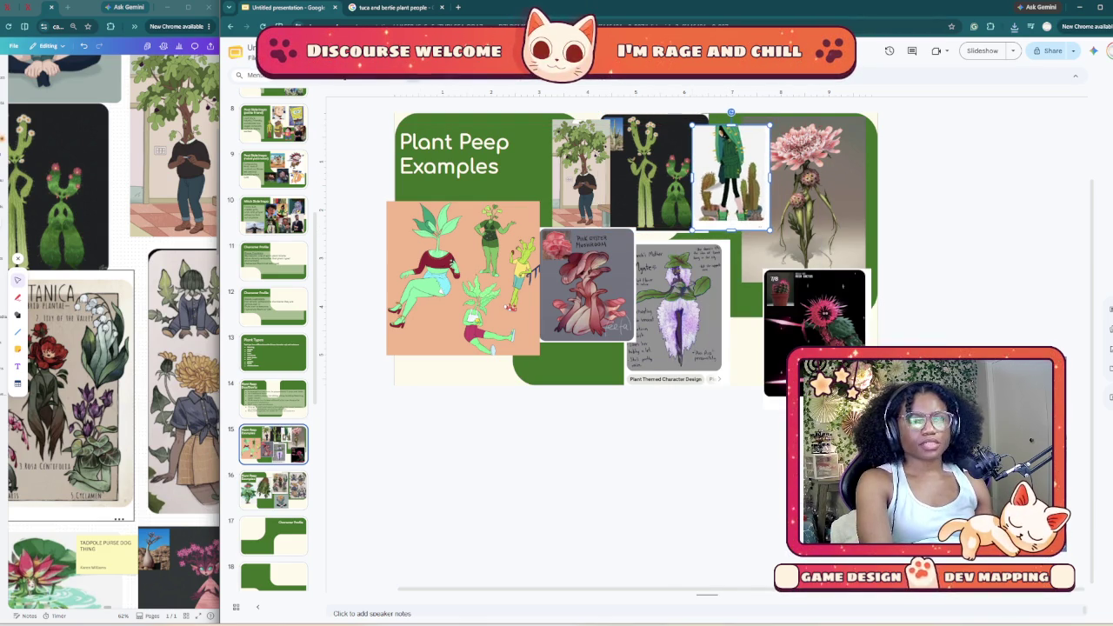
left_click(735, 287)
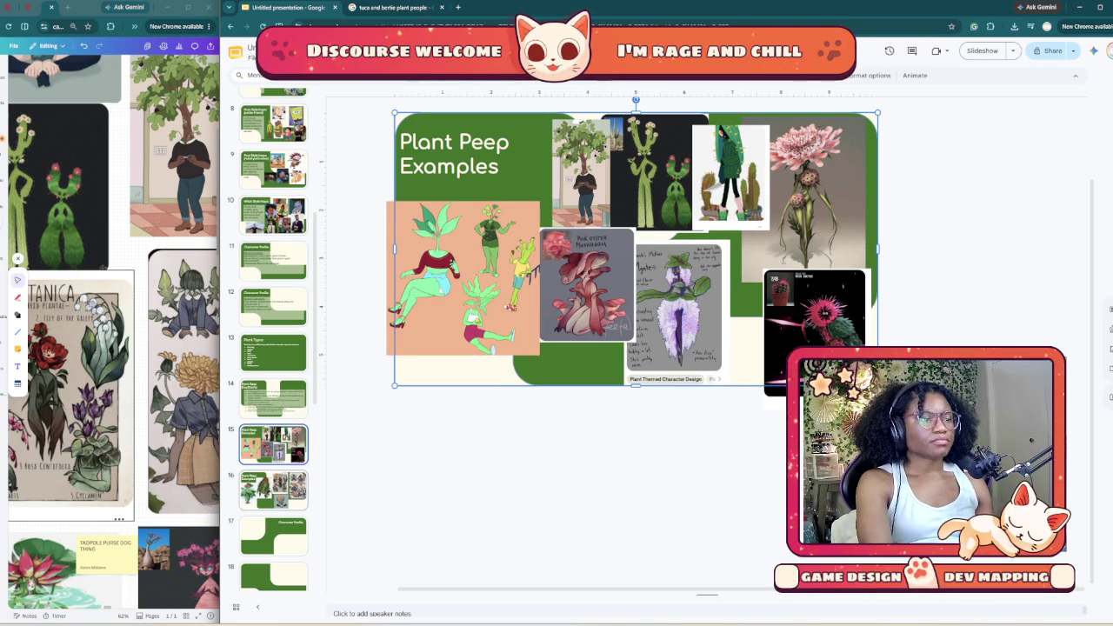
key("Page_Down")
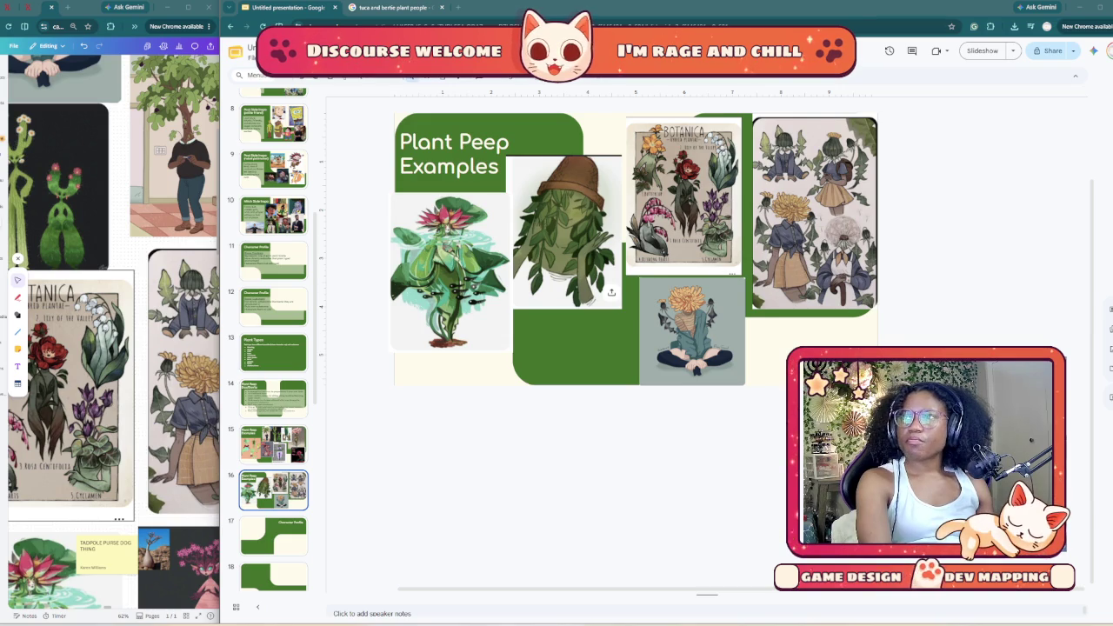
Step: Drop a mushroom character image onto slide 16, narrow it and nudge it right and down
left_click_drag(1065, 217, 561, 364)
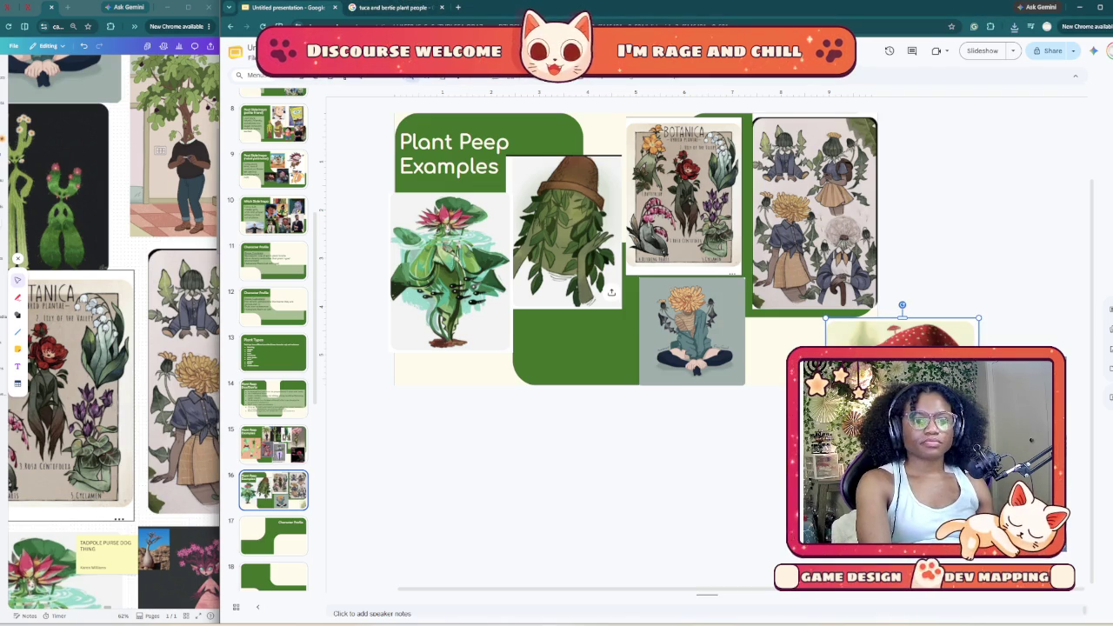
left_click_drag(979, 319, 808, 304)
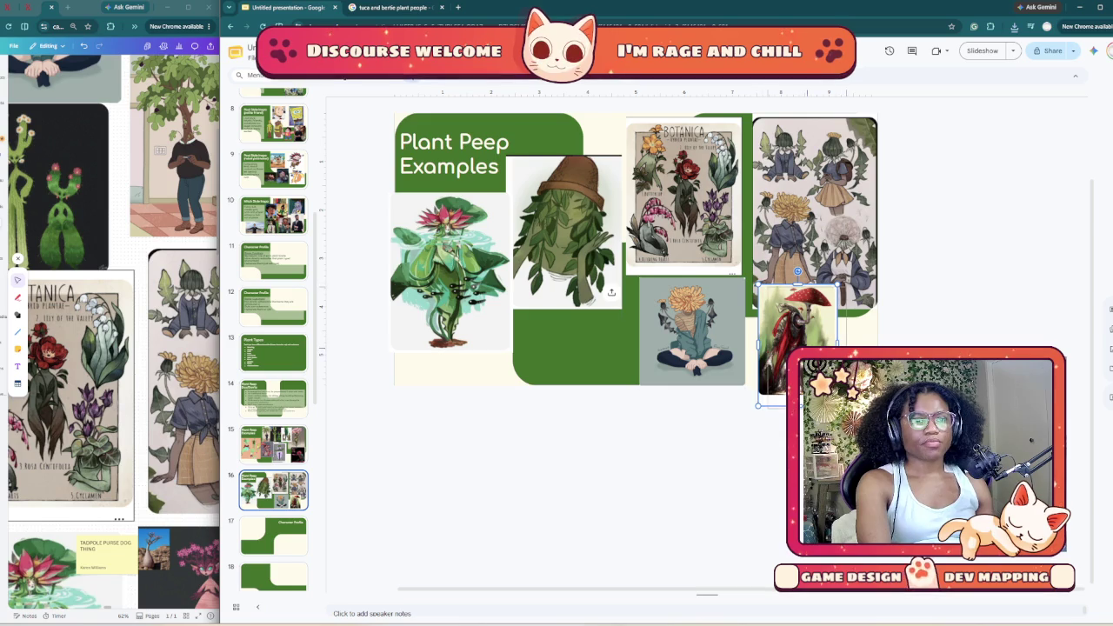
mouse_move(808, 348)
left_mouse_down()
mouse_move(822, 358)
mouse_move(815, 350)
left_mouse_up()
key("Escape")
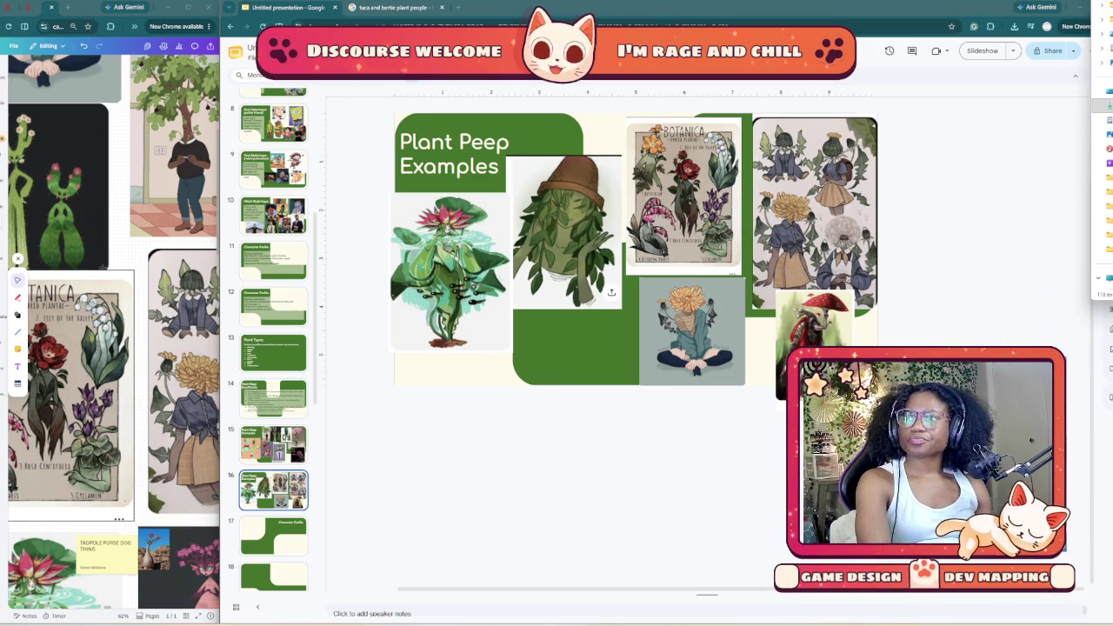
Step: Add and shrink the dark leopard-pattern image, raise the leafy hat image, and widen Canva
mouse_move(1103, 148)
left_mouse_down()
mouse_move(626, 440)
mouse_move(572, 372)
left_mouse_up()
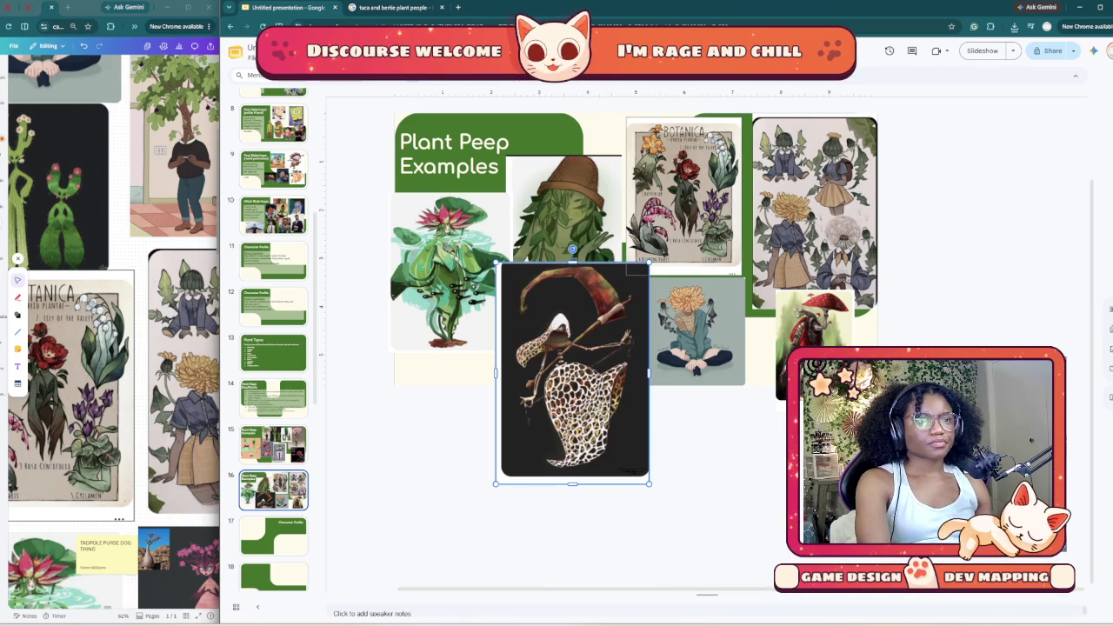
mouse_move(651, 263)
left_mouse_down()
mouse_move(585, 357)
mouse_move(623, 291)
left_mouse_up()
left_click_drag(583, 348, 583, 333)
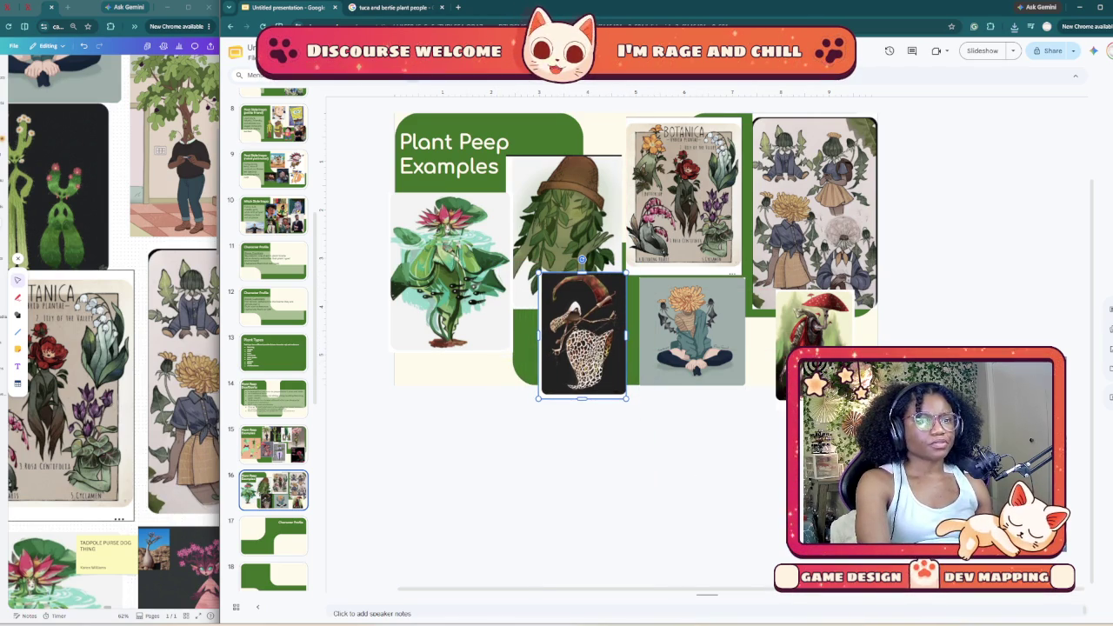
left_click(567, 217)
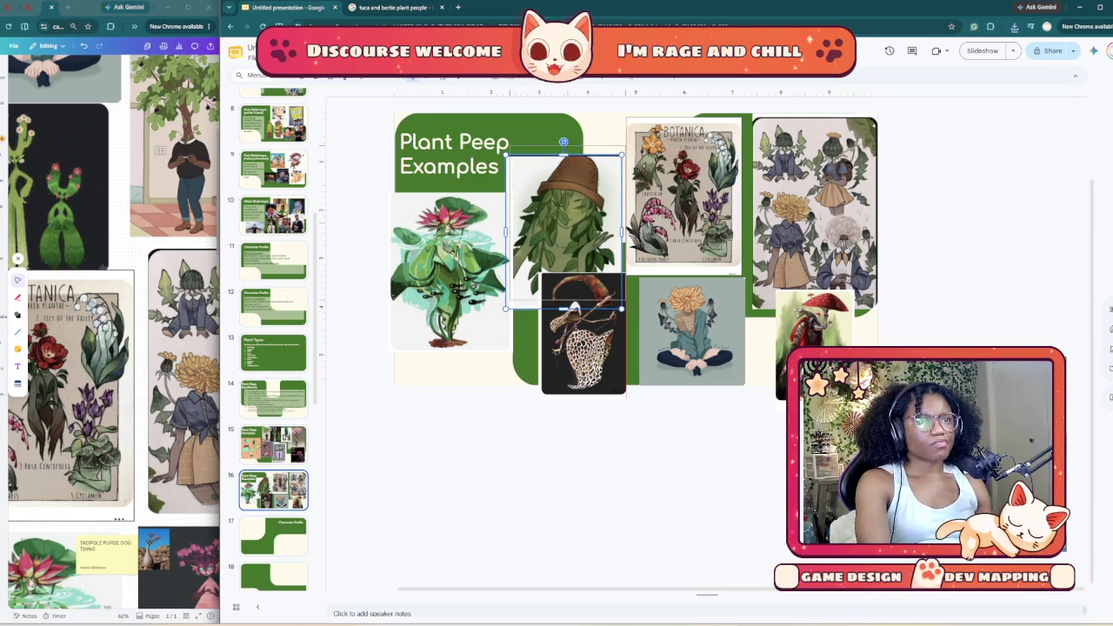
left_click_drag(567, 218, 563, 205)
key("Escape")
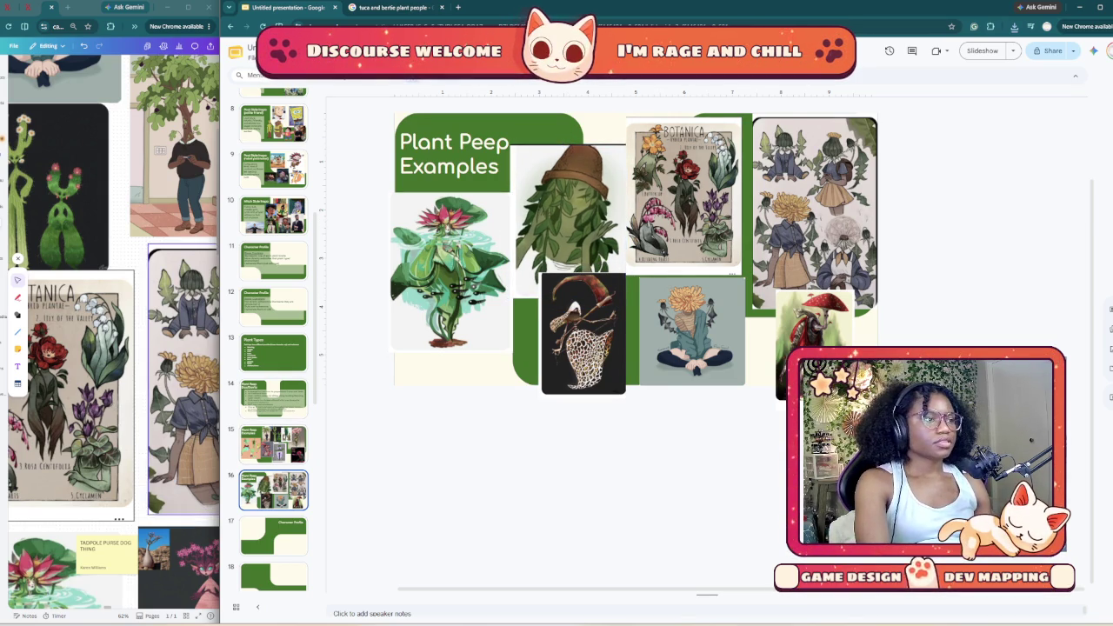
left_click_drag(220, 313, 737, 313)
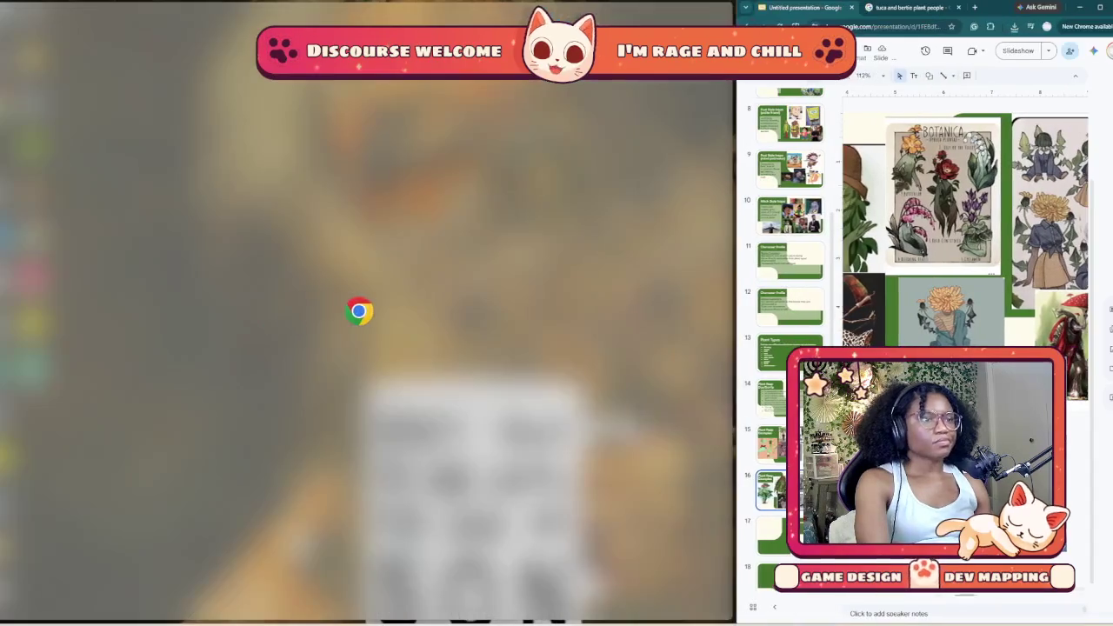
scroll(470, 348, "down", 4)
scroll(470, 348, "down", 4)
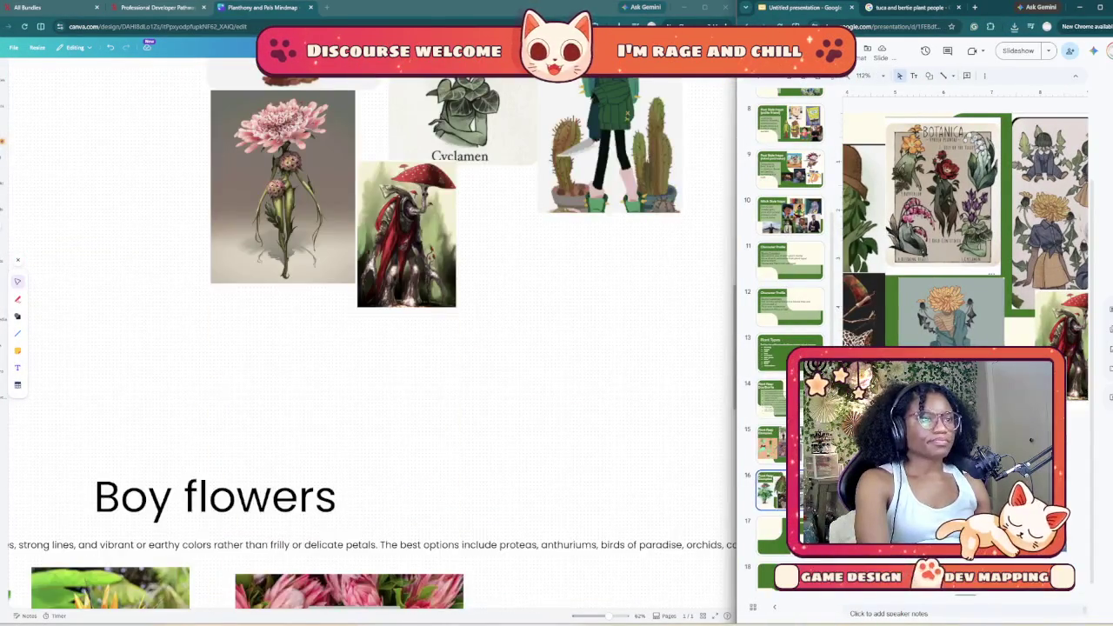
scroll(470, 348, "up", 4)
scroll(470, 348, "up", 1)
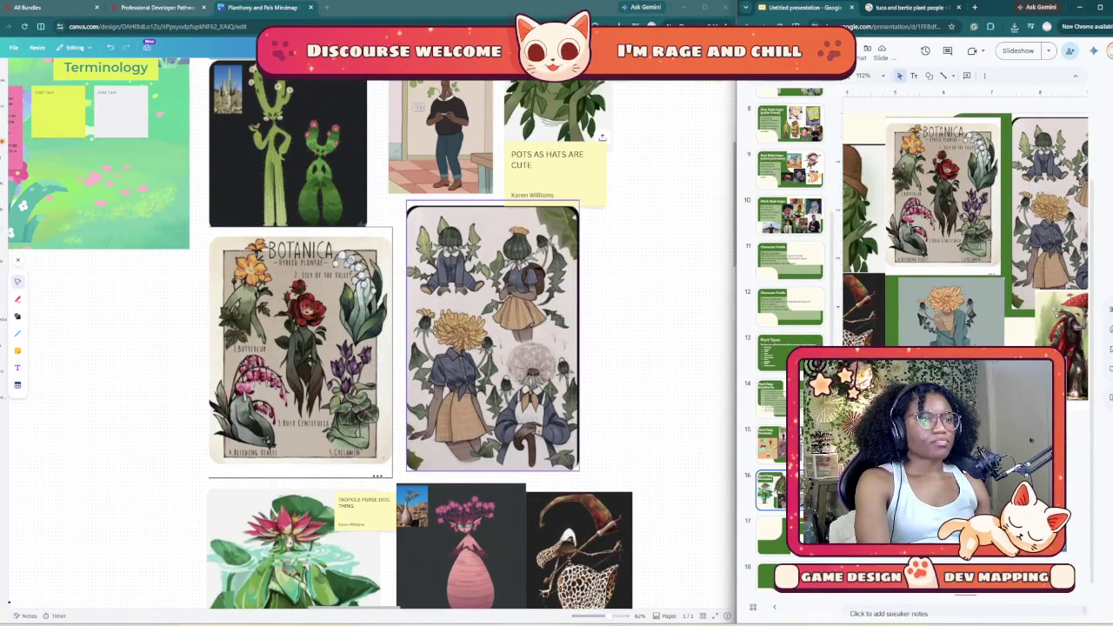
scroll(372, 331, "up", 1)
scroll(372, 331, "up", 5)
scroll(372, 331, "up", 5)
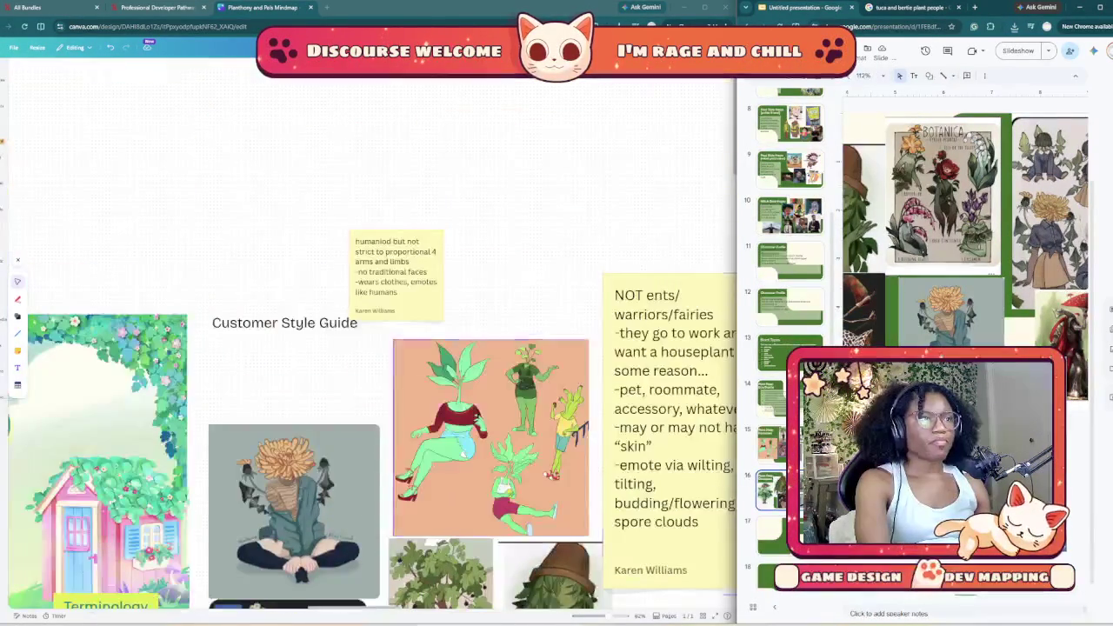
scroll(372, 331, "down", 3)
scroll(372, 331, "down", 5)
scroll(373, 331, "down", 7)
scroll(373, 331, "down", 5)
scroll(373, 331, "down", 3)
scroll(412, 374, "left", 3)
scroll(412, 374, "up", 3)
scroll(412, 374, "down", 5)
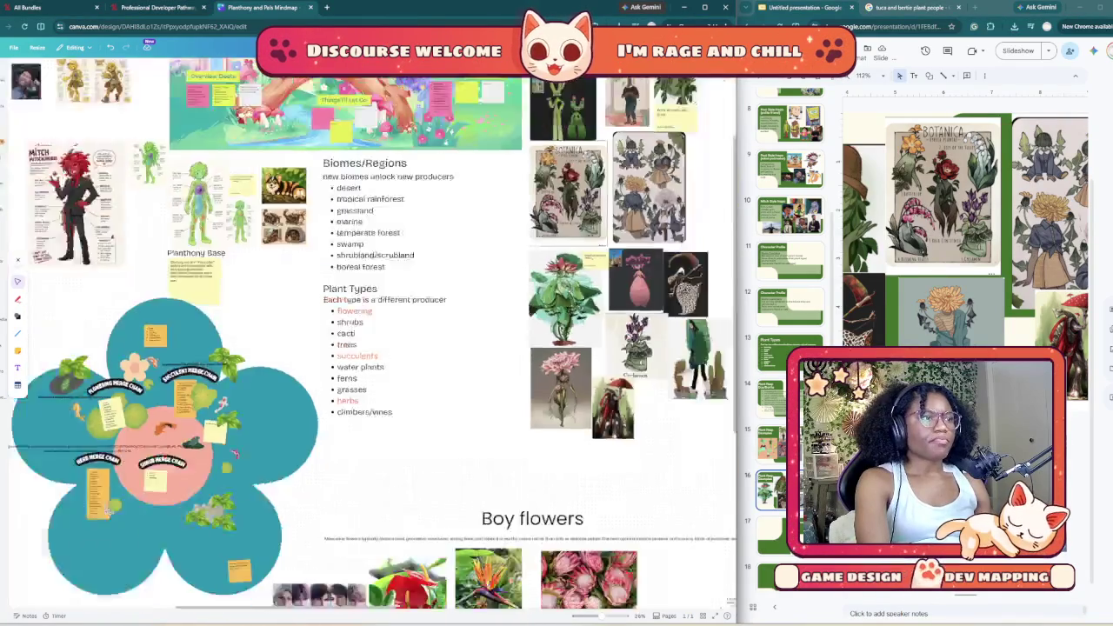
scroll(412, 374, "down", 5)
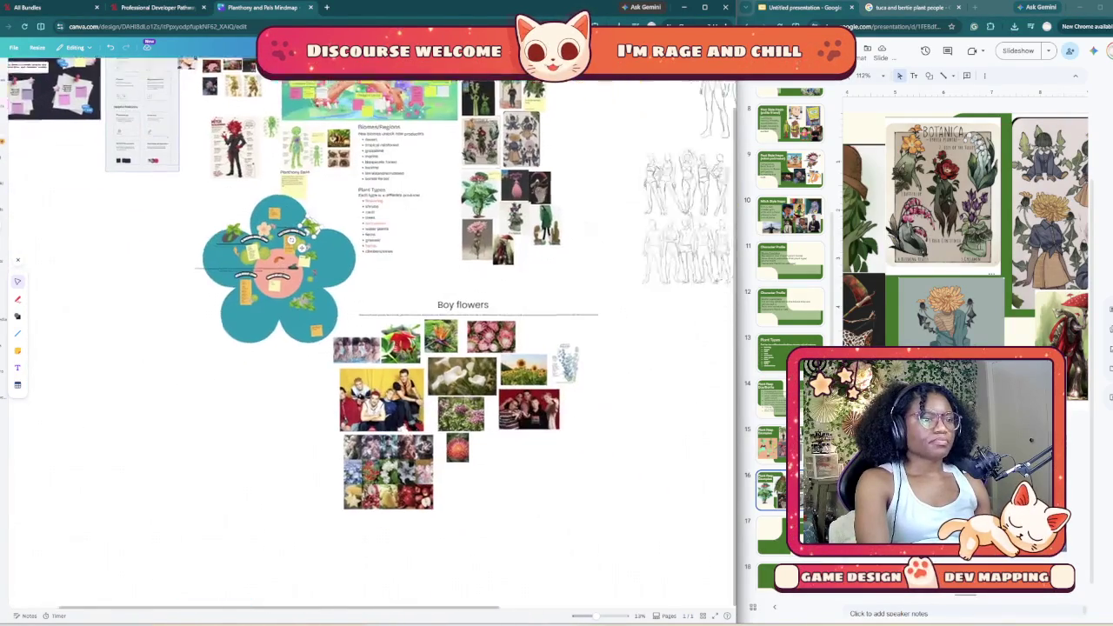
scroll(182, 309, "up", 5)
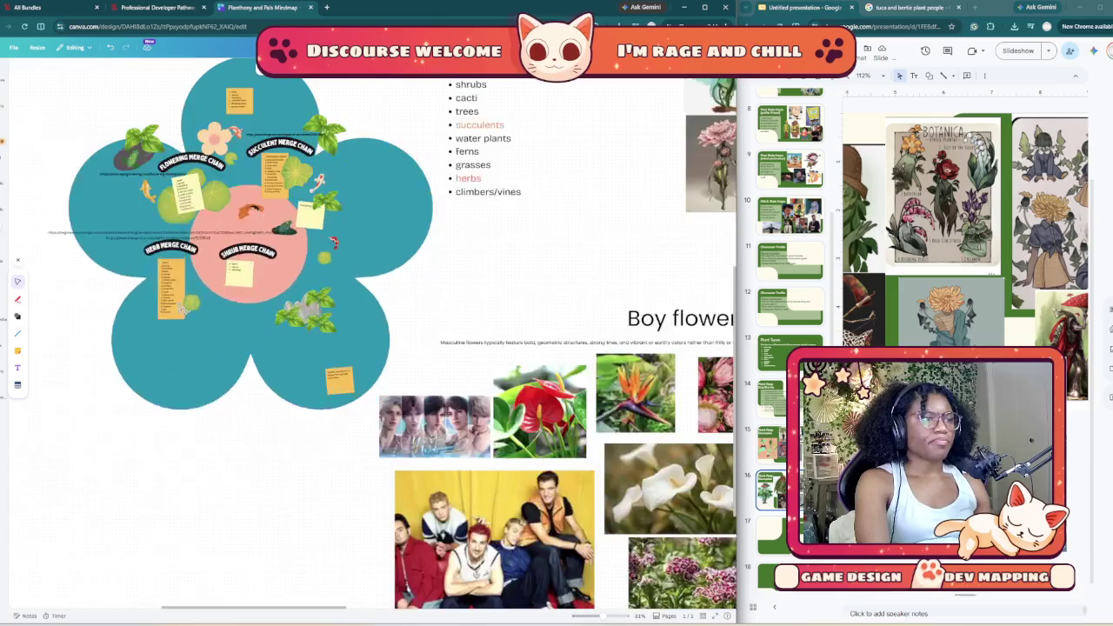
scroll(182, 308, "right", 2)
scroll(183, 309, "right", 3)
scroll(183, 309, "right", 3)
scroll(183, 309, "up", 3)
scroll(427, 534, "right", 3)
scroll(427, 534, "right", 3)
scroll(427, 534, "right", 3)
scroll(427, 534, "up", 3)
scroll(427, 534, "up", 2)
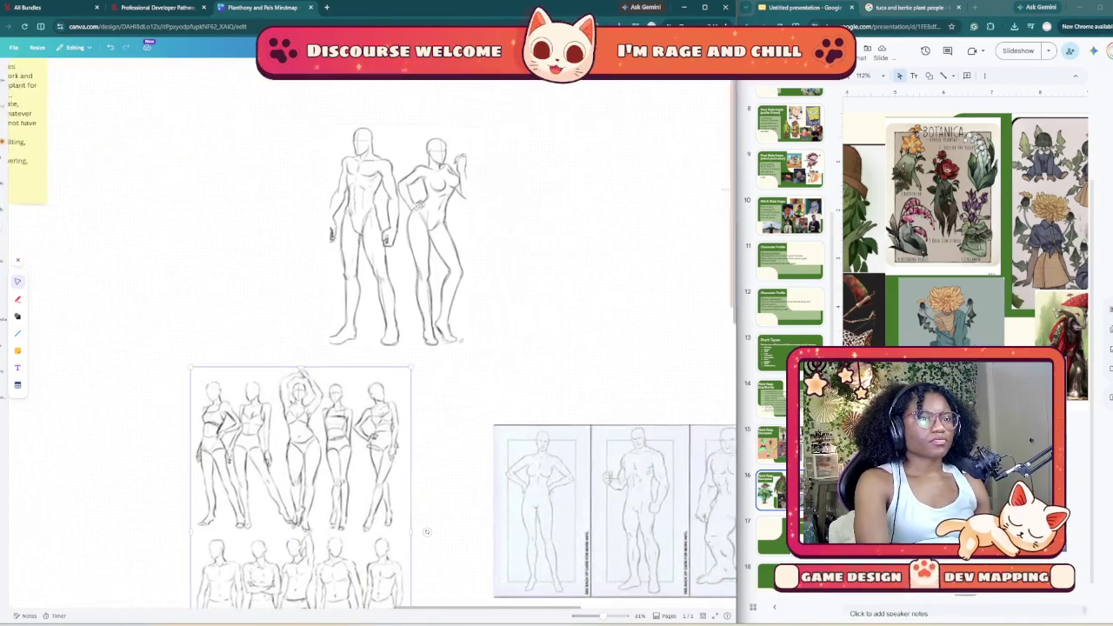
scroll(427, 534, "right", 4)
scroll(427, 534, "down", 1)
scroll(233, 292, "right", 3)
scroll(233, 292, "up", 2)
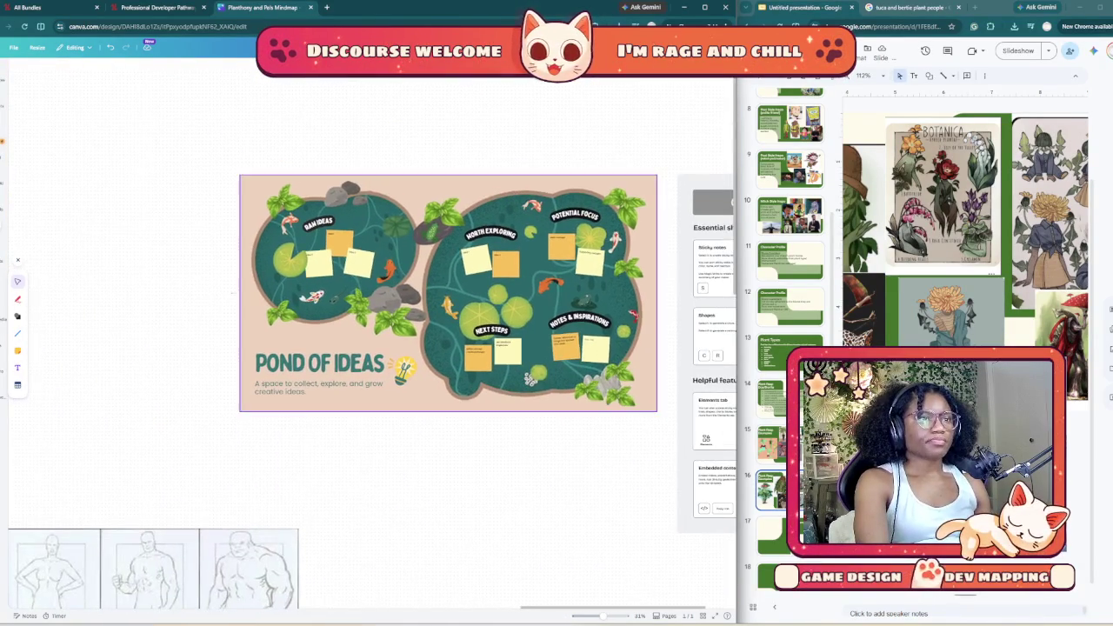
scroll(233, 292, "down", 2)
scroll(233, 292, "down", 3)
scroll(233, 292, "right", 3)
scroll(174, 365, "down", 3)
scroll(162, 400, "down", 2)
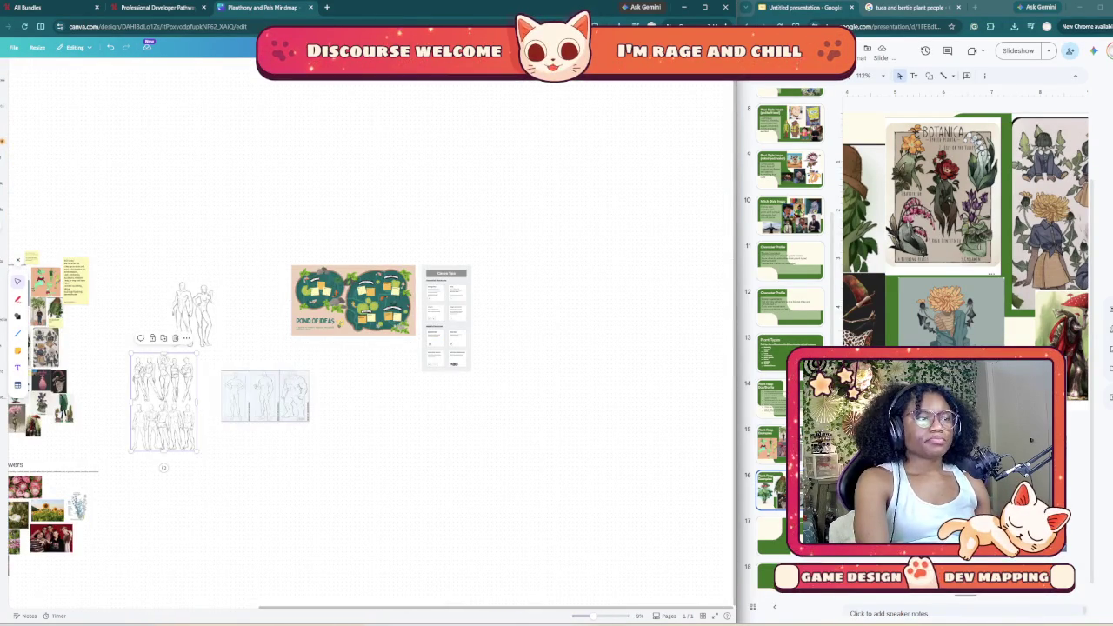
scroll(163, 400, "down", 1)
scroll(163, 400, "left", 3)
scroll(163, 400, "down", 2)
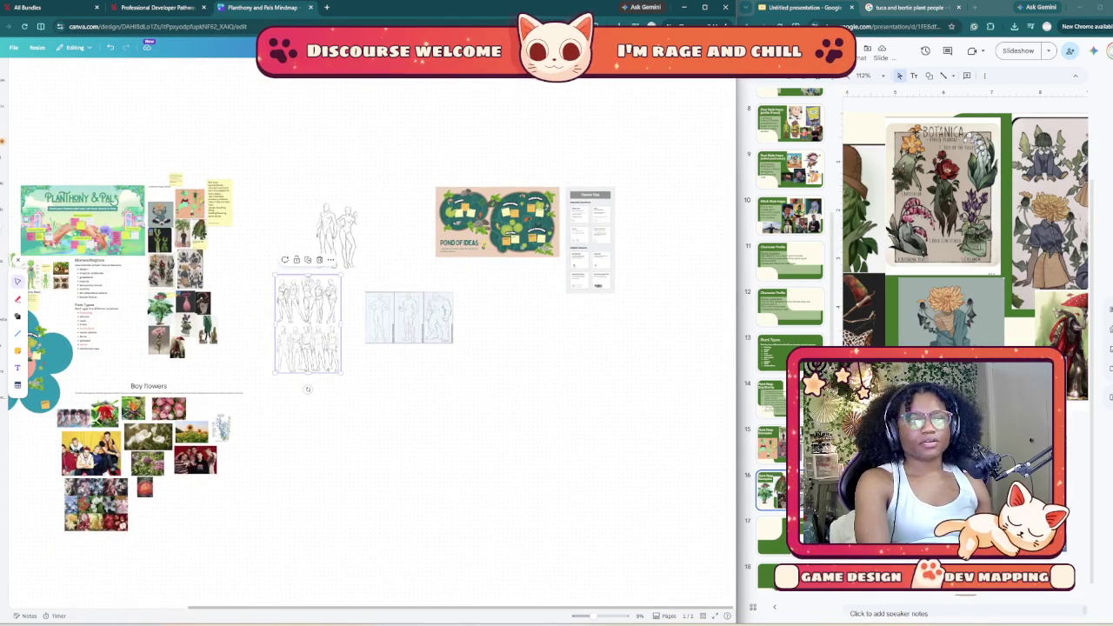
scroll(366, 348, "left", 3)
scroll(366, 348, "down", 1)
scroll(366, 348, "left", 4)
scroll(366, 348, "up", 1)
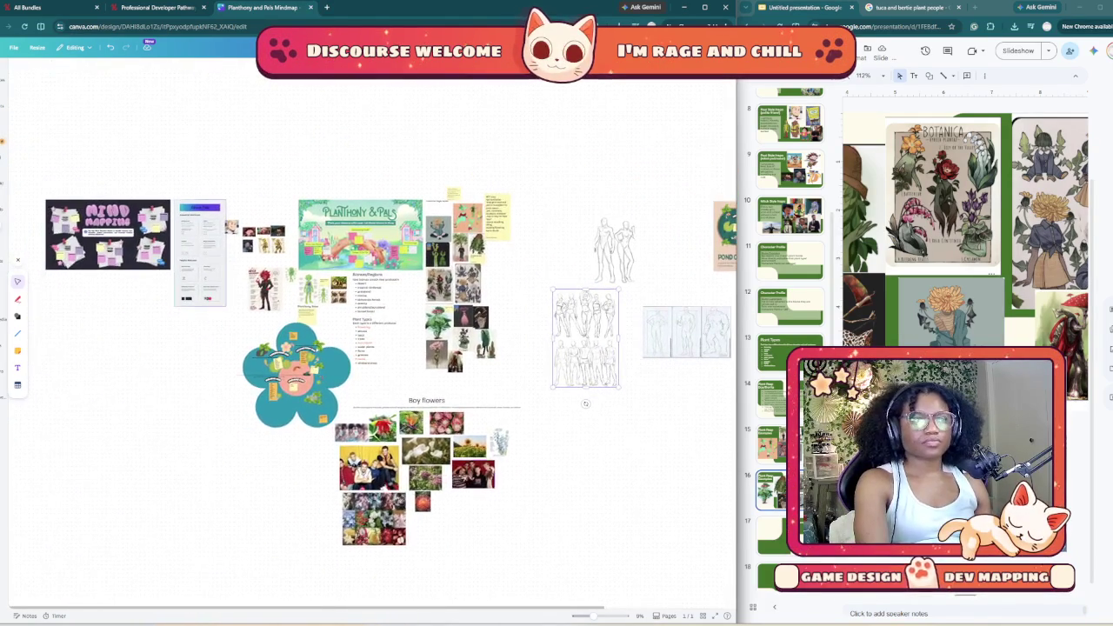
scroll(366, 348, "right", 3)
scroll(366, 348, "up", 4)
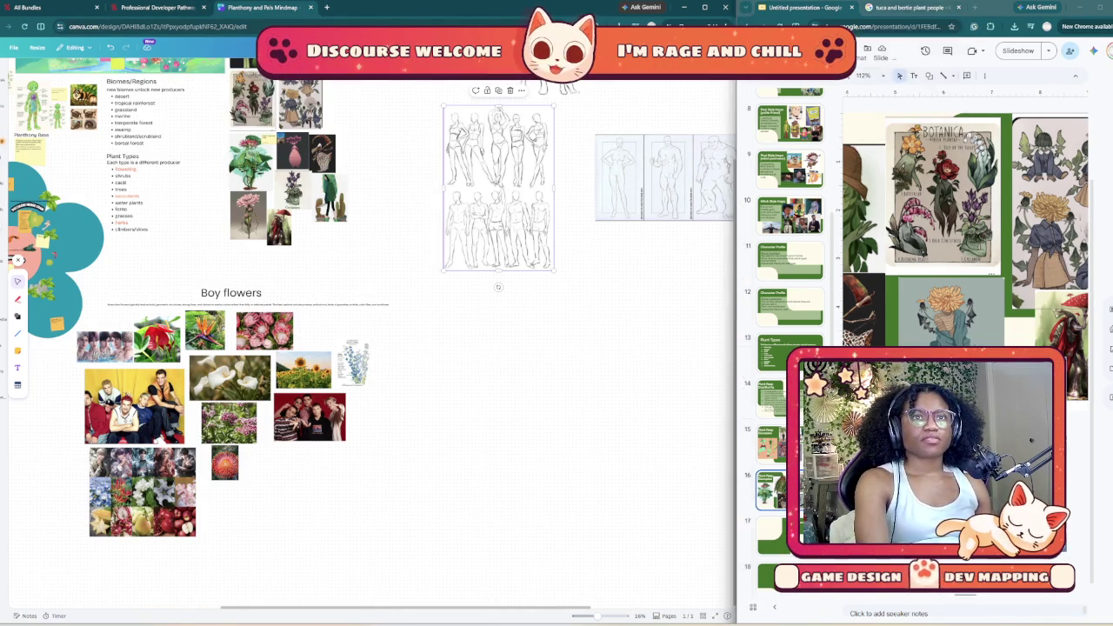
Step: Pan the Canva board to centre the Terminology section and select its pink definitions note
left_click(972, 7)
key("ctrl+w")
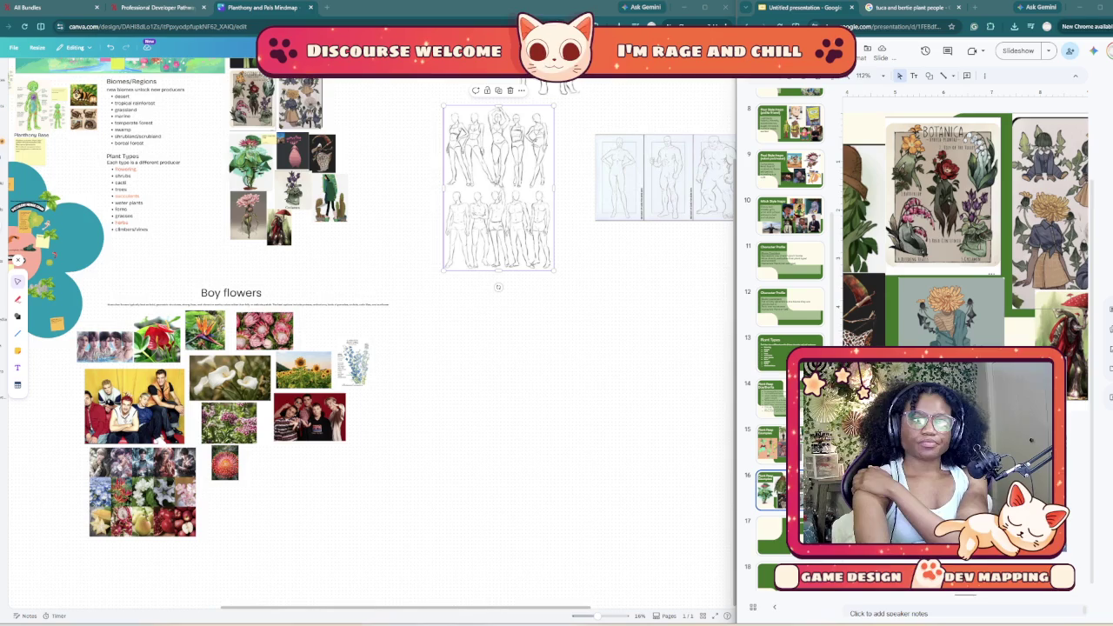
key("Escape")
scroll(365, 331, "up", 3)
scroll(365, 331, "left", 3)
scroll(365, 331, "up", 4)
scroll(365, 331, "left", 4)
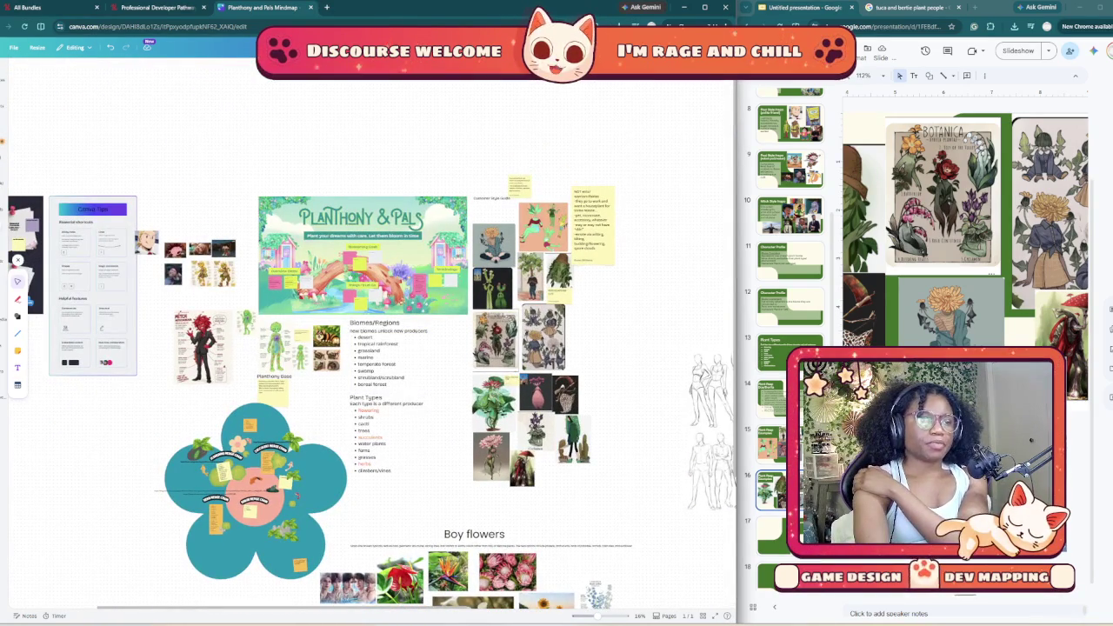
scroll(365, 331, "left", 2)
scroll(366, 331, "up", 1)
scroll(365, 331, "left", 2)
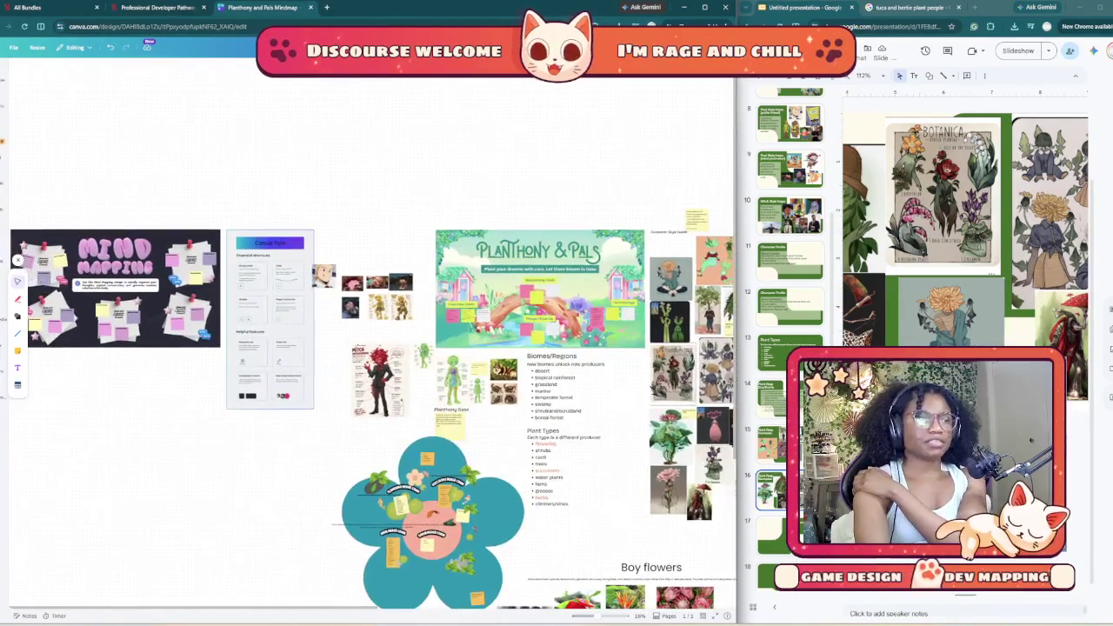
scroll(365, 330, "down", 2)
scroll(365, 330, "right", 3)
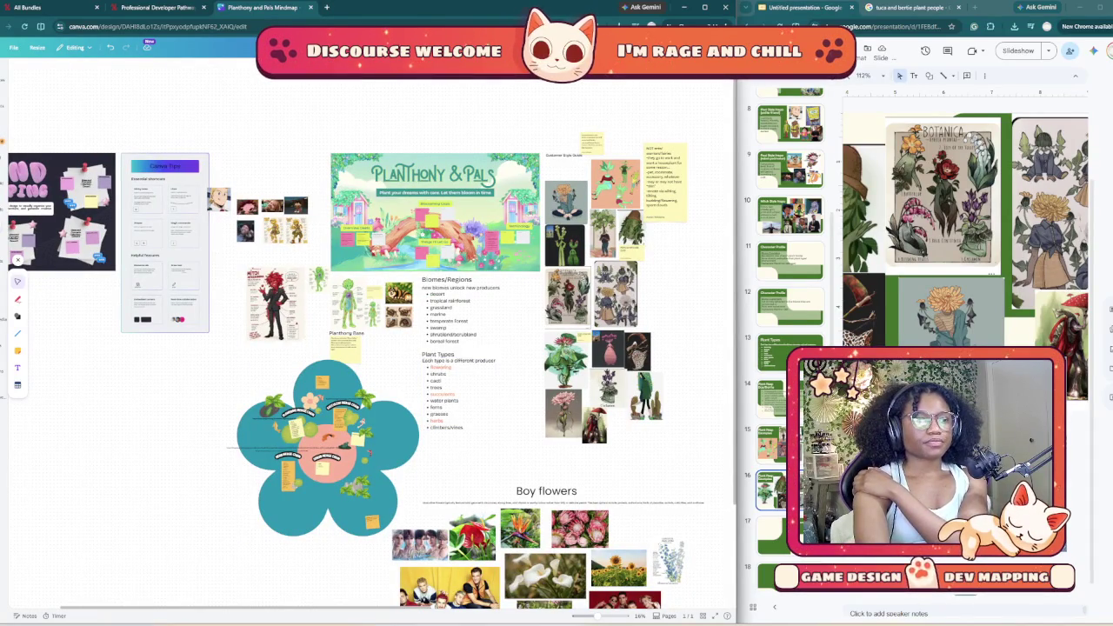
scroll(365, 348, "down", 2)
scroll(366, 348, "right", 5)
scroll(365, 348, "right", 2)
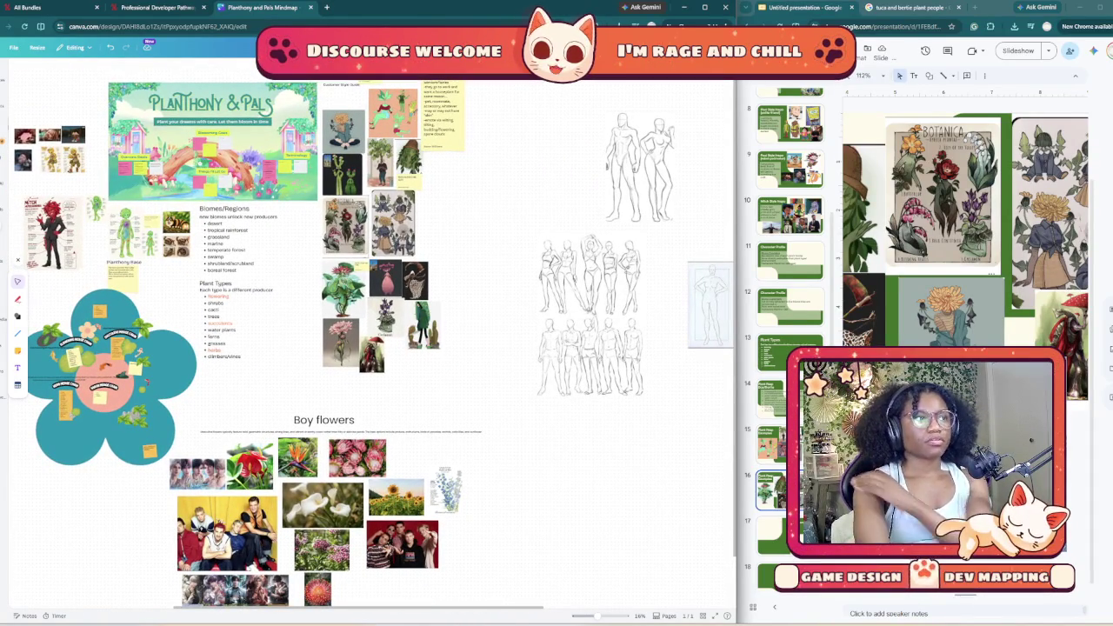
scroll(260, 339, "up", 2)
scroll(261, 339, "up", 2)
scroll(260, 339, "up", 2)
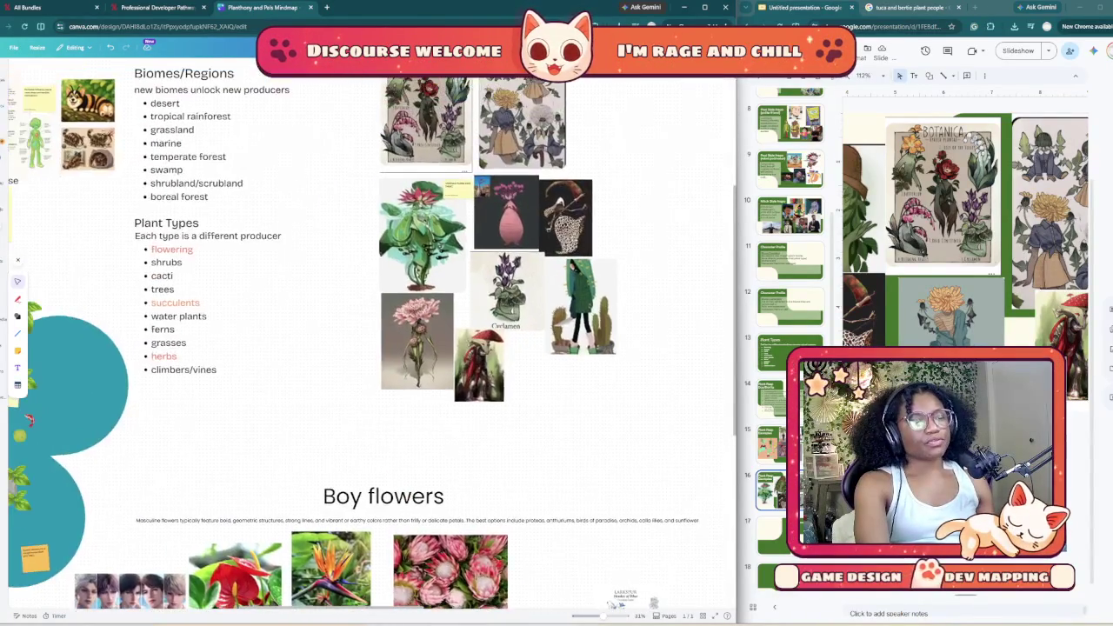
scroll(366, 347, "down", 2)
scroll(365, 348, "up", 3)
scroll(365, 348, "up", 3)
scroll(365, 348, "up", 2)
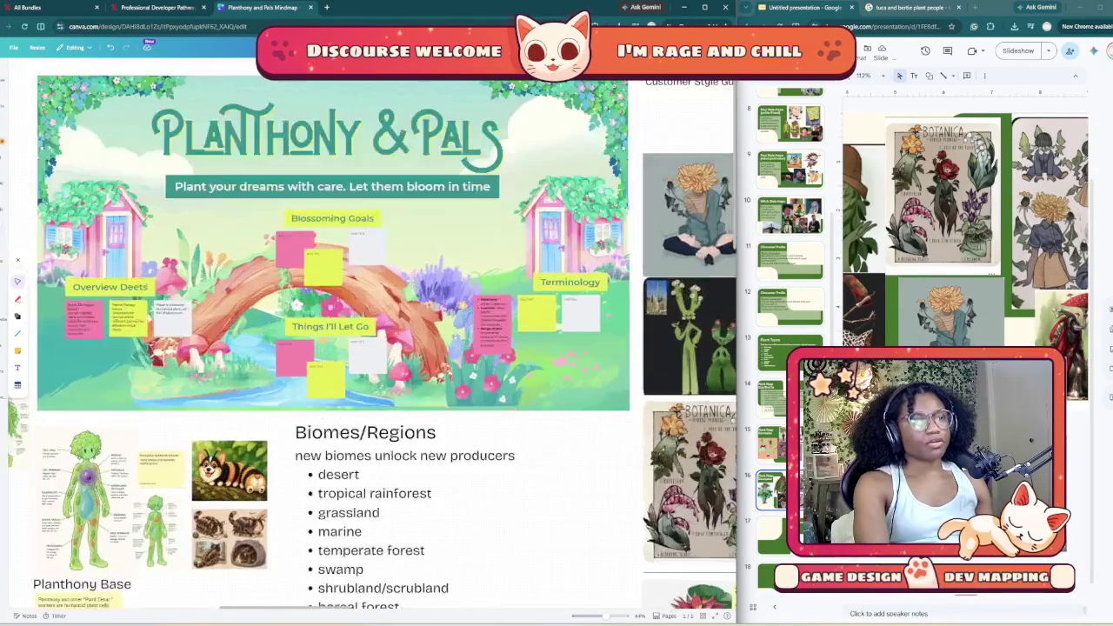
scroll(377, 335, "up", 2)
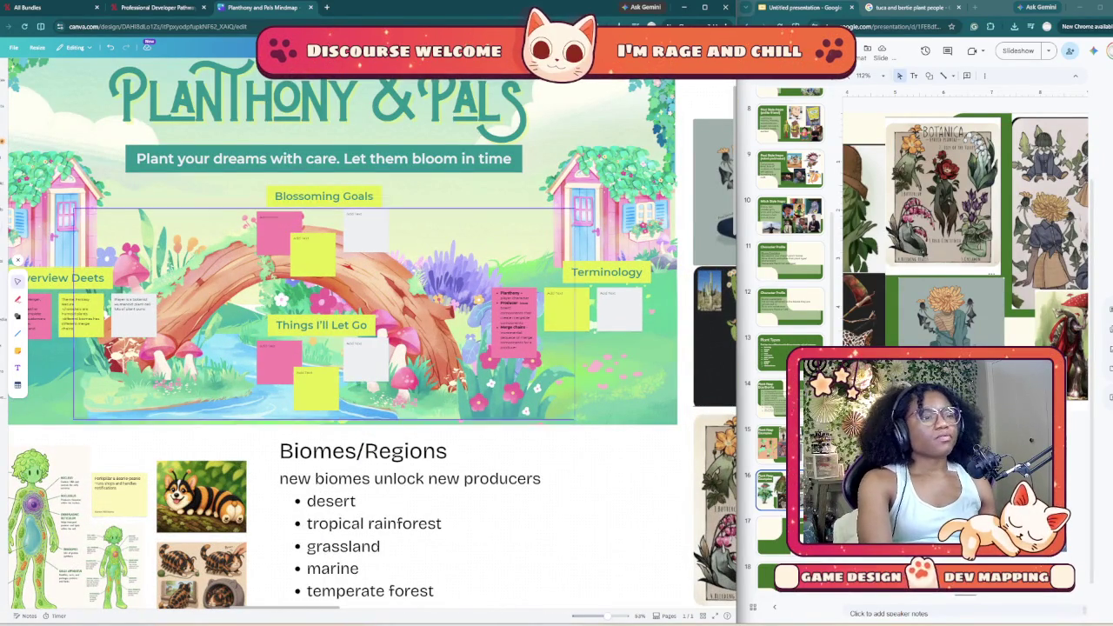
scroll(377, 335, "left", 3)
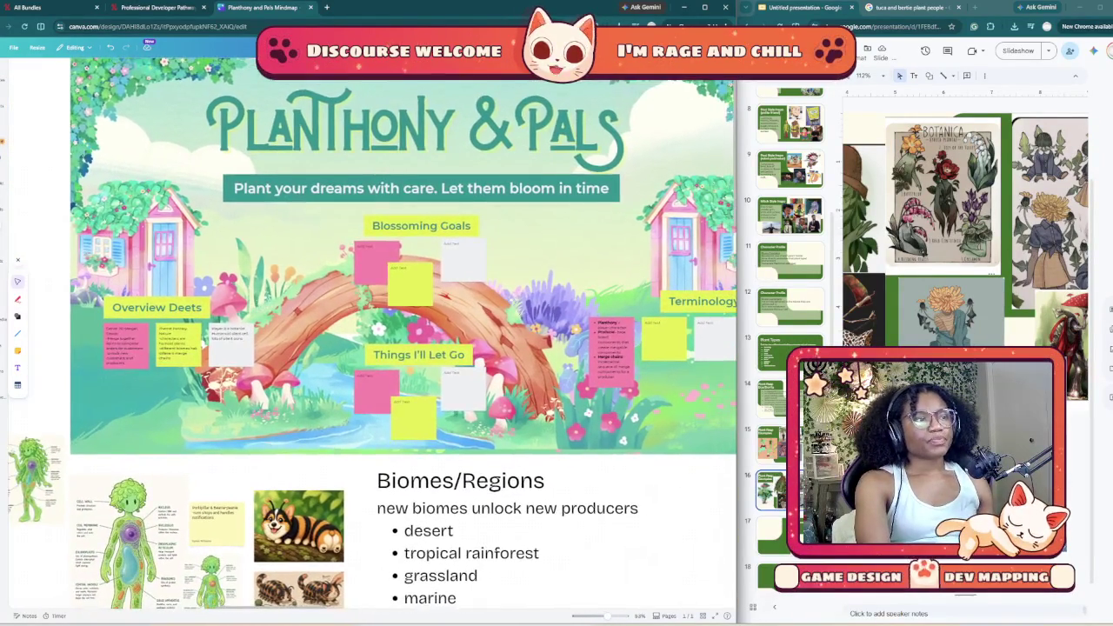
scroll(516, 418, "up", 3)
scroll(516, 418, "right", 4)
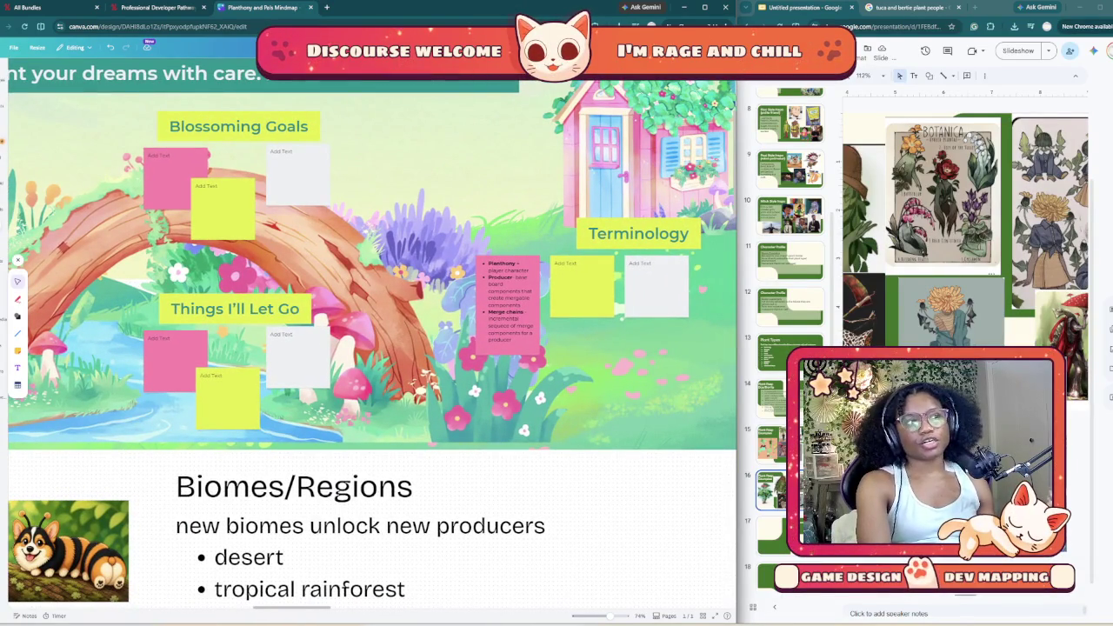
scroll(515, 525, "left", 1)
scroll(515, 525, "left", 4)
scroll(515, 526, "left", 2)
scroll(514, 525, "down", 1)
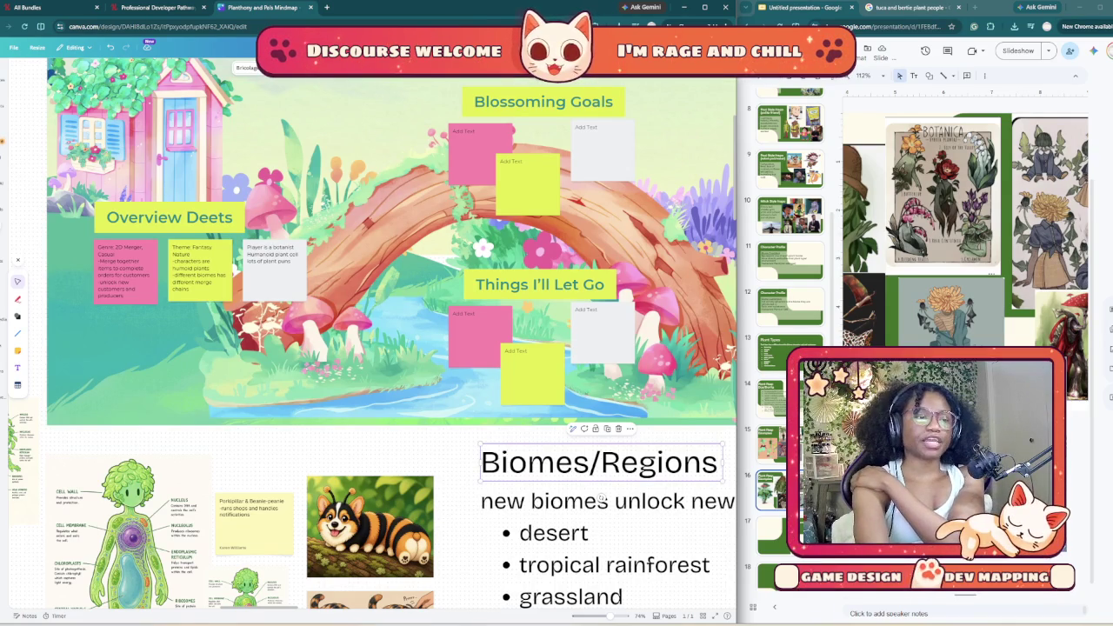
scroll(602, 502, "left", 1)
scroll(601, 502, "left", 3)
scroll(709, 503, "left", 1)
scroll(708, 502, "left", 1)
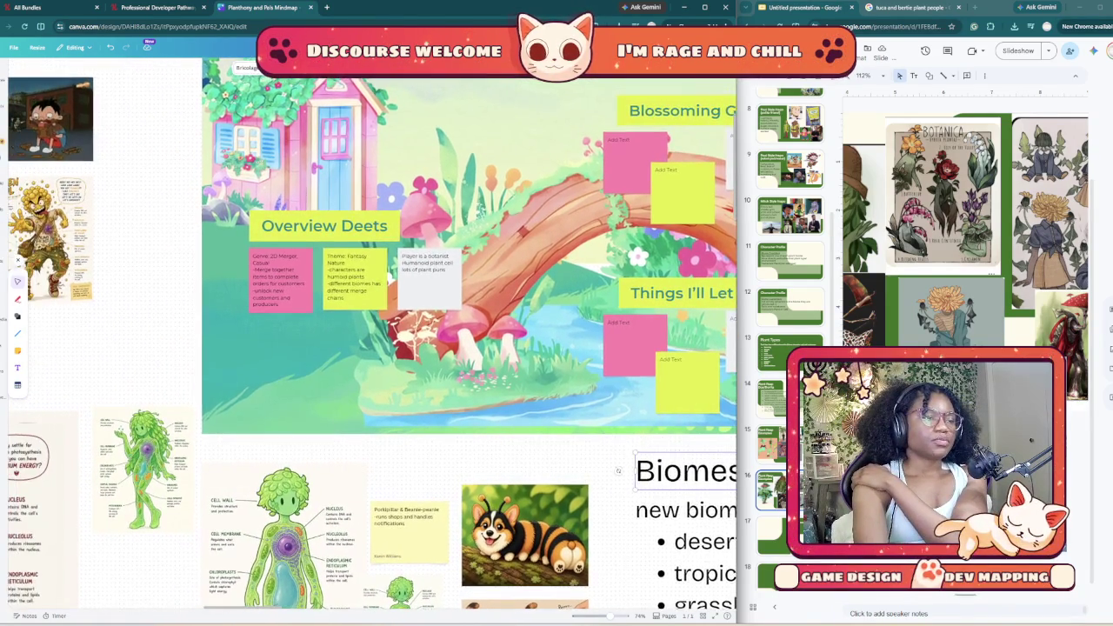
scroll(618, 425, "down", 2)
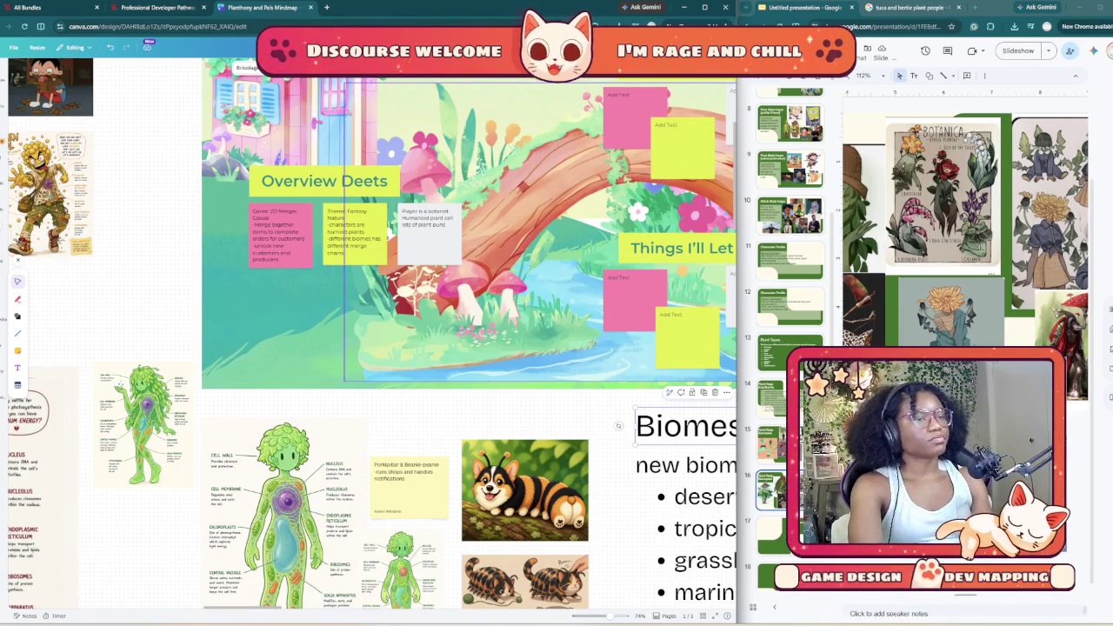
scroll(339, 252, "up", 5)
scroll(328, 248, "up", 3)
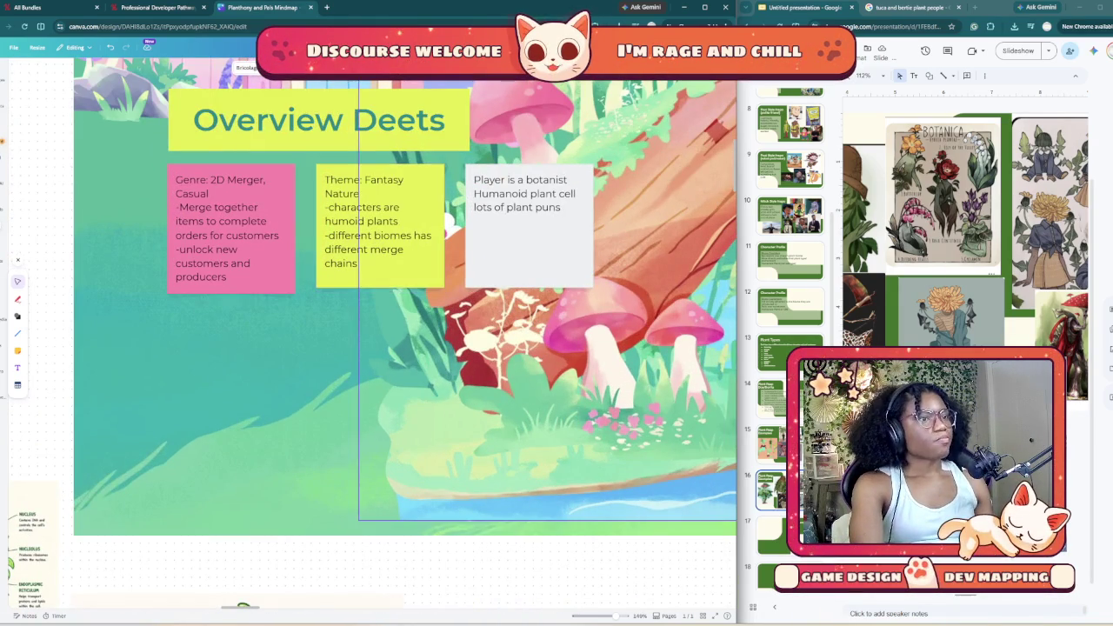
scroll(449, 224, "right", 5)
scroll(449, 224, "right", 5)
scroll(449, 224, "right", 5)
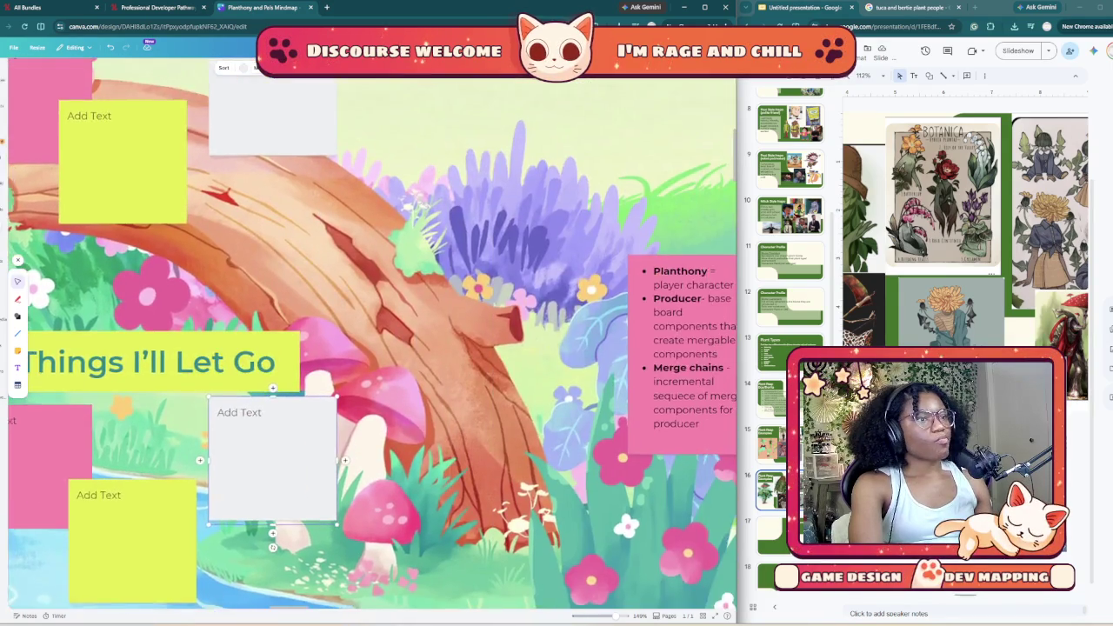
scroll(607, 286, "right", 5)
scroll(607, 287, "down", 2)
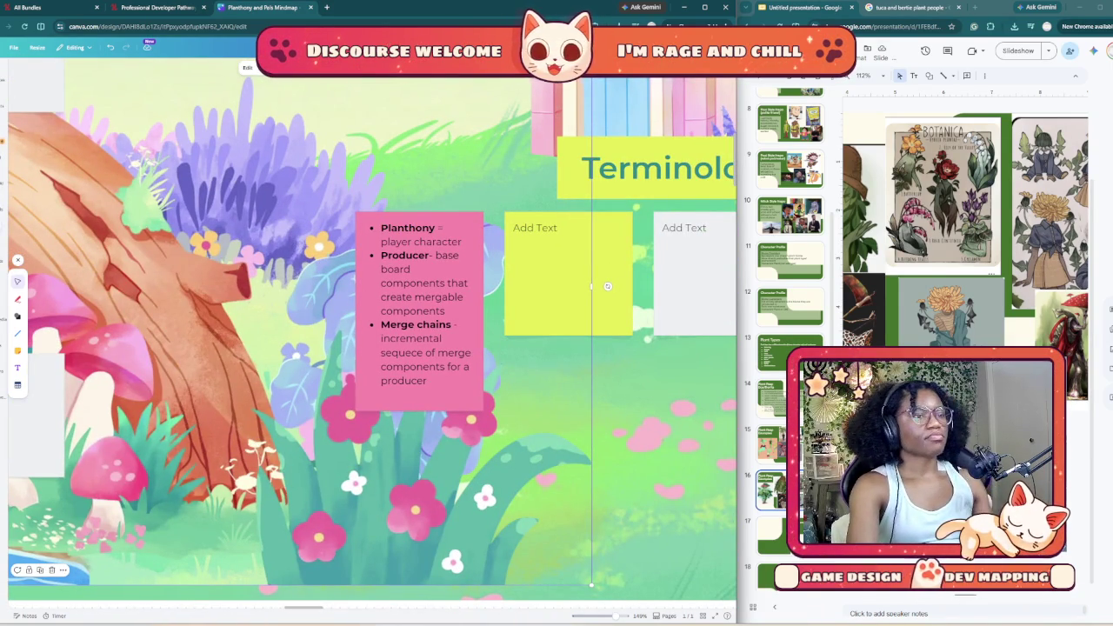
scroll(372, 331, "right", 5)
scroll(373, 331, "down", 2)
scroll(373, 331, "up", 1)
scroll(373, 330, "left", 2)
scroll(372, 330, "up", 2)
left_click(322, 392)
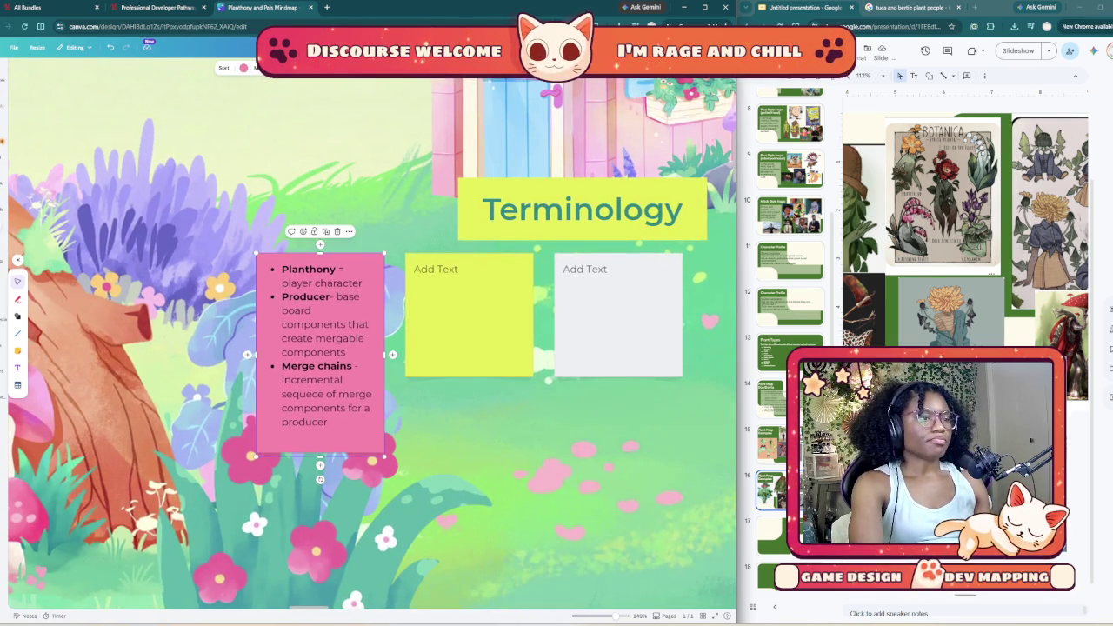
Step: Select all the pink note's definitions text, widen the deck, and open slide 2's context menu
triple_click(322, 391)
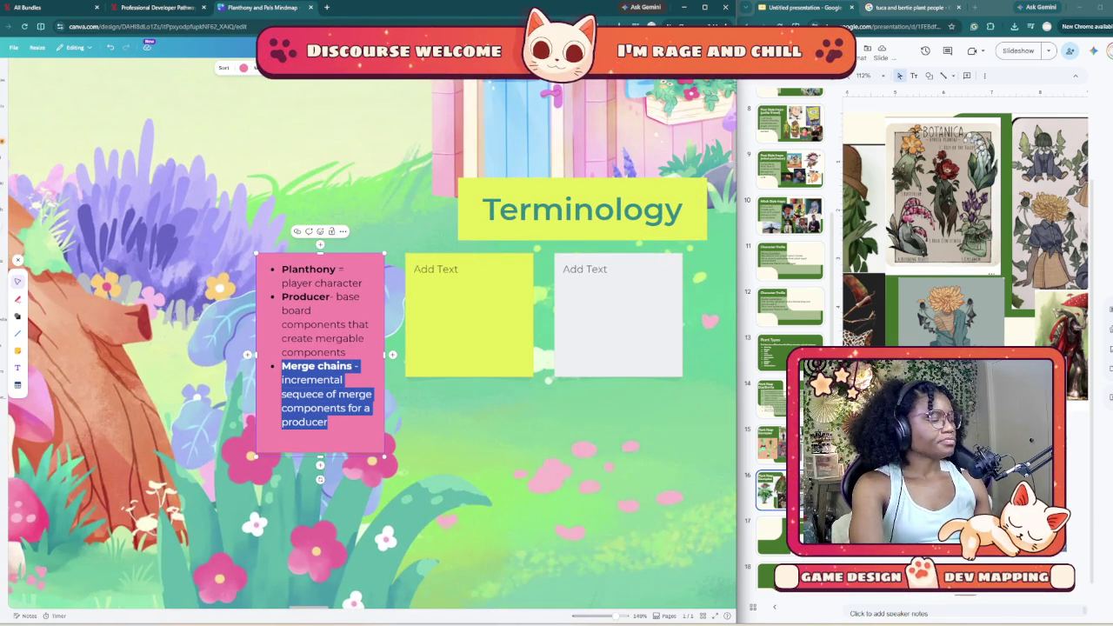
key("ctrl+a")
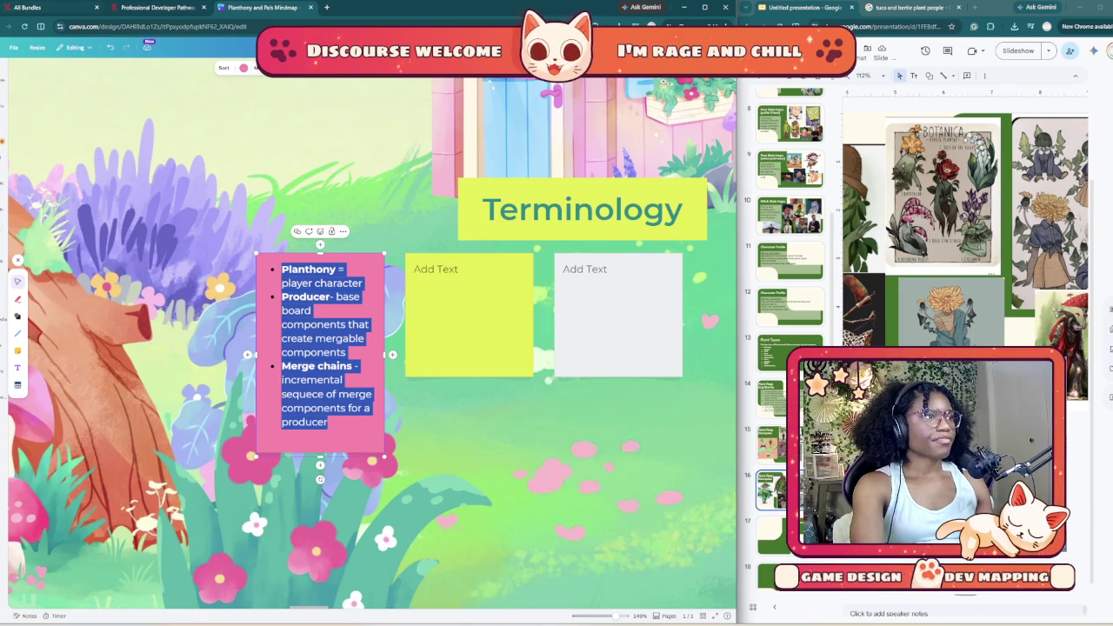
left_click_drag(735, 309, 349, 309)
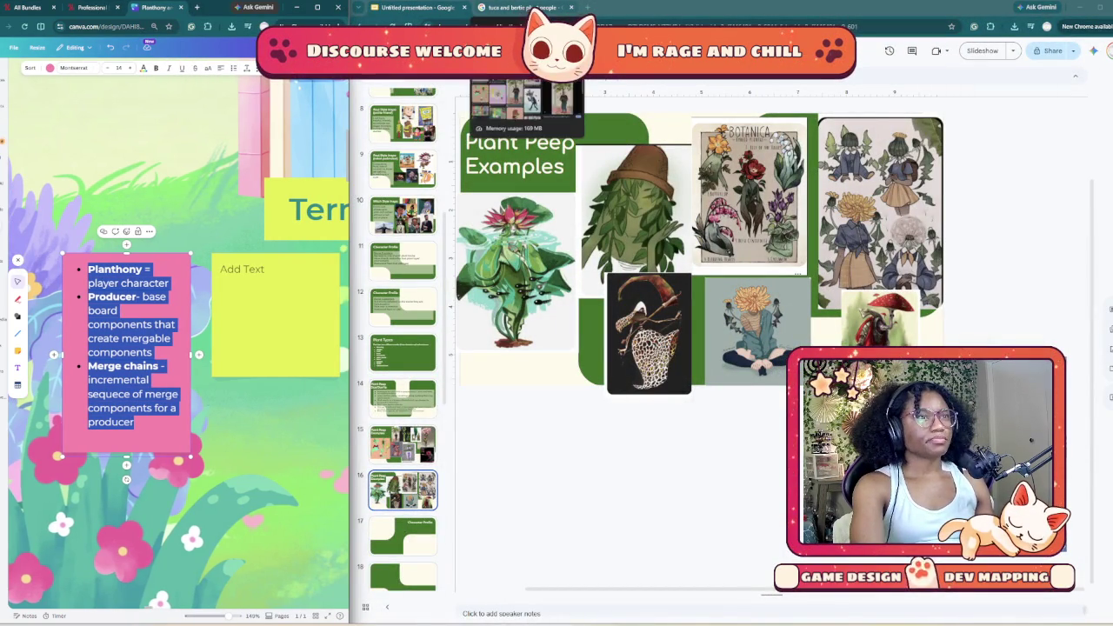
scroll(402, 340, "up", 7)
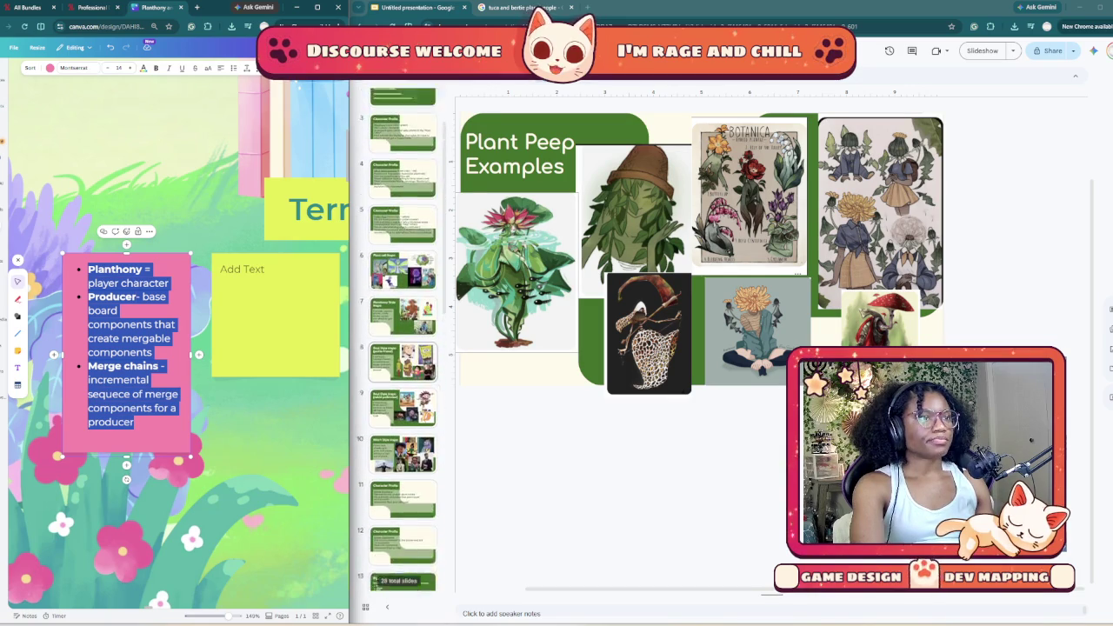
left_click(403, 163)
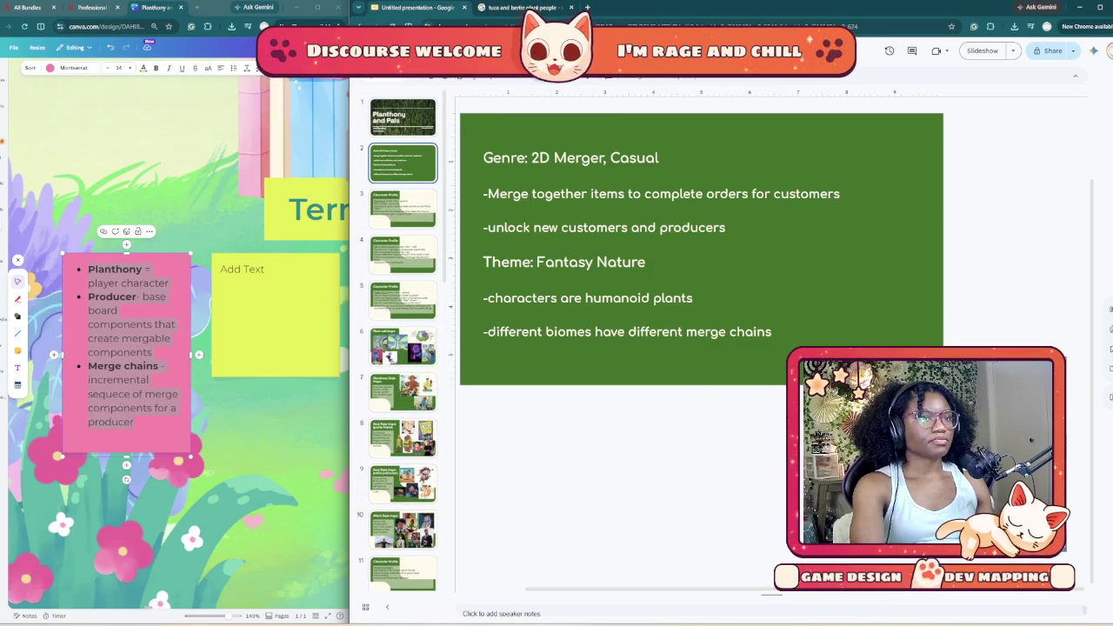
left_click(409, 207)
left_click(408, 166)
right_click(414, 166)
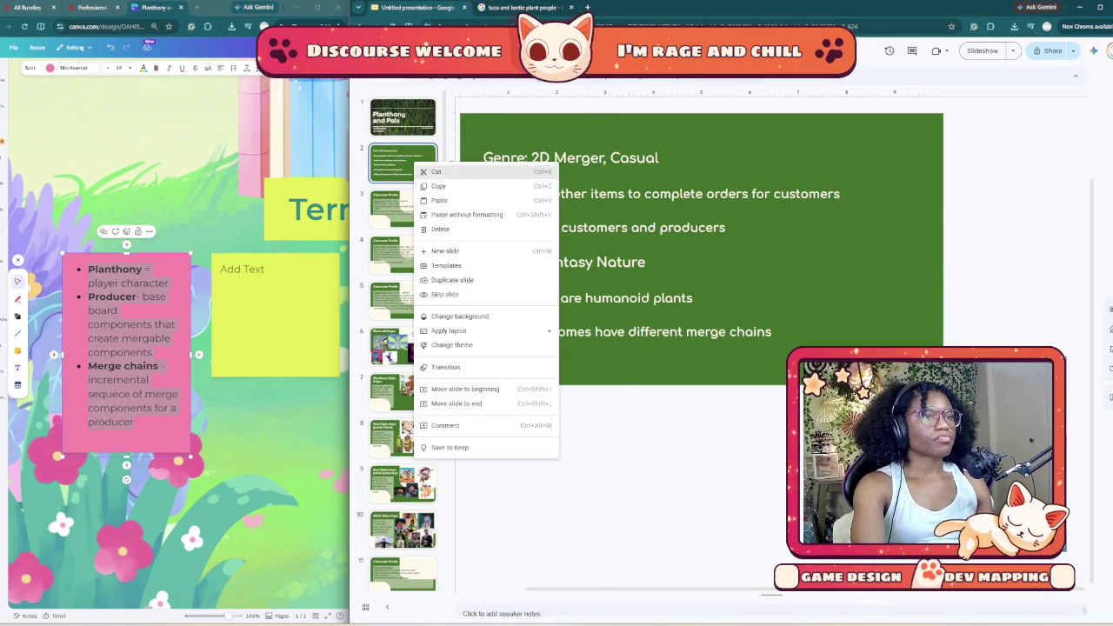
Step: Duplicate slide 2 and paste the Planthony, Producer and Merge chains definitions over its text
left_click(452, 279)
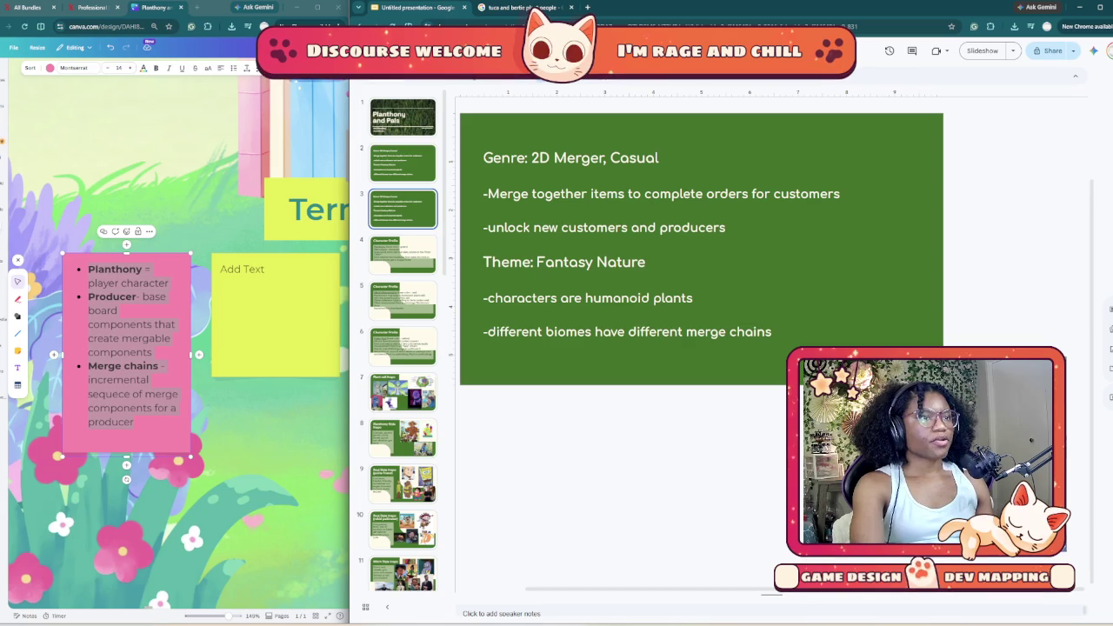
left_click(647, 262)
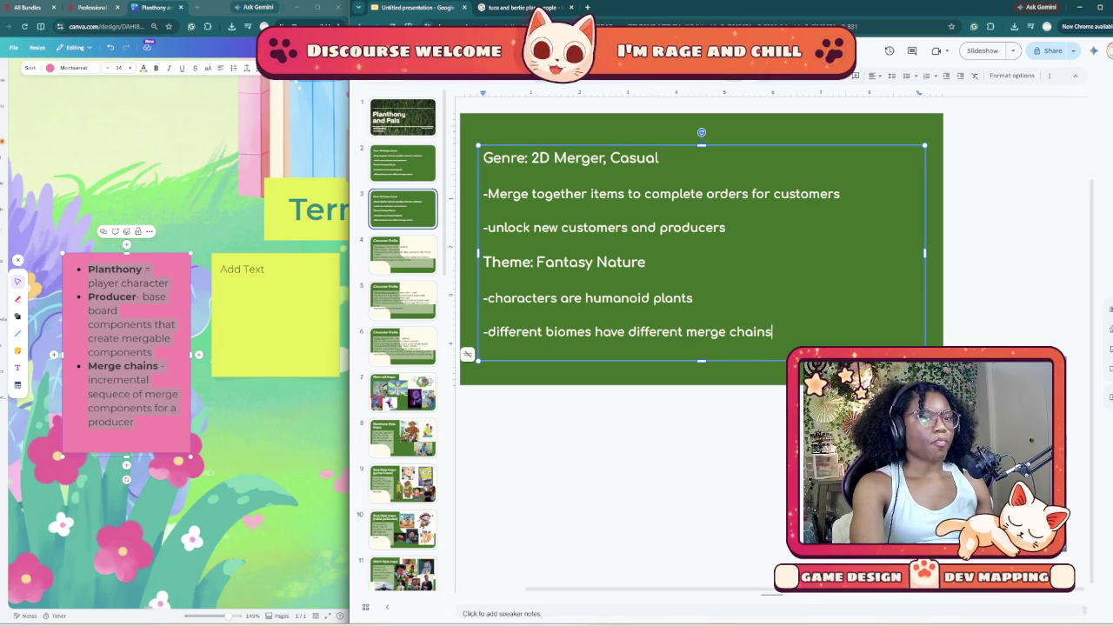
key("ctrl+a")
right_click(513, 179)
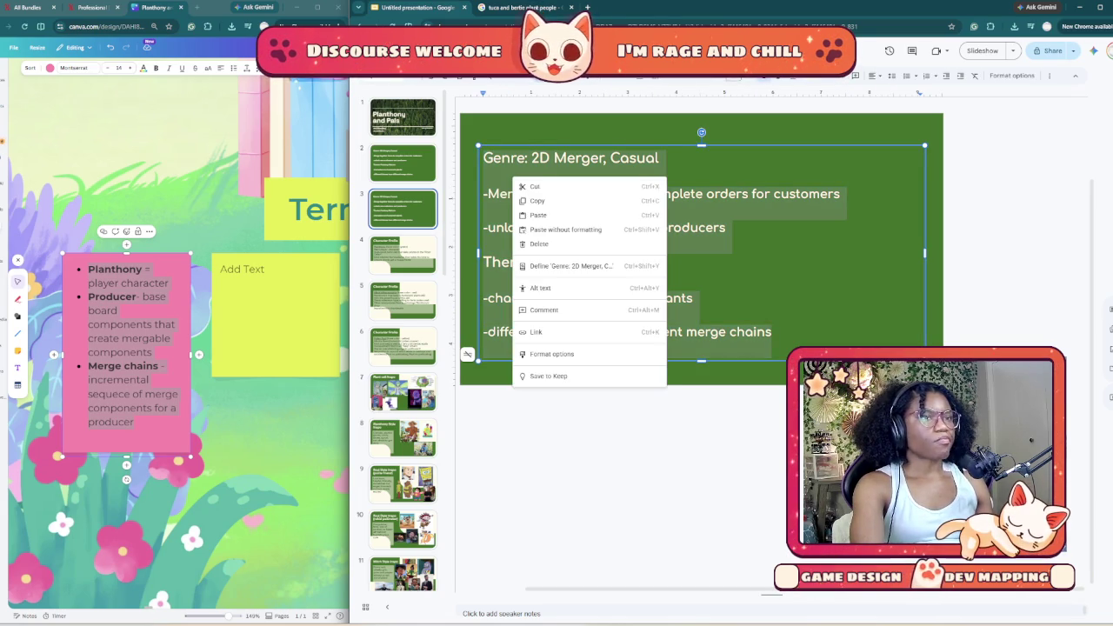
left_click(566, 230)
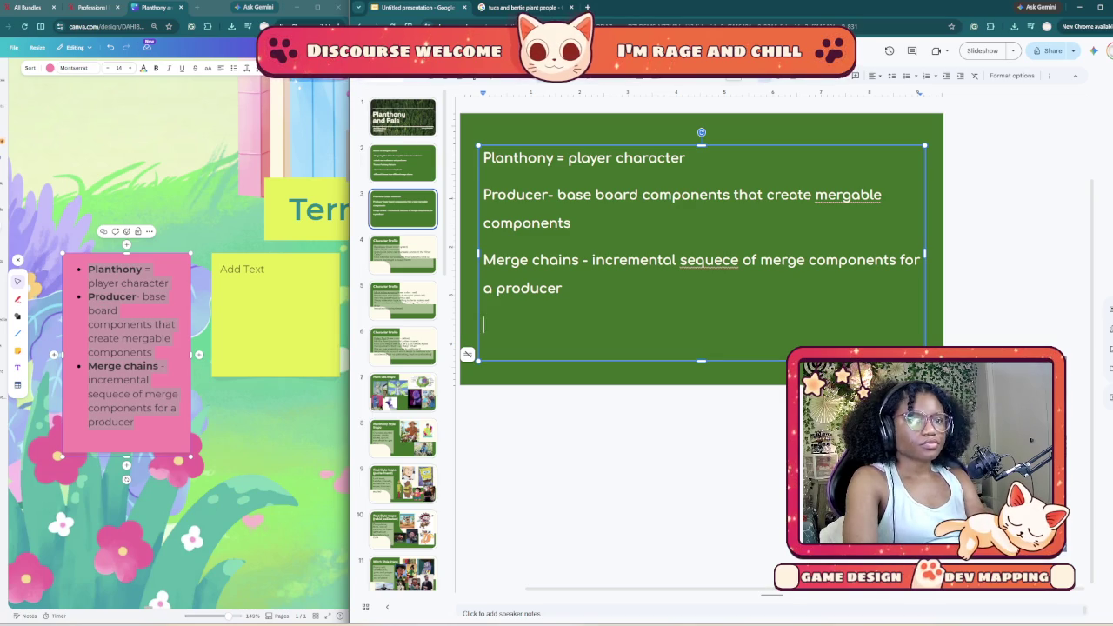
Step: Correct the 'sequence' typo and delete slide 3 from the deck
type("n")
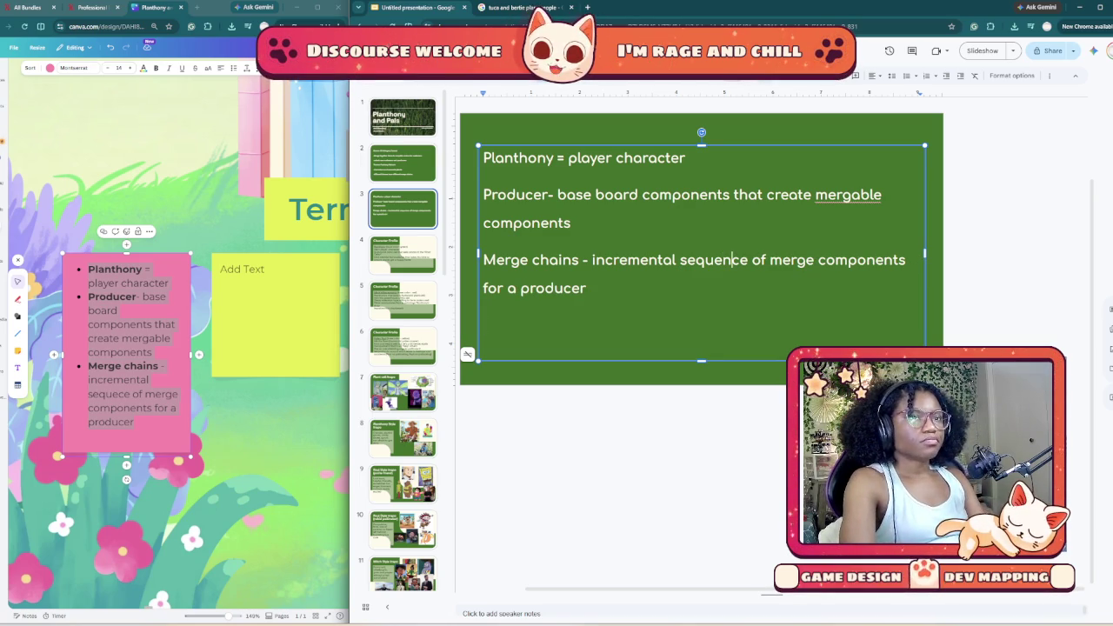
right_click(430, 217)
left_click(457, 282)
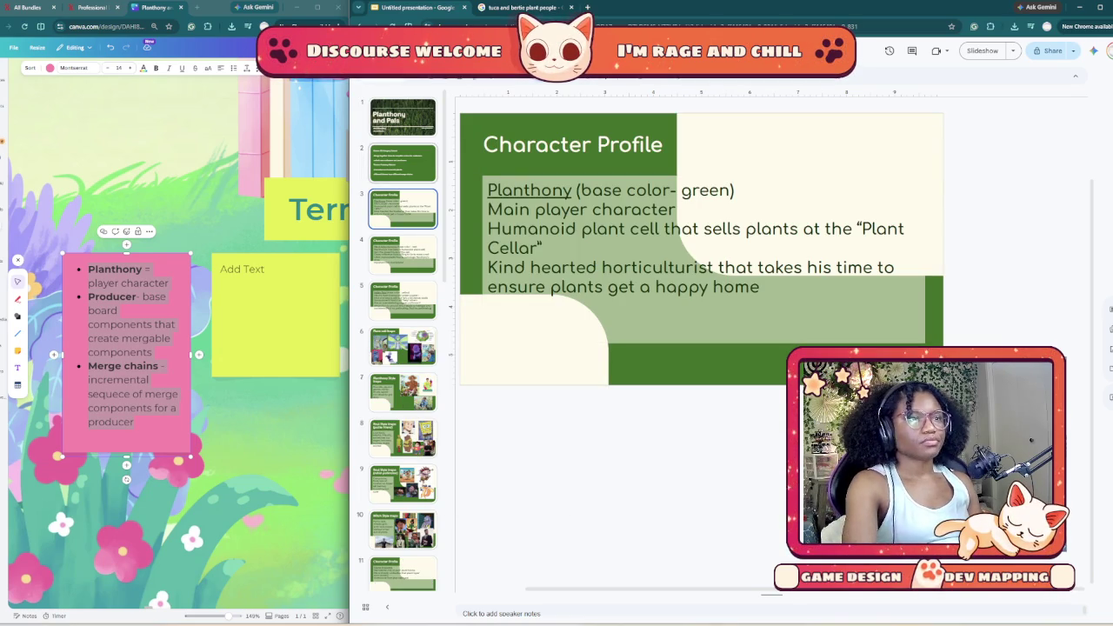
Step: Step through the Plant cell Inspo, Mitch Style Inspo, Plant Types, Dos/Don'ts and Plant Peep Examples slides
key("Down")
key("Down")
key("Down")
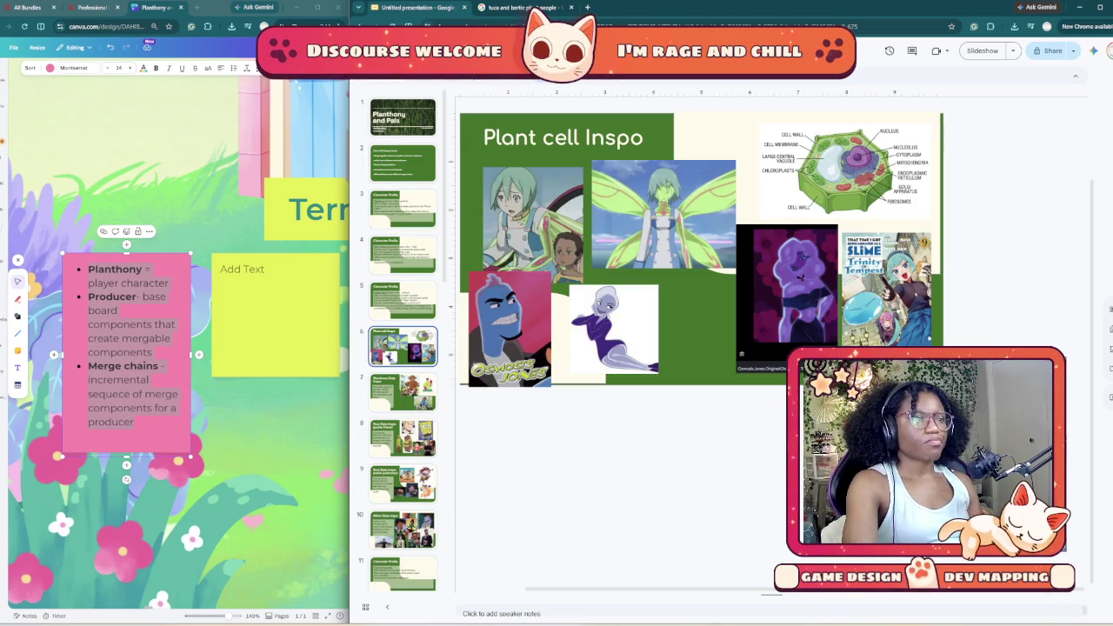
key("Down")
key("Down")
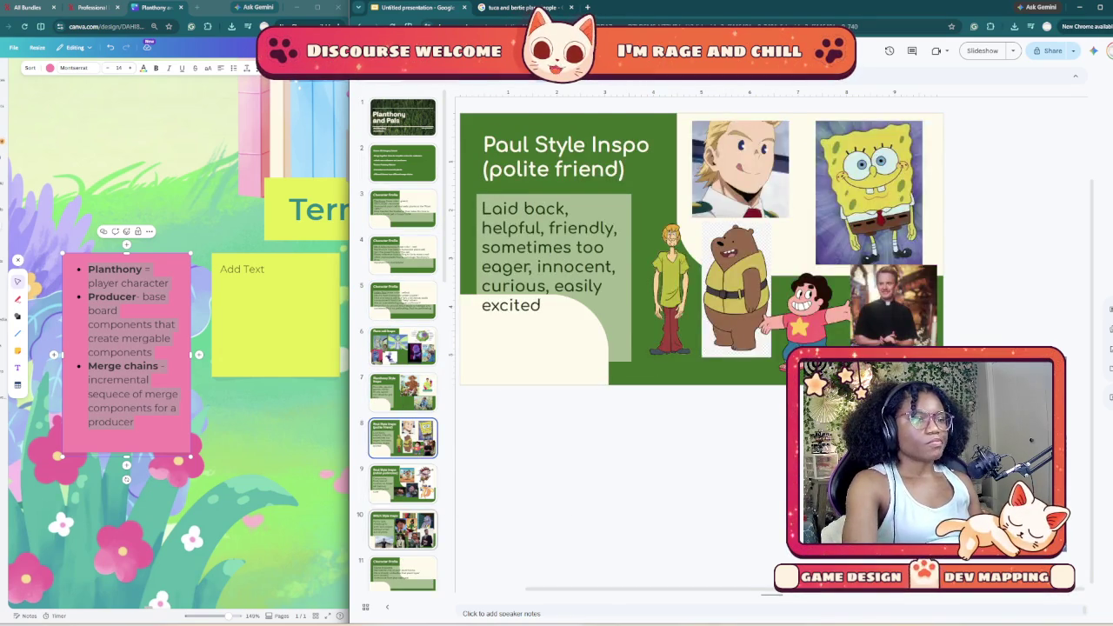
key("Down")
key("Down")
scroll(402, 339, "down", 3)
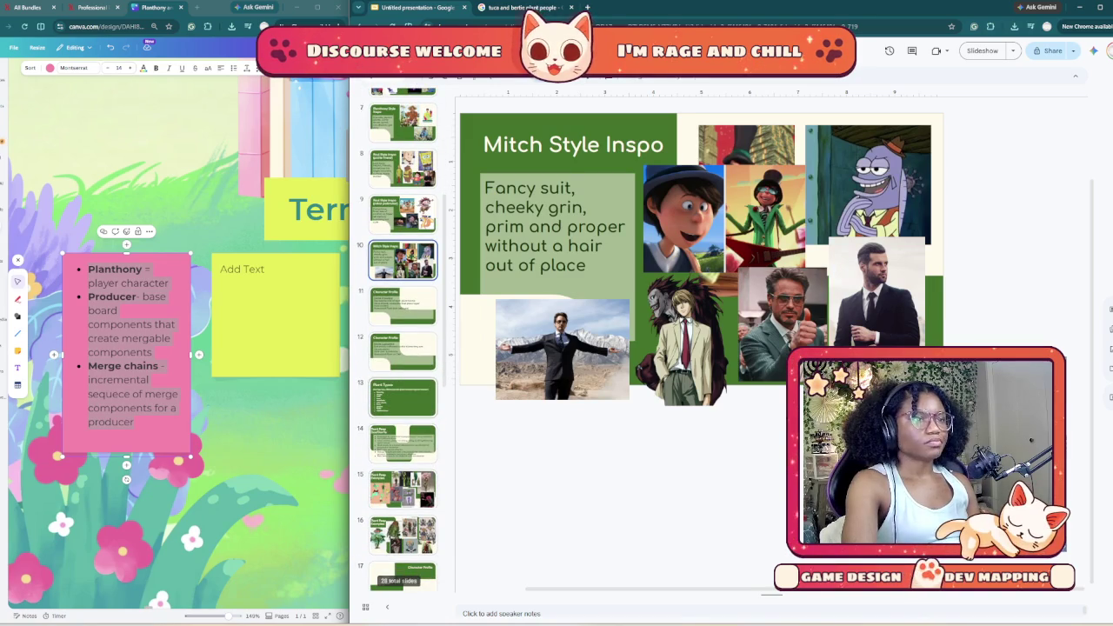
key("Down")
key("Down")
key("Down")
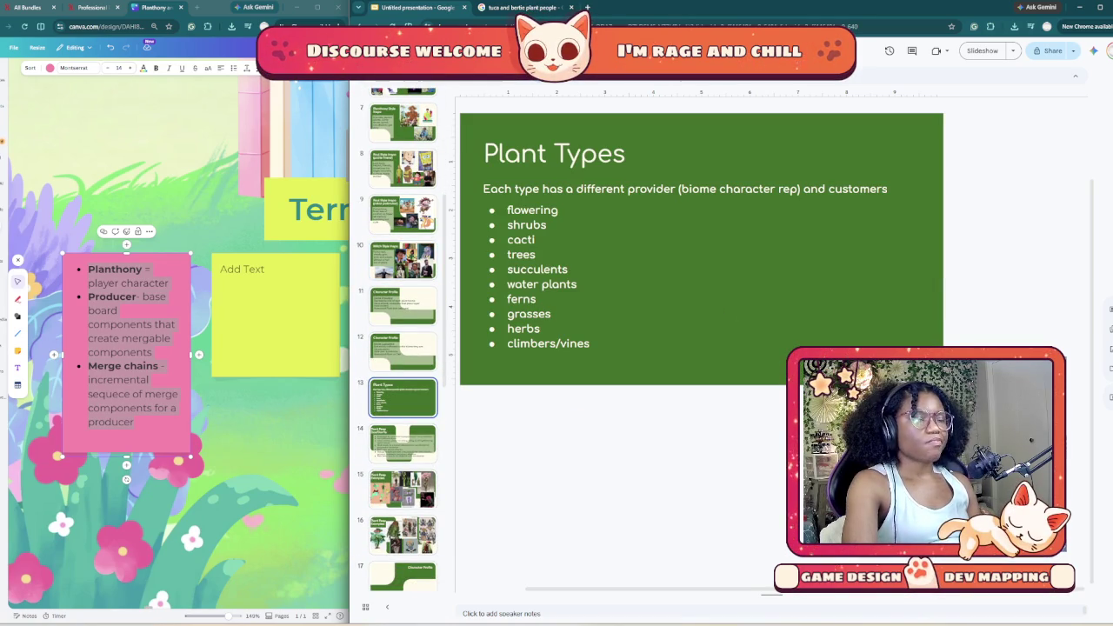
scroll(403, 339, "down", 1)
key("Down")
scroll(403, 339, "down", 1)
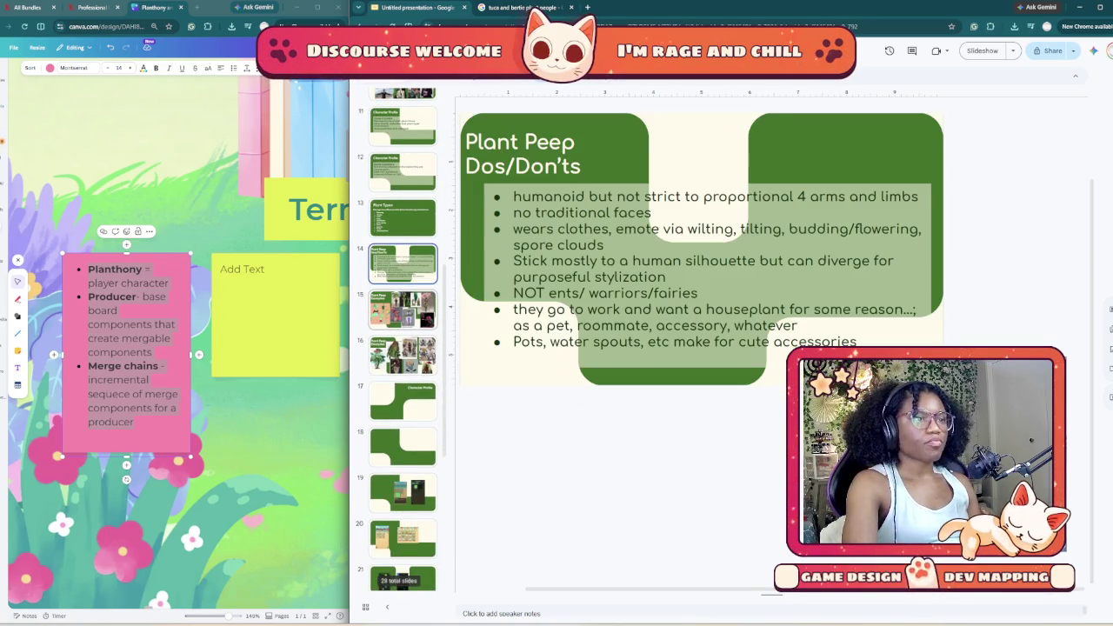
key("Down")
key("Down")
Step: Scroll the filmstrip to find the blank green-shape layout slide at position 22
scroll(403, 339, "down", 1)
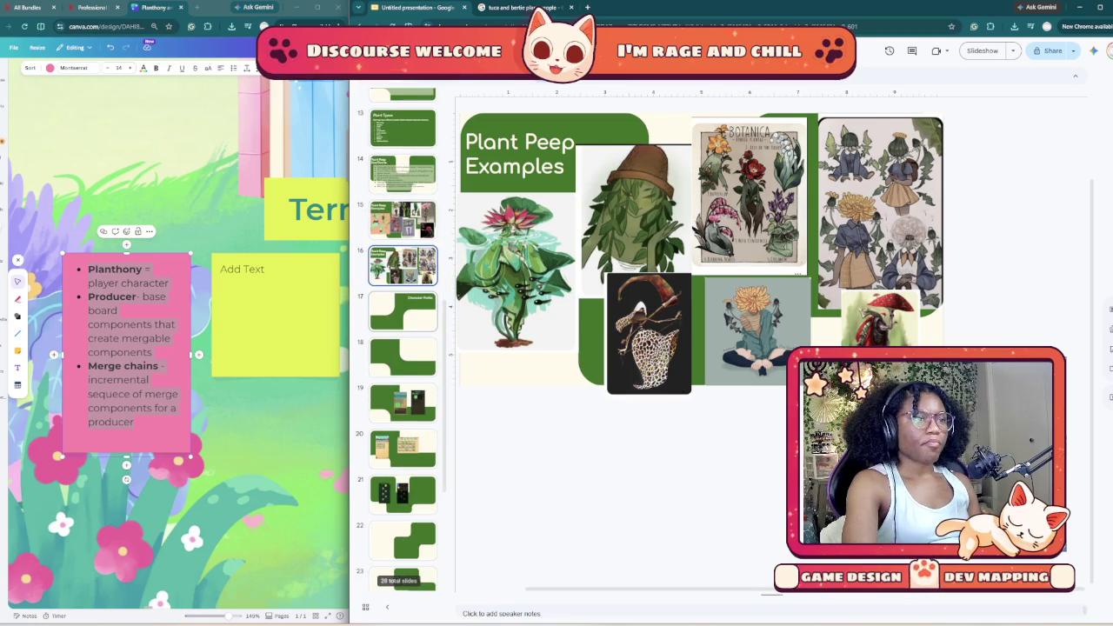
scroll(403, 339, "down", 1)
scroll(403, 339, "down", 2)
scroll(403, 340, "down", 2)
scroll(402, 348, "up", 3)
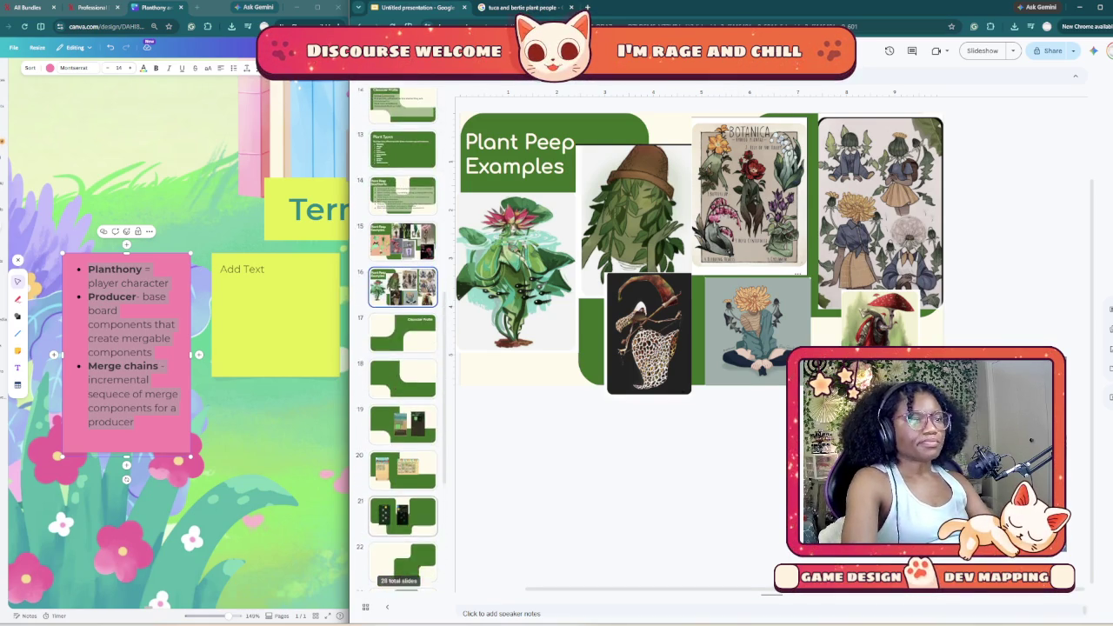
scroll(403, 348, "up", 3)
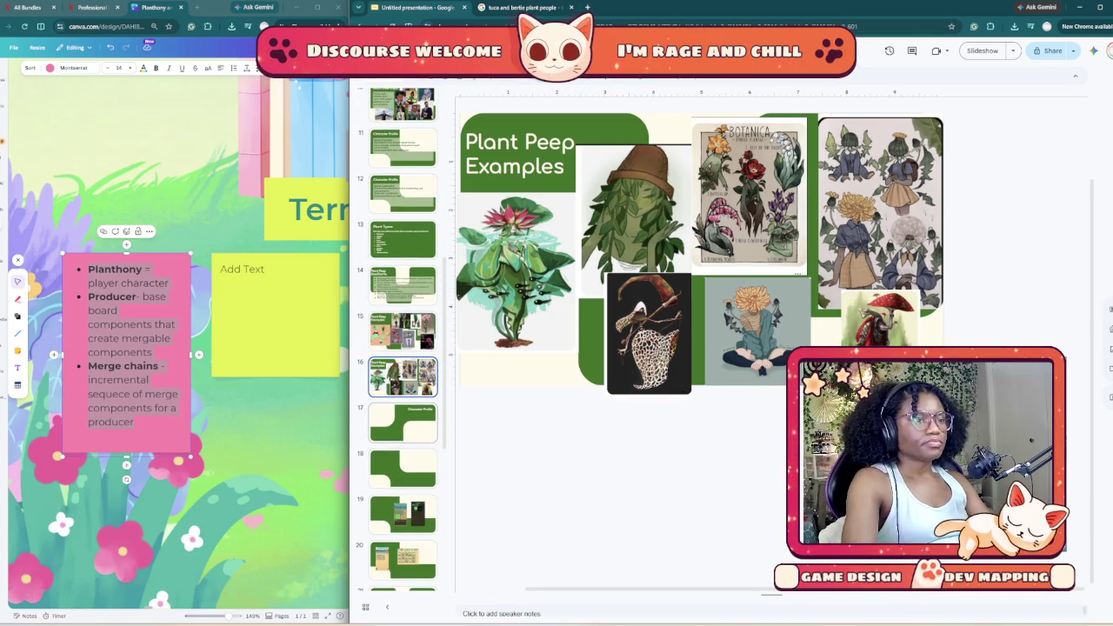
scroll(403, 339, "down", 3)
scroll(403, 339, "down", 3)
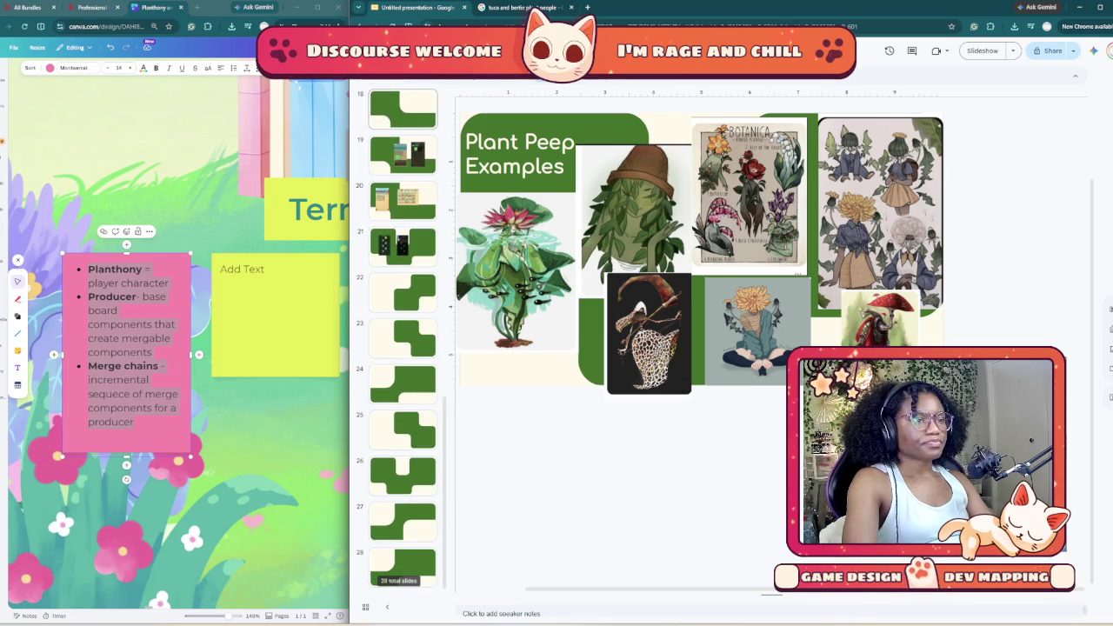
scroll(402, 339, "up", 2)
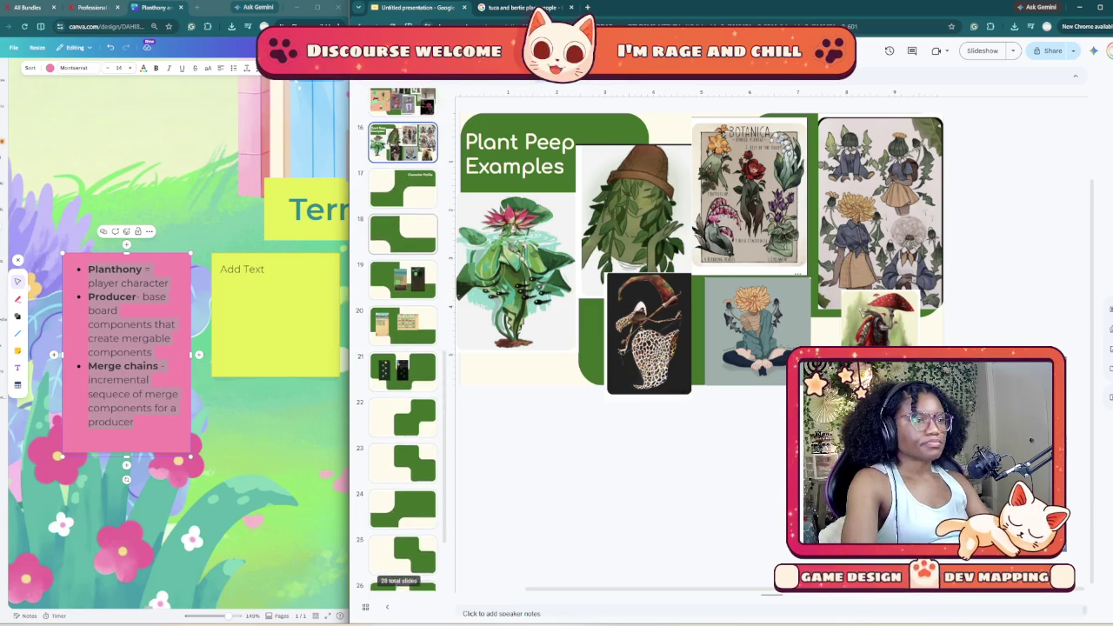
Step: Drag the blank green-shape layout slide from position 22 up to position 19
left_click(402, 427)
left_click_drag(402, 426, 403, 224)
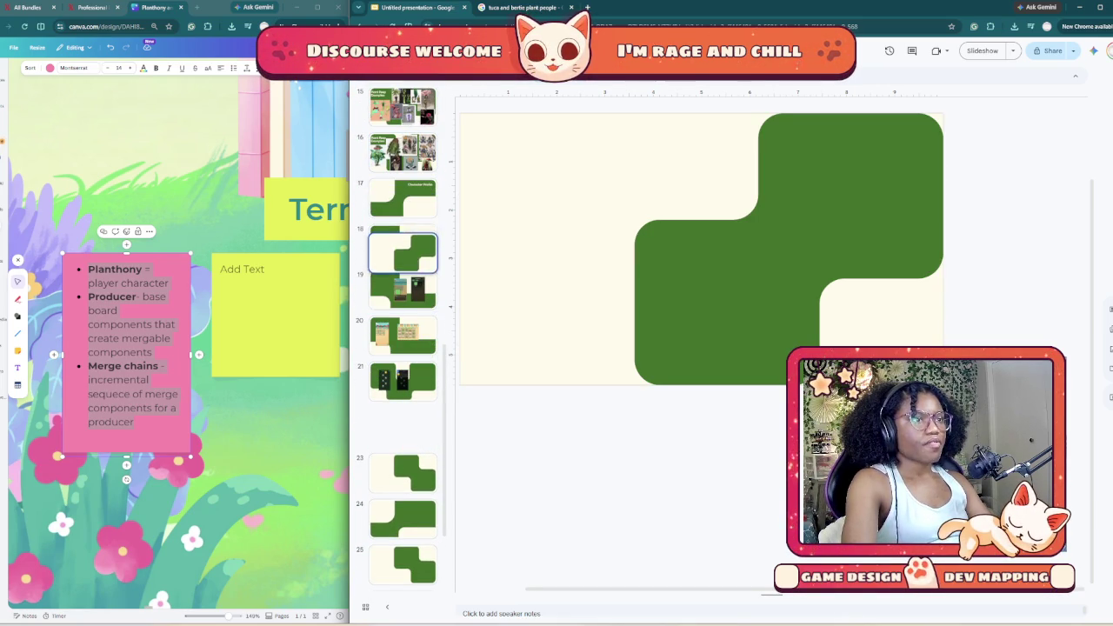
left_click_drag(403, 224, 403, 287)
Step: Check the Character Profile slide 17 title and the green step-shape slide 18
left_click(403, 198)
left_click(753, 151)
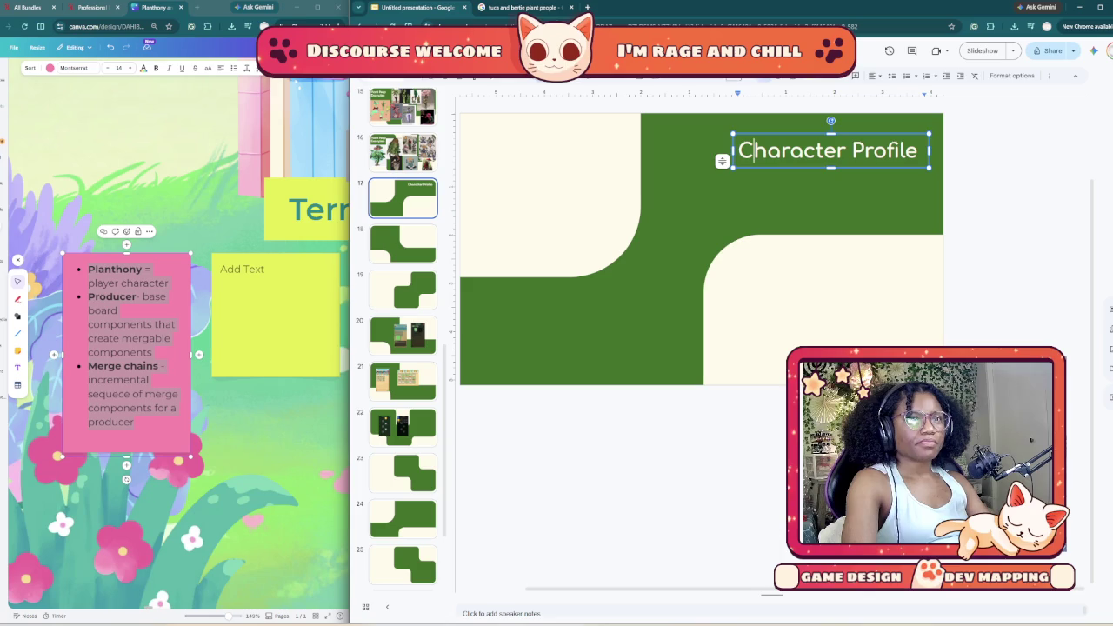
key("Right")
key("Right")
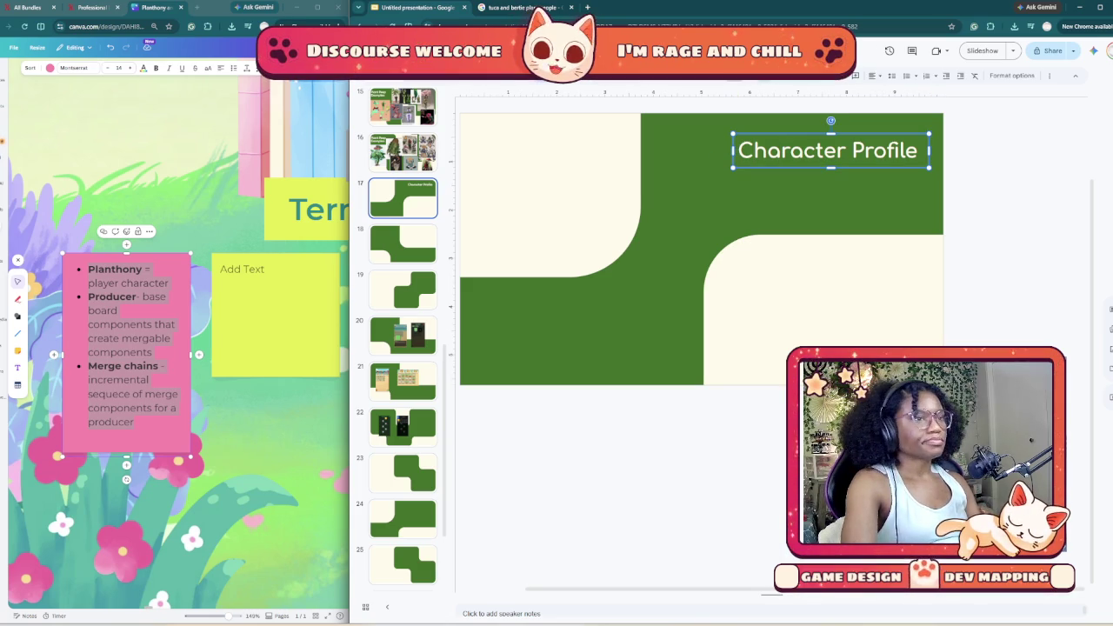
left_click(403, 243)
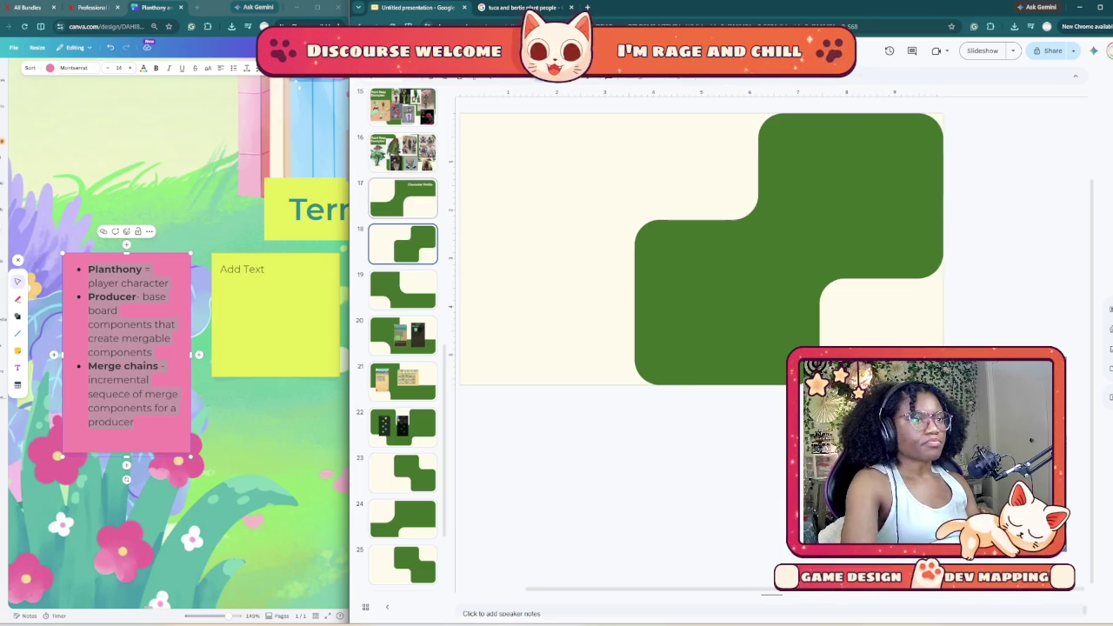